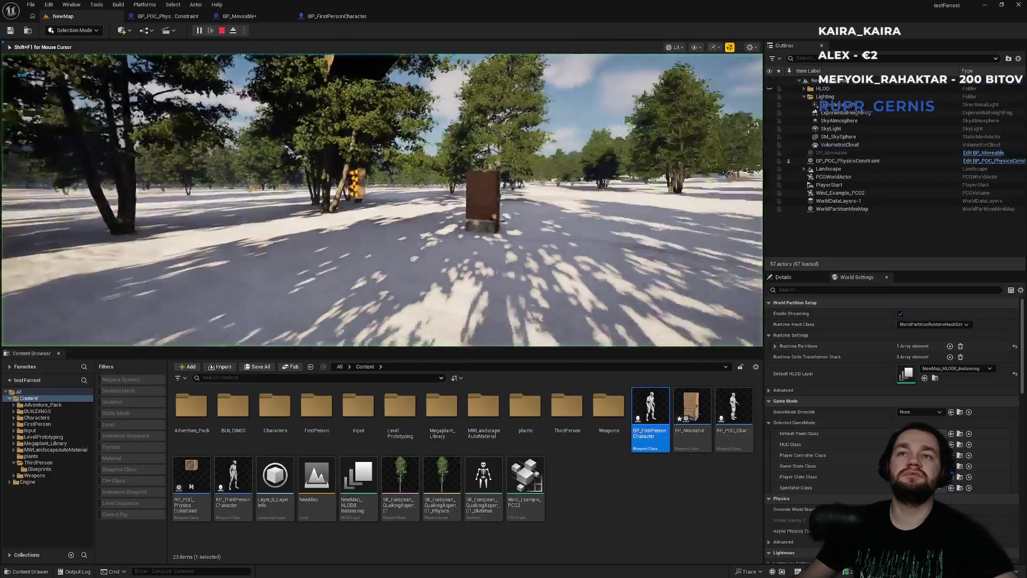
Step: Grab the crate, drag it forward, then stop the play session
{"action": "key", "text": "e"}
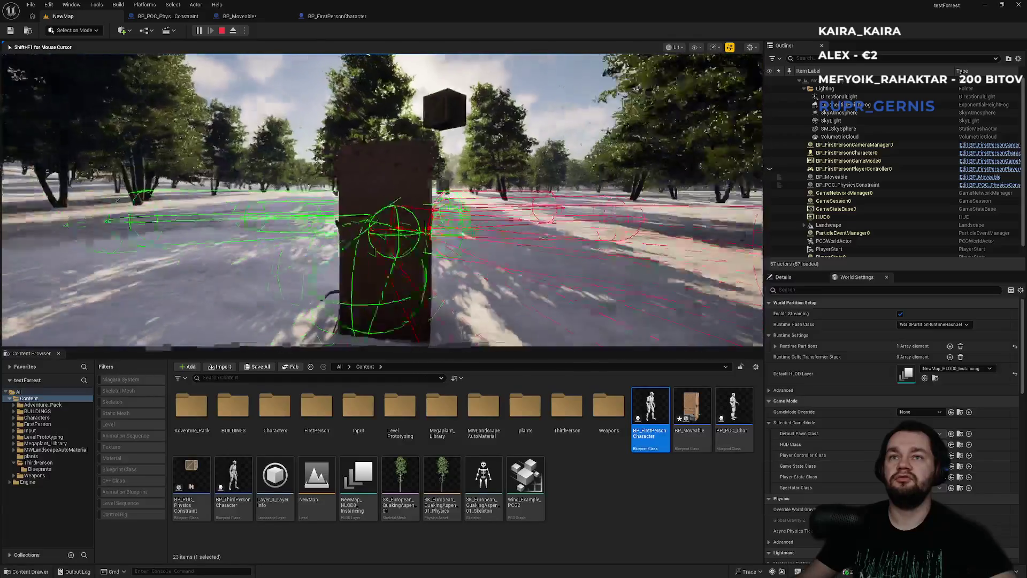
{"action": "key", "text": "w"}
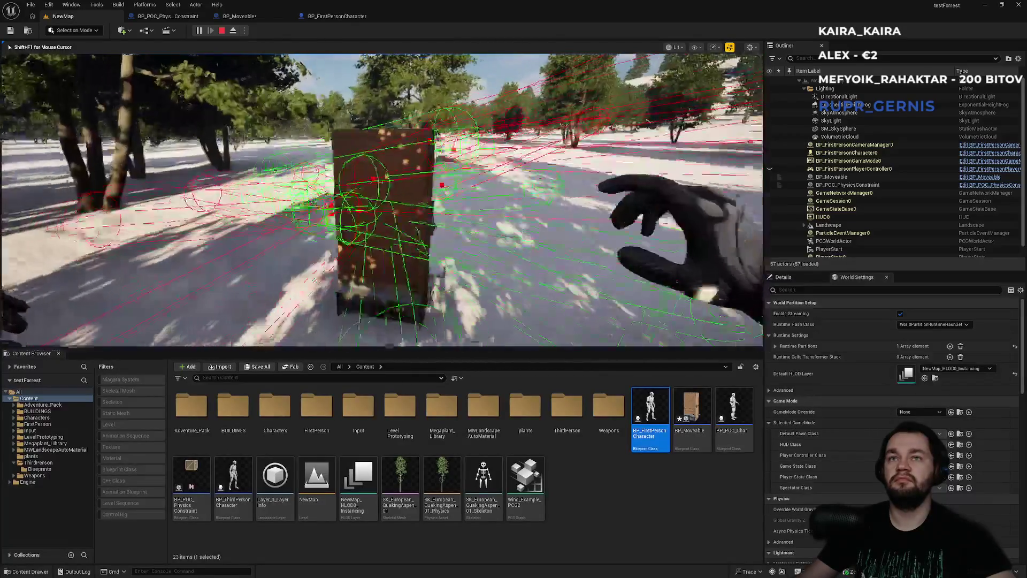
{"action": "key", "text": "Escape"}
Step: Turn on Simulate Physics for the BP_Moveable static mesh
{"action": "left_click", "coordinate": [360, 19]}
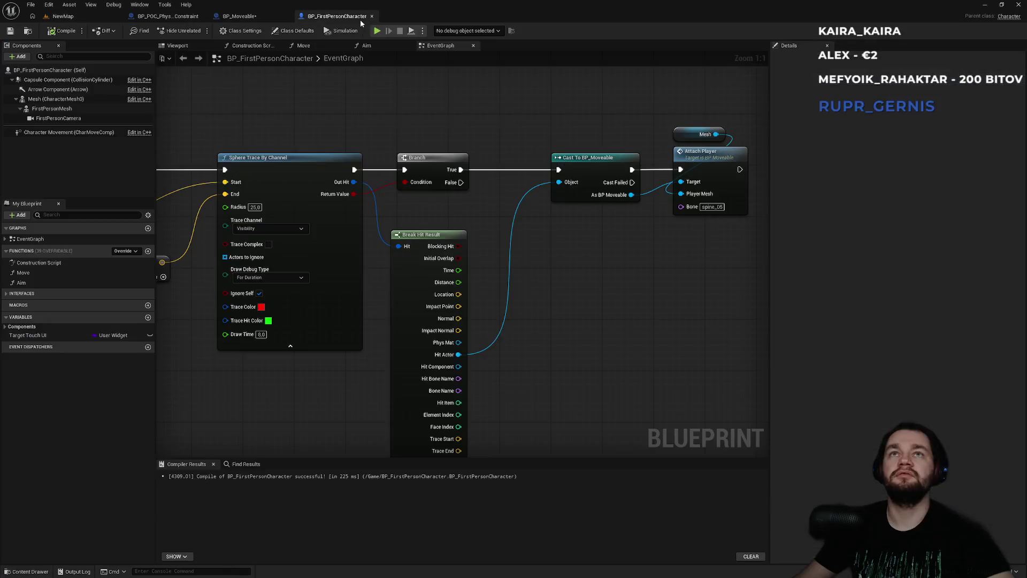
{"action": "left_click", "coordinate": [157, 20]}
{"action": "left_click", "coordinate": [240, 16]}
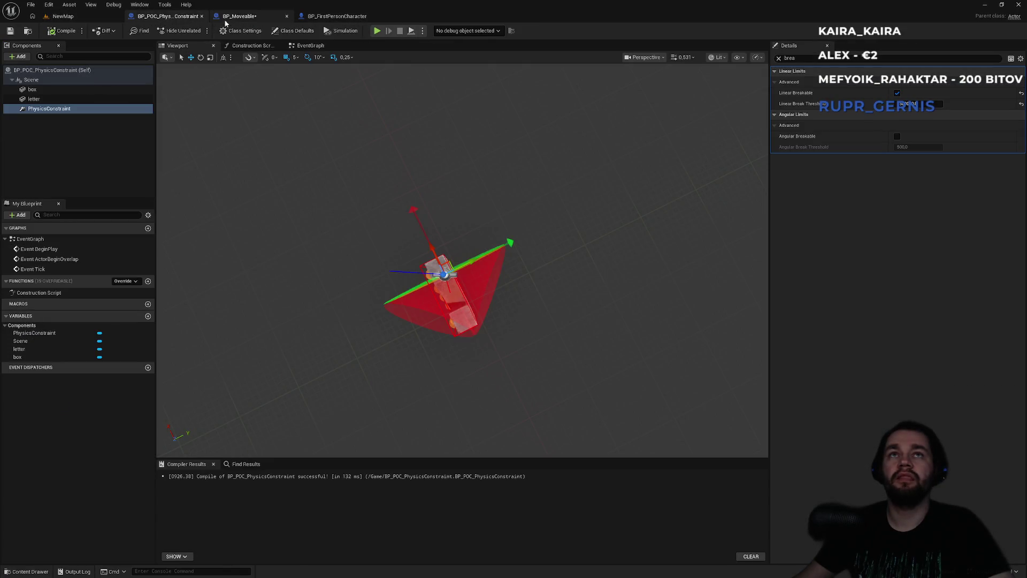
{"action": "left_click", "coordinate": [894, 258]}
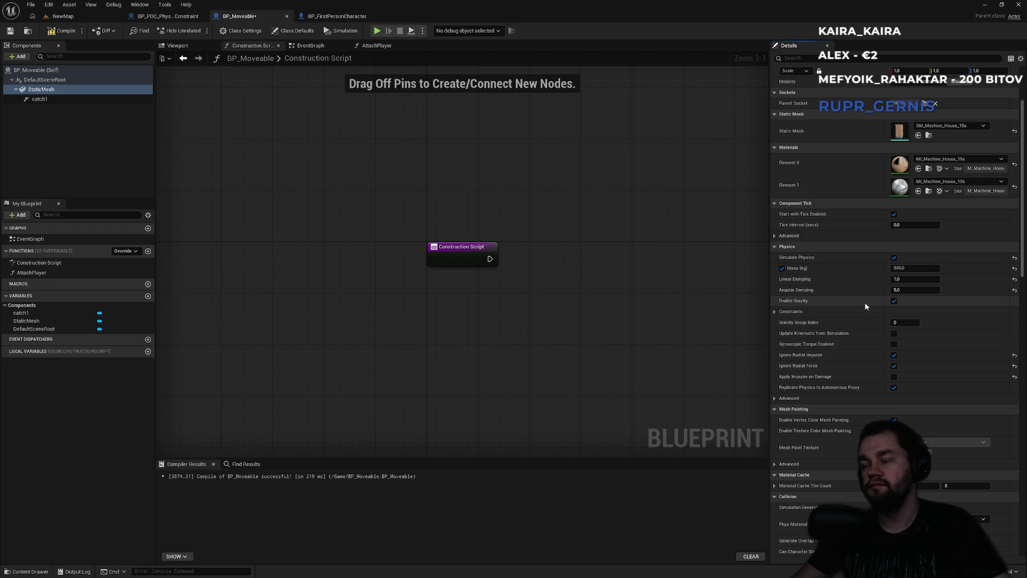
Step: Expand the Advanced physics section in the crate mesh's Details panel
{"action": "scroll", "coordinate": [859, 291], "scroll_direction": "up", "scroll_amount": 2}
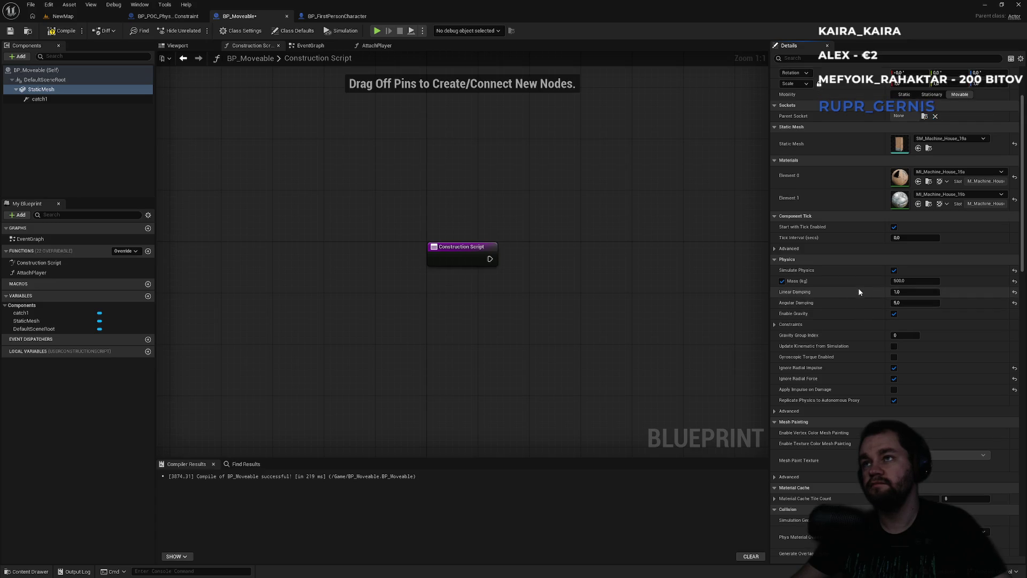
{"action": "scroll", "coordinate": [859, 291], "scroll_direction": "up", "scroll_amount": 3}
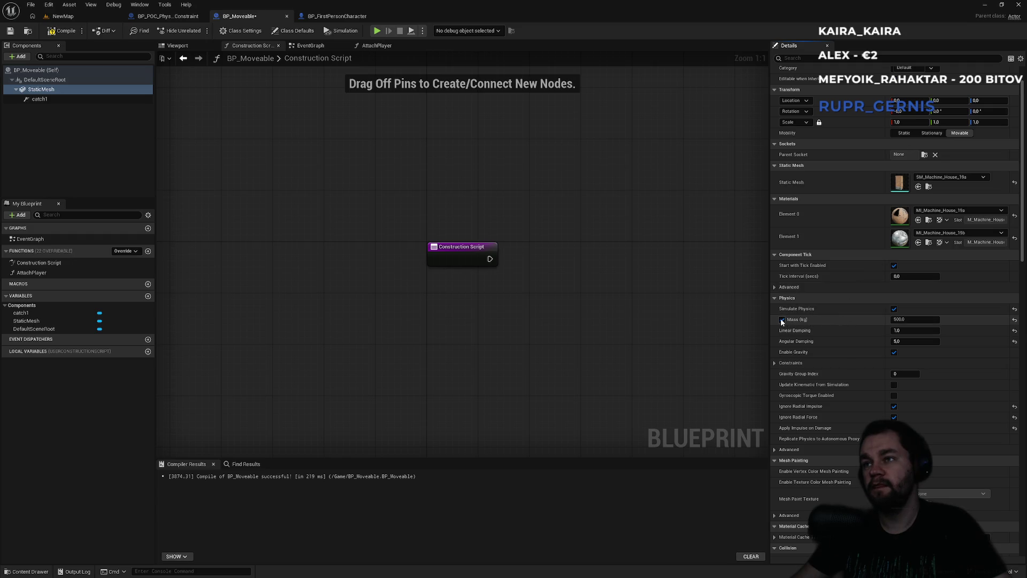
{"action": "mouse_move", "coordinate": [795, 322]}
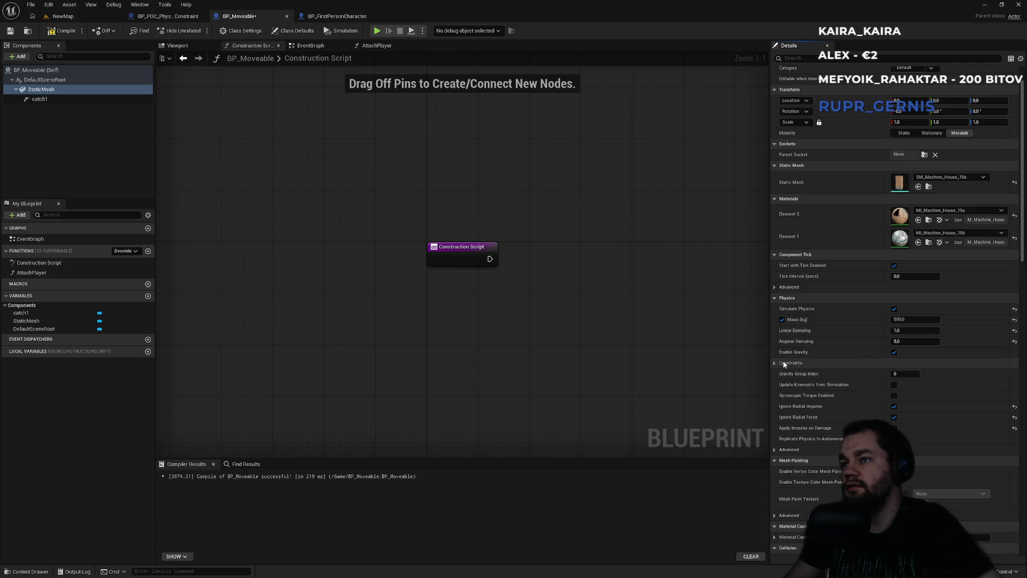
{"action": "scroll", "coordinate": [784, 410], "scroll_direction": "down", "scroll_amount": 2}
{"action": "left_click", "coordinate": [784, 410]}
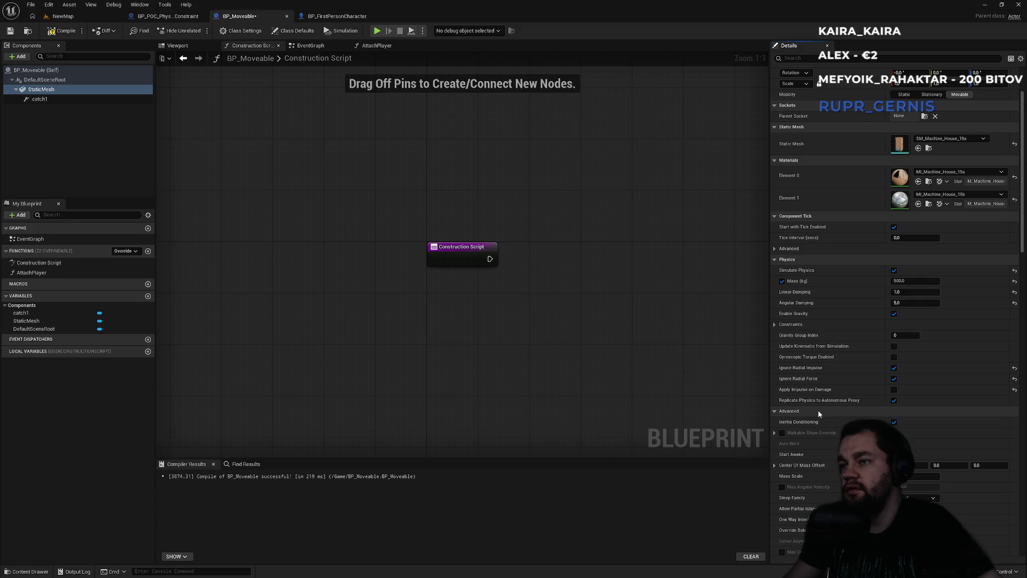
{"action": "mouse_move", "coordinate": [787, 426]}
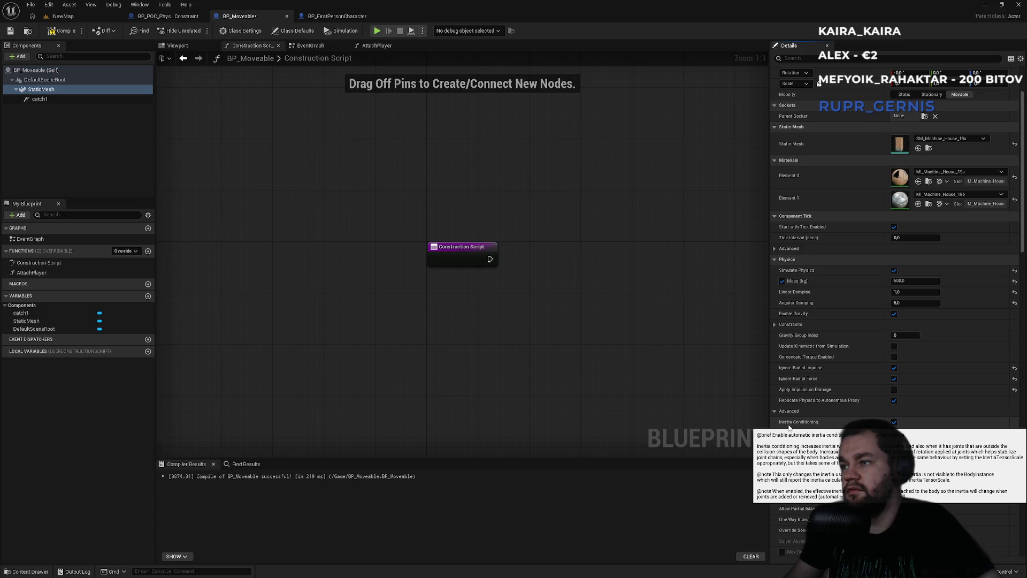
Step: Check the Sleep Family dropdown, leave it at Normal, then return to NewMap
{"action": "scroll", "coordinate": [865, 397], "scroll_direction": "down", "scroll_amount": 1}
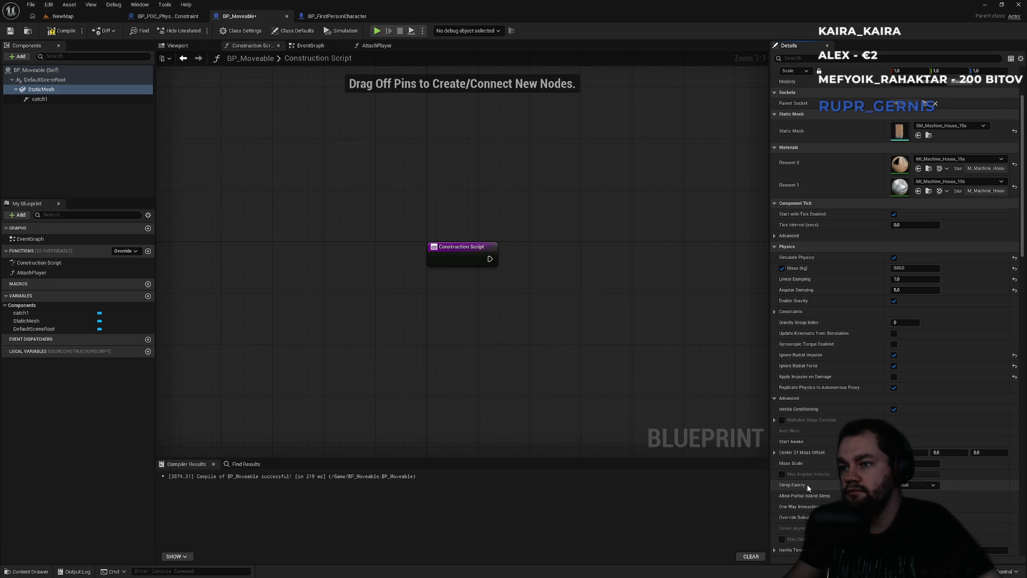
{"action": "left_click", "coordinate": [903, 486]}
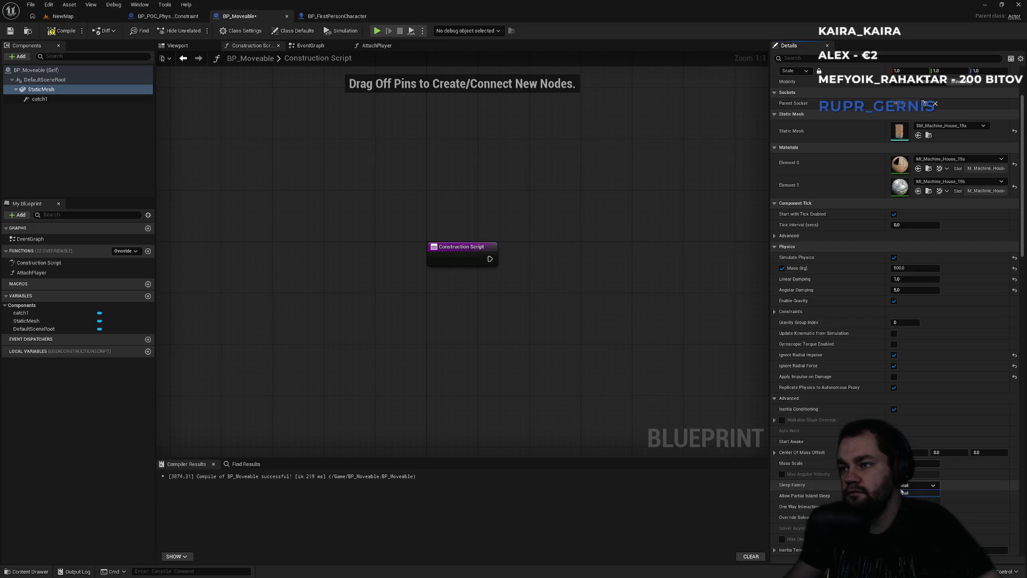
{"action": "left_click", "coordinate": [913, 488]}
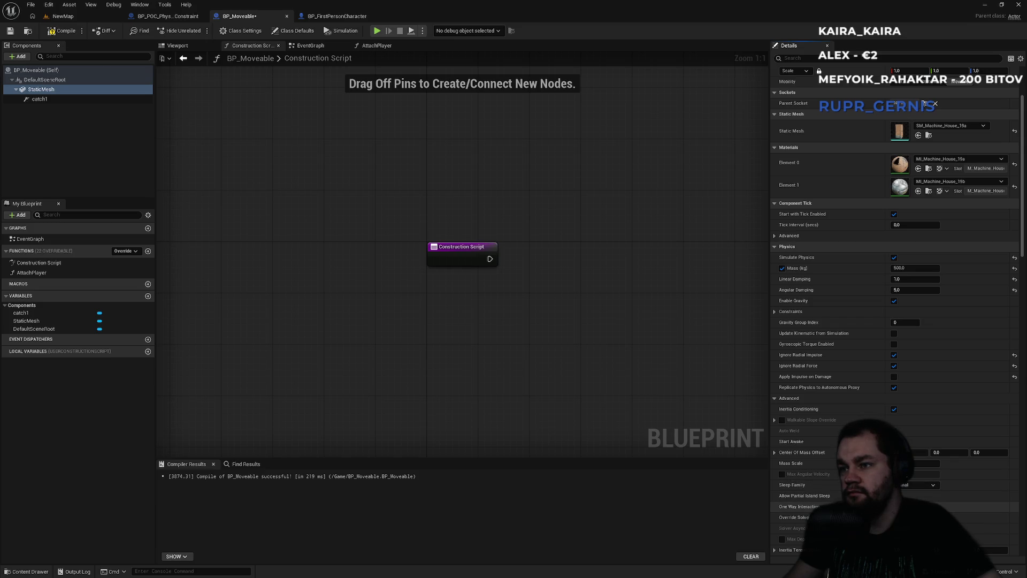
{"action": "scroll", "coordinate": [895, 310], "scroll_direction": "down", "scroll_amount": 3}
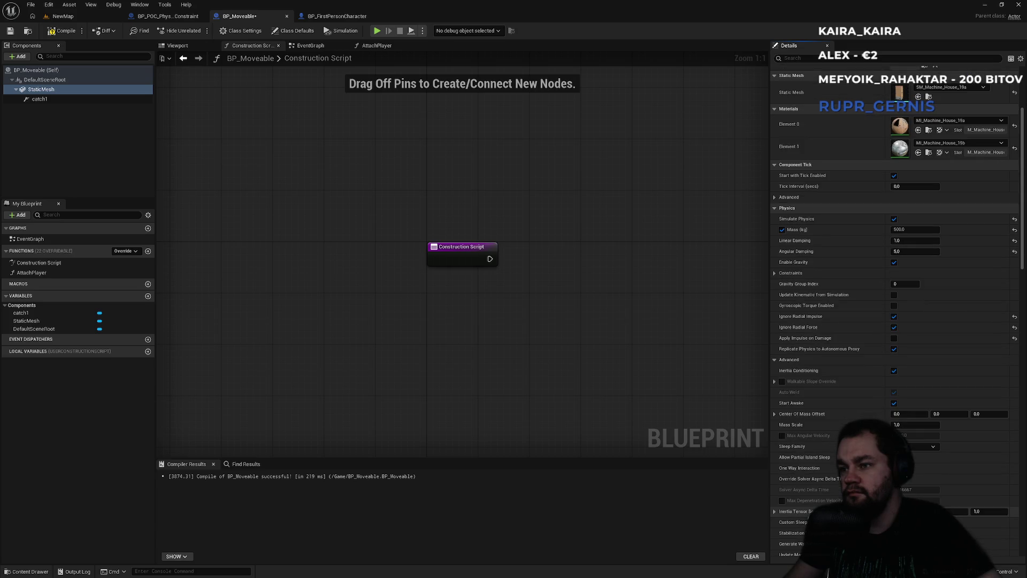
{"action": "scroll", "coordinate": [895, 310], "scroll_direction": "down", "scroll_amount": 2}
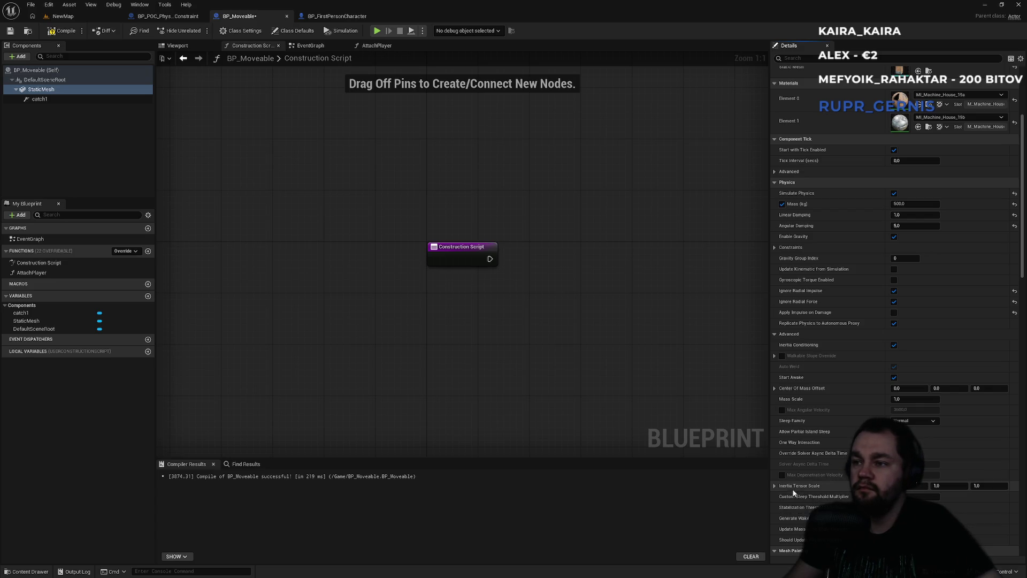
{"action": "scroll", "coordinate": [780, 489], "scroll_direction": "down", "scroll_amount": 3}
{"action": "scroll", "coordinate": [813, 471], "scroll_direction": "down", "scroll_amount": 4}
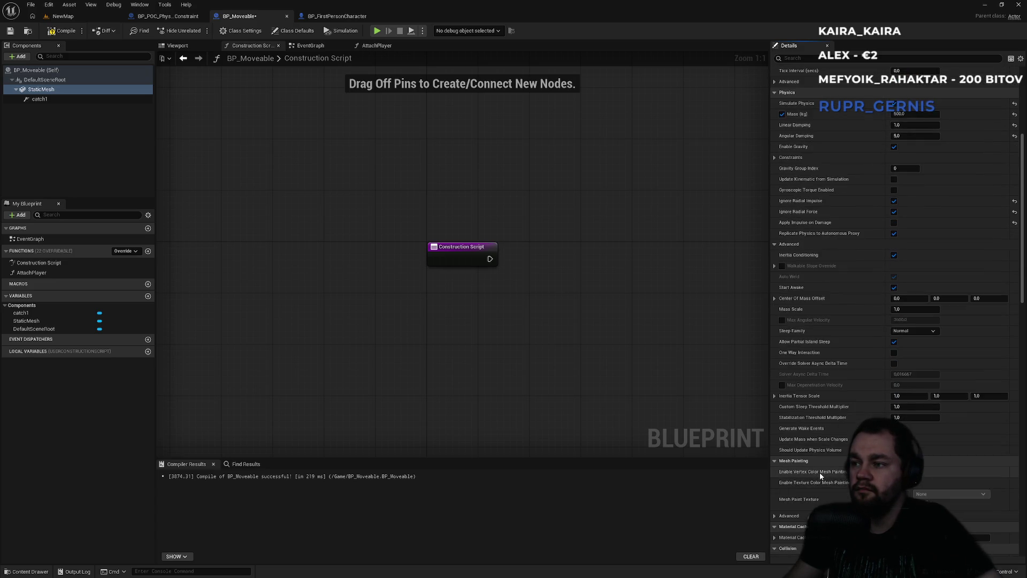
{"action": "scroll", "coordinate": [773, 508], "scroll_direction": "down", "scroll_amount": 1}
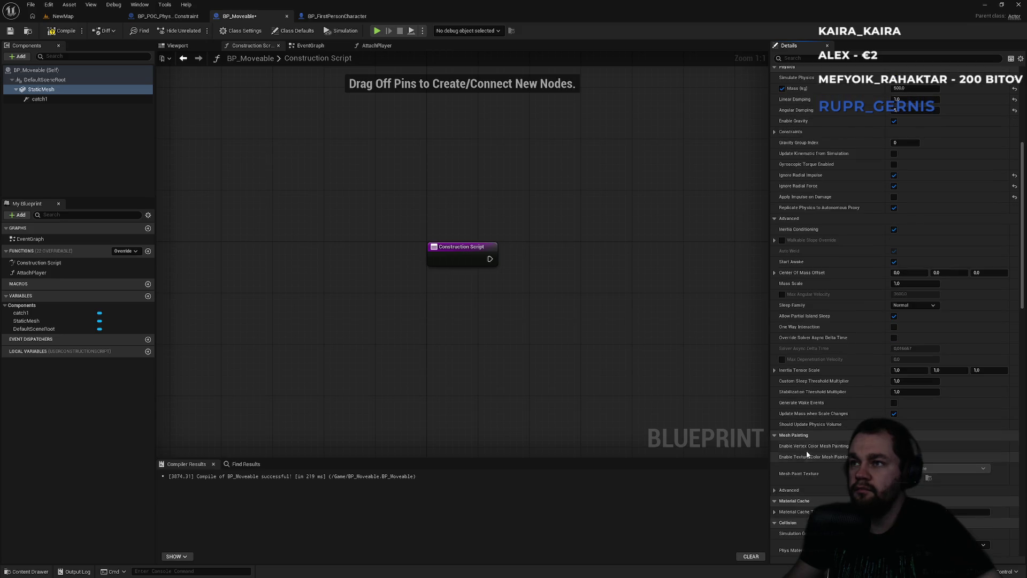
{"action": "scroll", "coordinate": [808, 453], "scroll_direction": "up", "scroll_amount": 4}
{"action": "scroll", "coordinate": [807, 454], "scroll_direction": "up", "scroll_amount": 2}
{"action": "scroll", "coordinate": [808, 453], "scroll_direction": "up", "scroll_amount": 2}
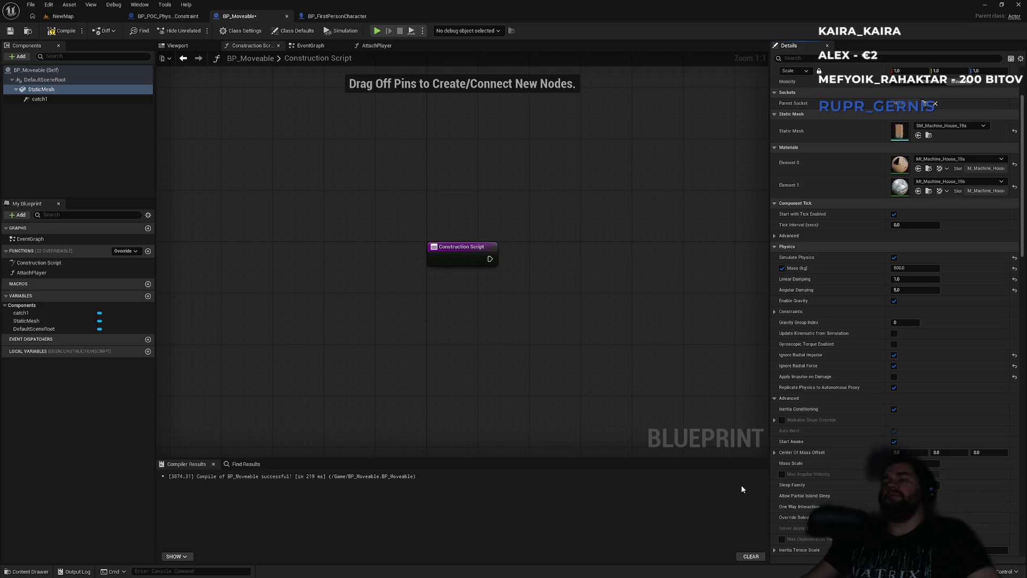
{"action": "left_click", "coordinate": [64, 16]}
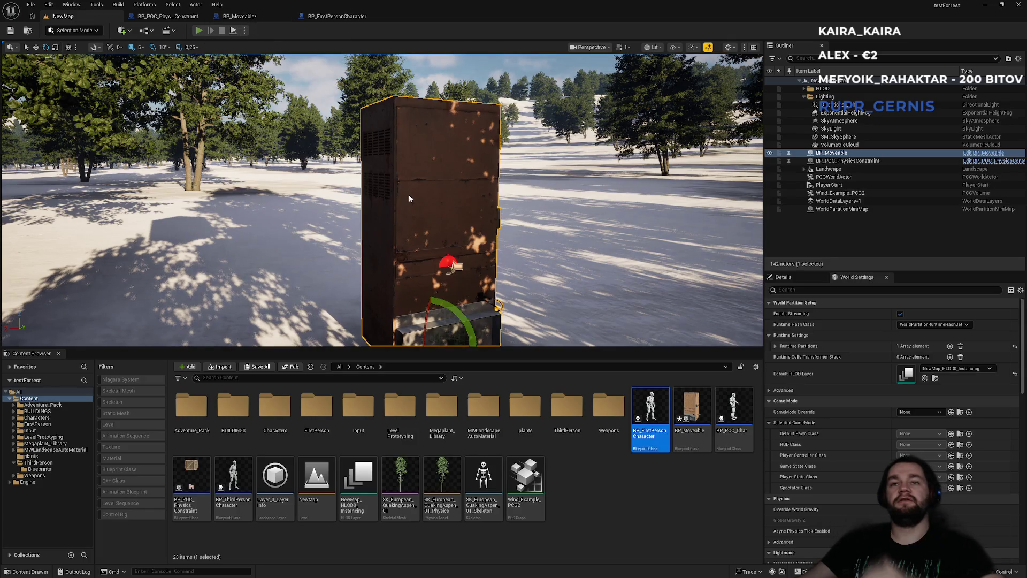
Step: Start a Play In Editor session in NewMap with Alt+P
{"action": "key", "text": "alt+p"}
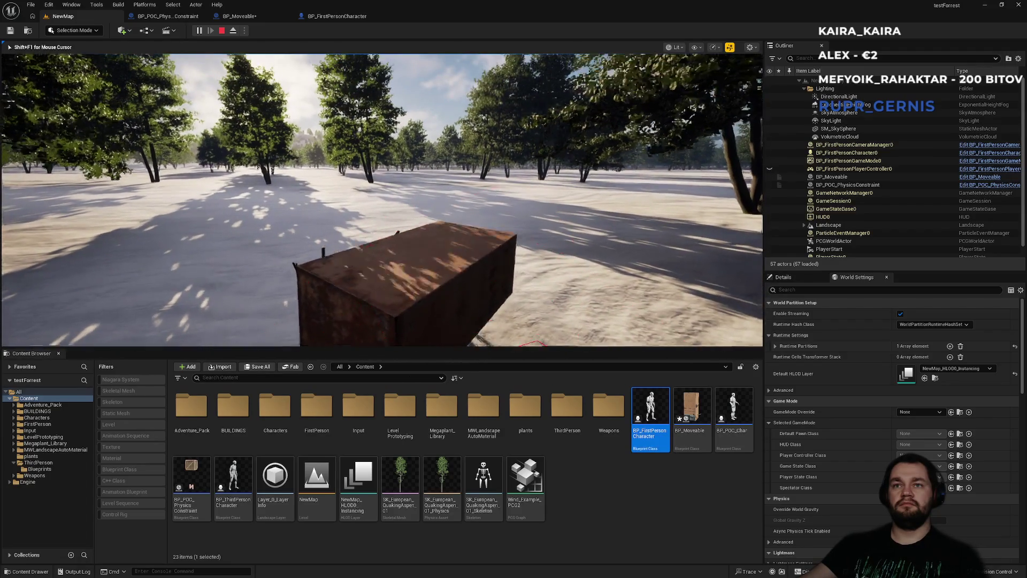
Step: Grab the brown crate, swing it around, regrab and drag it across the snow, then stop PIE
{"action": "key", "text": "e"}
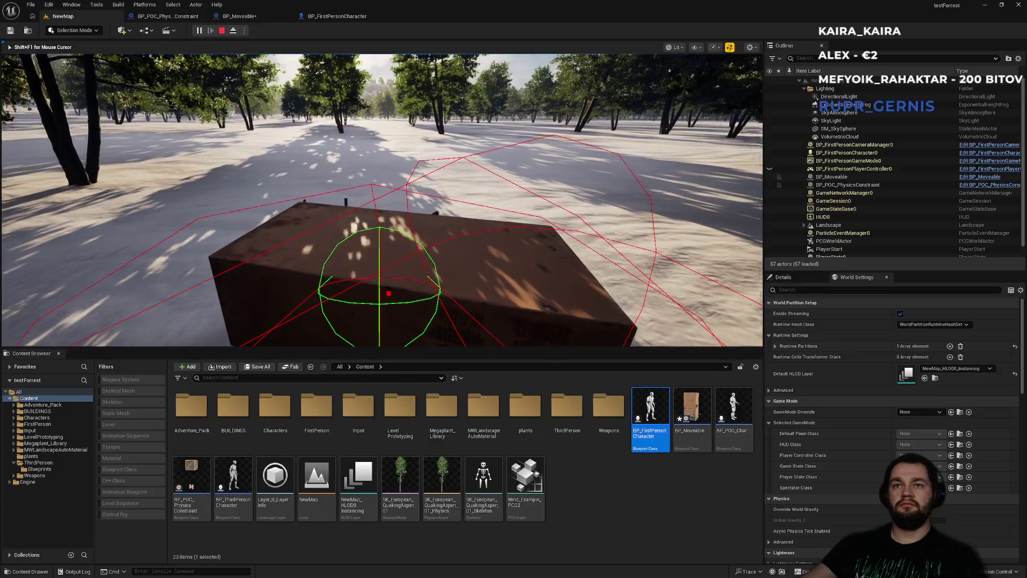
{"action": "key", "text": "e"}
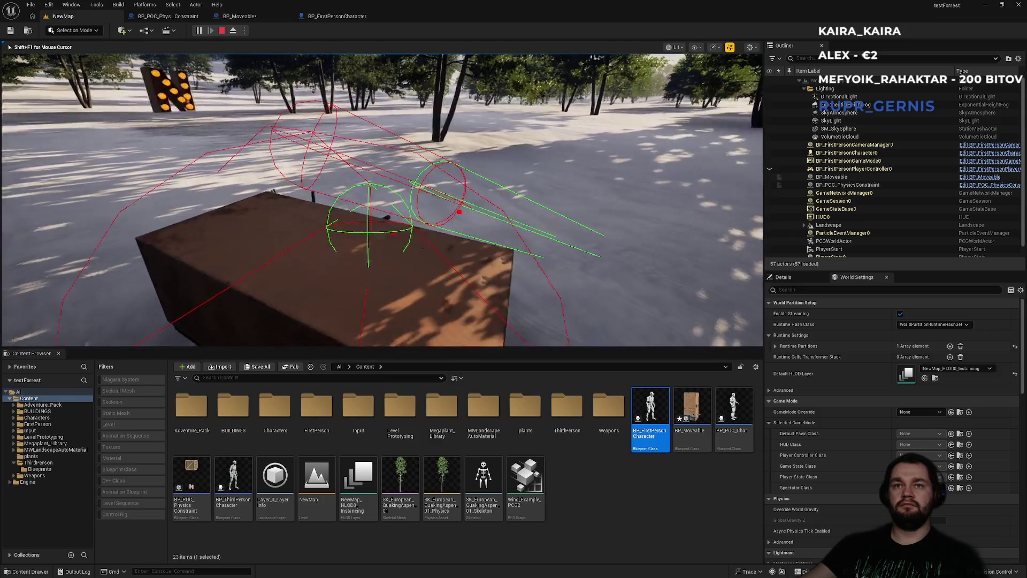
{"action": "key", "text": "e"}
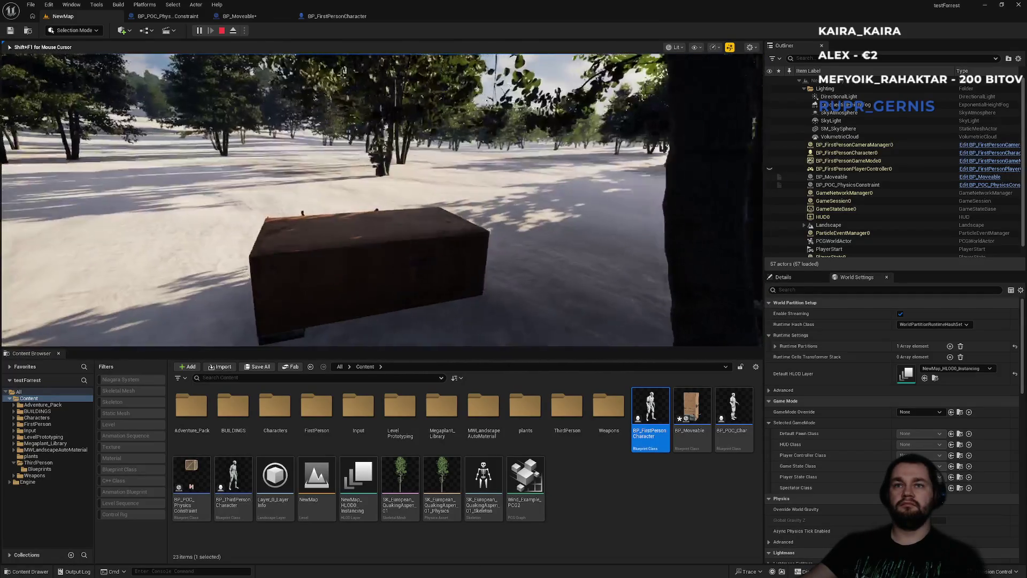
{"action": "key", "text": "e"}
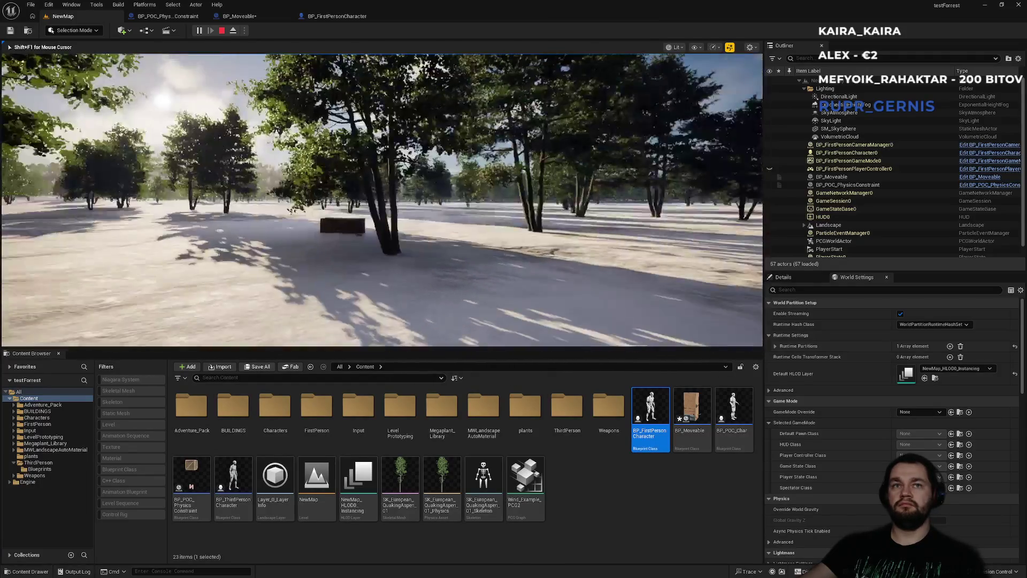
{"action": "key", "text": "w"}
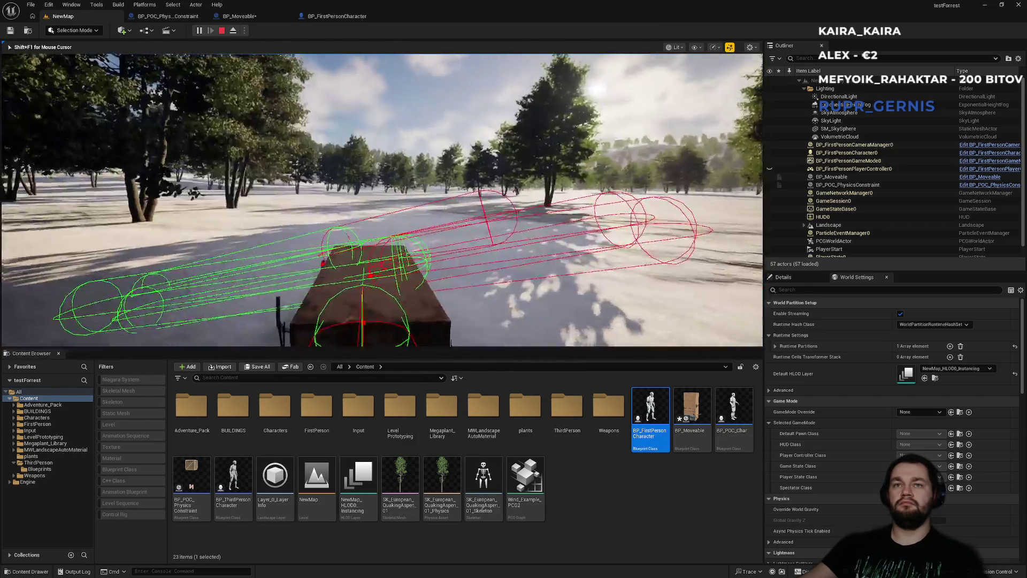
{"action": "key", "text": "w"}
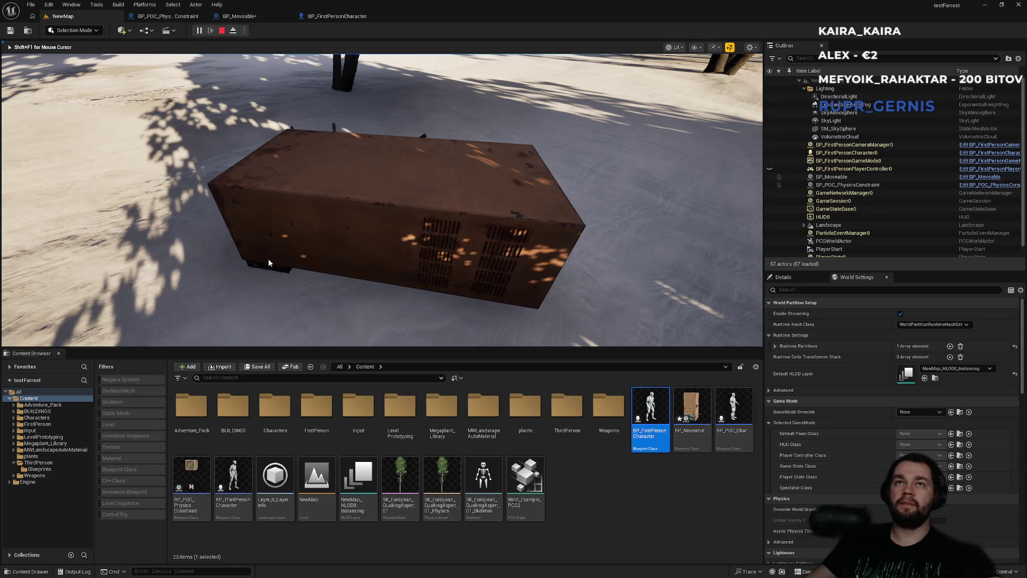
{"action": "key", "text": "Escape"}
Step: Inspect BP_FirstPersonCharacter's camera and mesh components in the viewport, then return to NewMap
{"action": "left_click", "coordinate": [334, 16]}
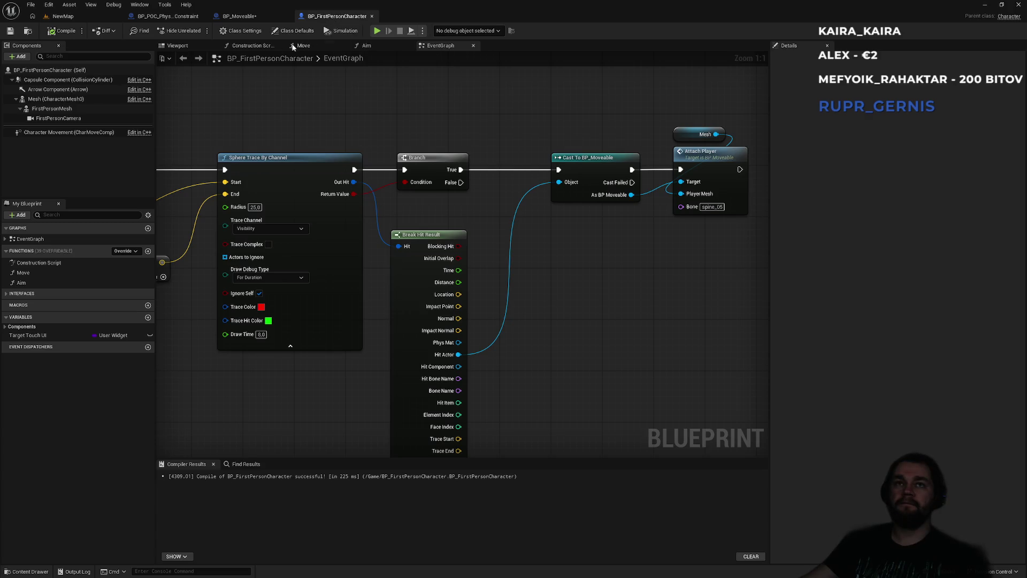
{"action": "left_click", "coordinate": [187, 47]}
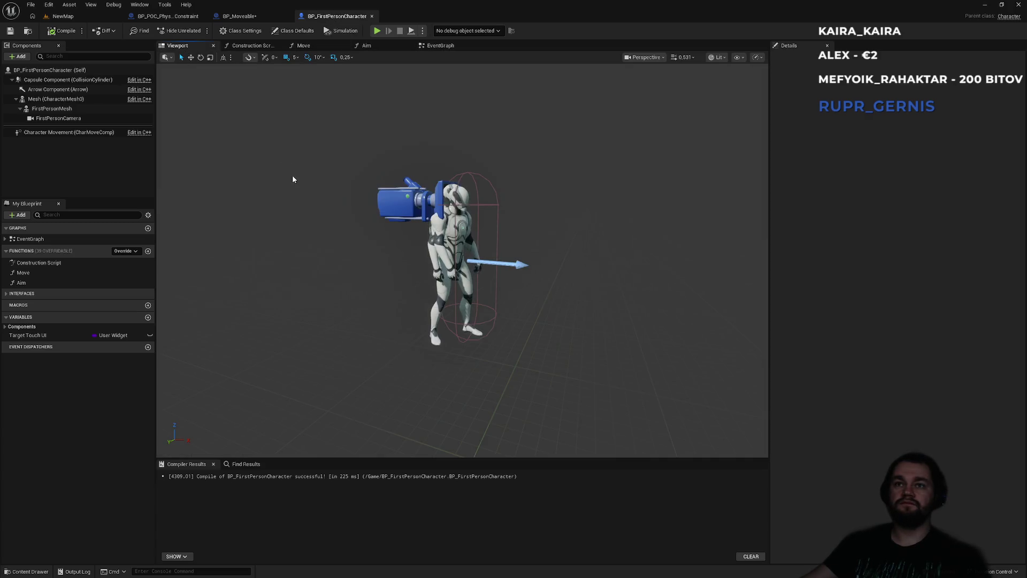
{"action": "left_click", "coordinate": [59, 118]}
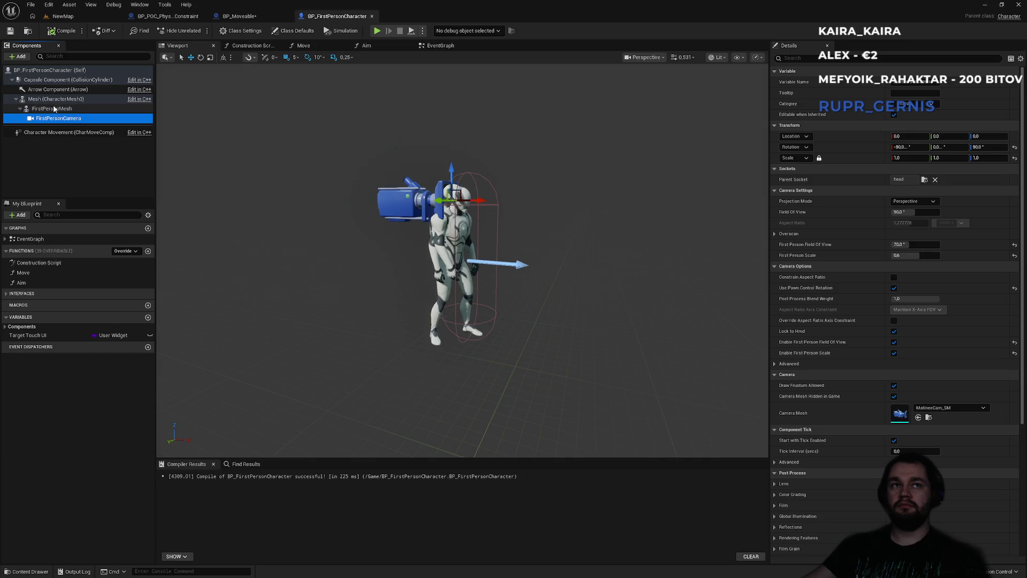
{"action": "left_click", "coordinate": [46, 109]}
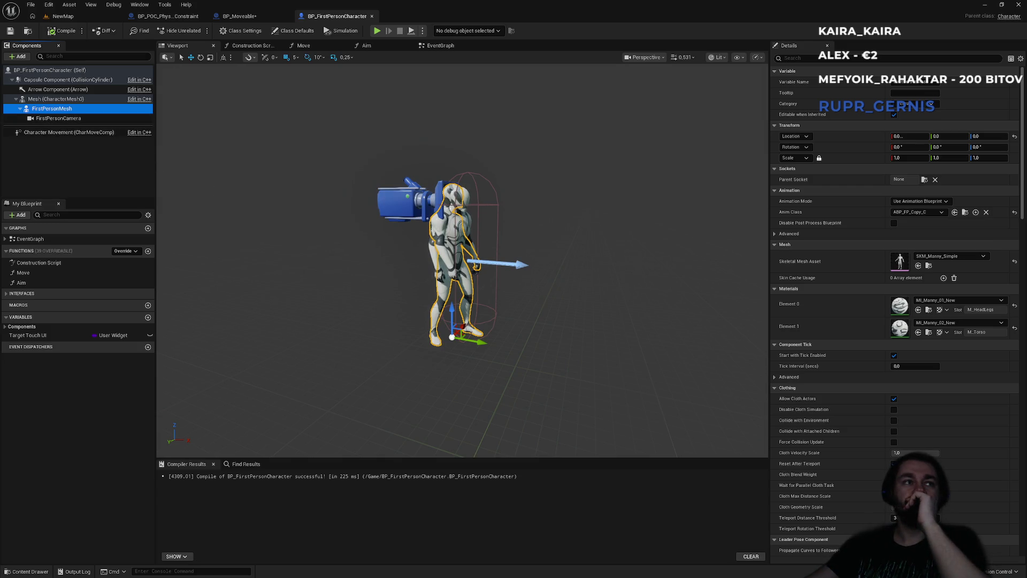
{"action": "left_click", "coordinate": [78, 17]}
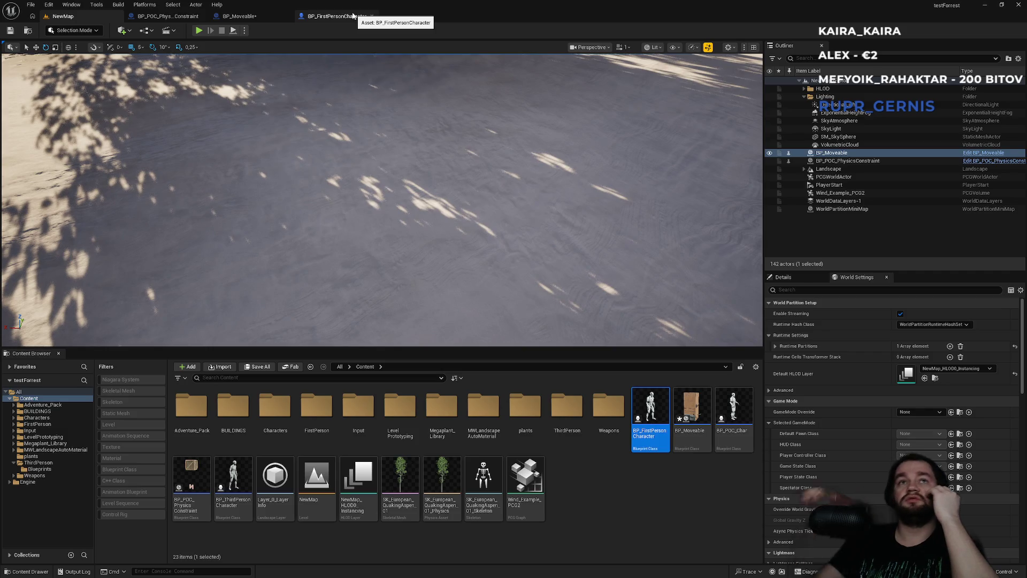
Step: Review BP_Moveable and BP_POC_PhysicsConstraint, reselect FirstPersonCamera, and go back to NewMap
{"action": "left_click", "coordinate": [261, 21]}
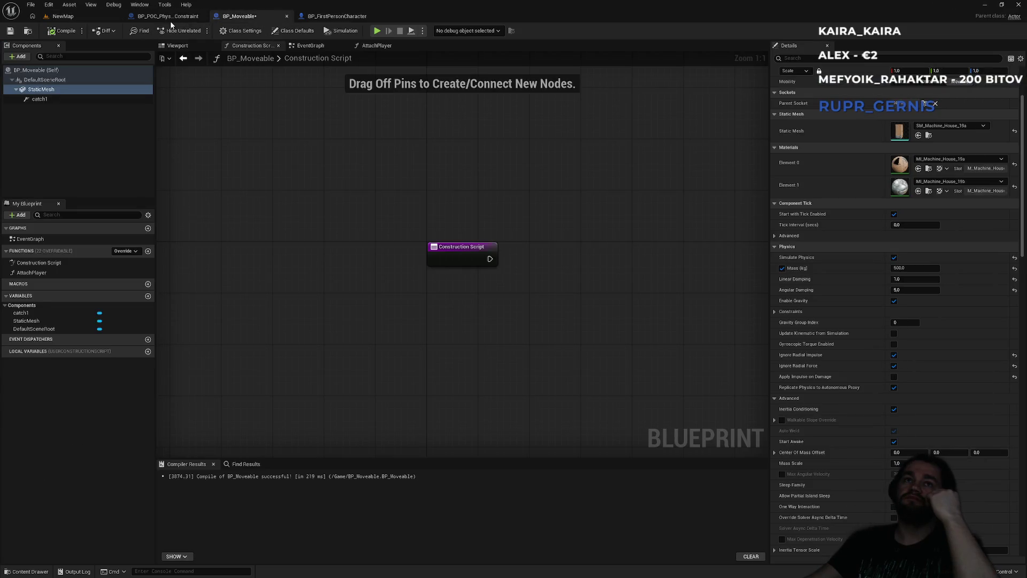
{"action": "left_click", "coordinate": [172, 16]}
{"action": "left_click", "coordinate": [337, 16]}
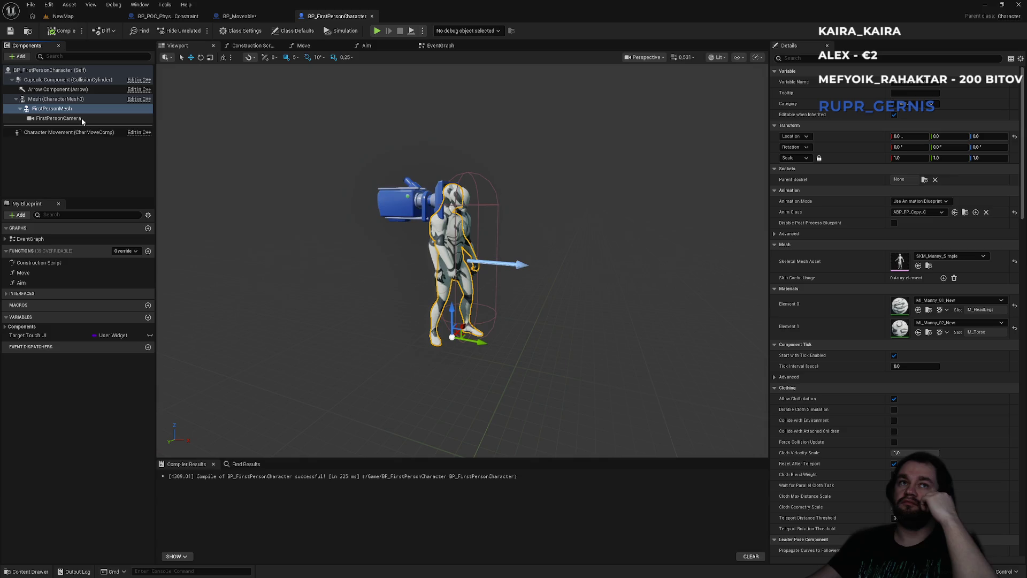
{"action": "left_click", "coordinate": [81, 118]}
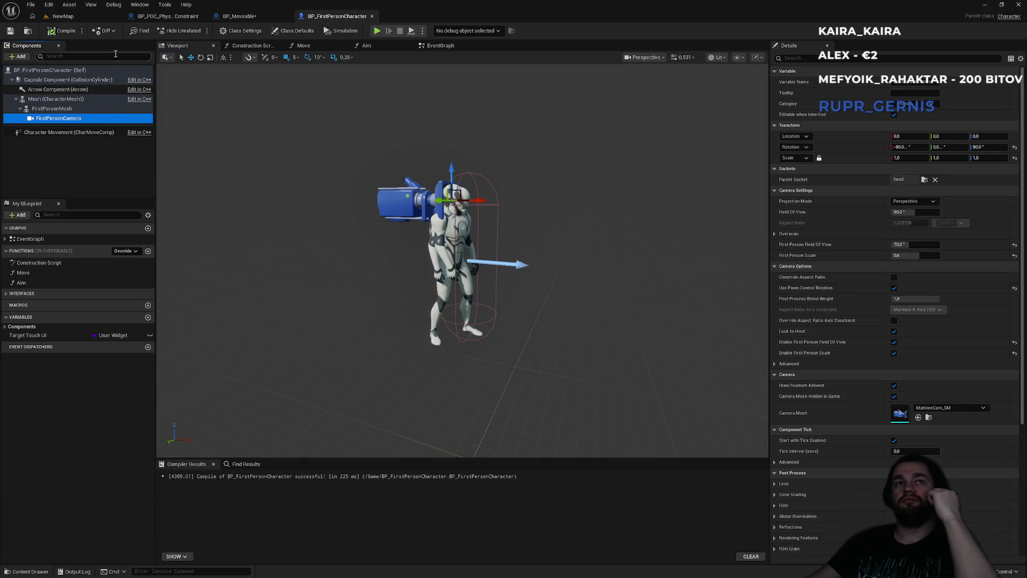
{"action": "left_click", "coordinate": [62, 16]}
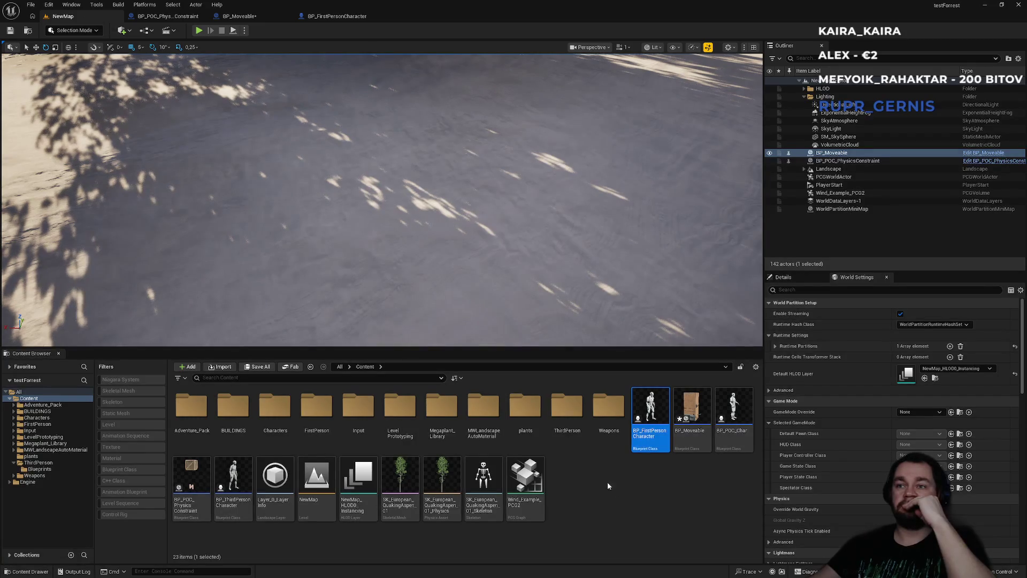
Step: Open the Content Browser's new-asset menu twice without creating anything, then return to BP_FirstPersonCharacter
{"action": "right_click", "coordinate": [595, 521]}
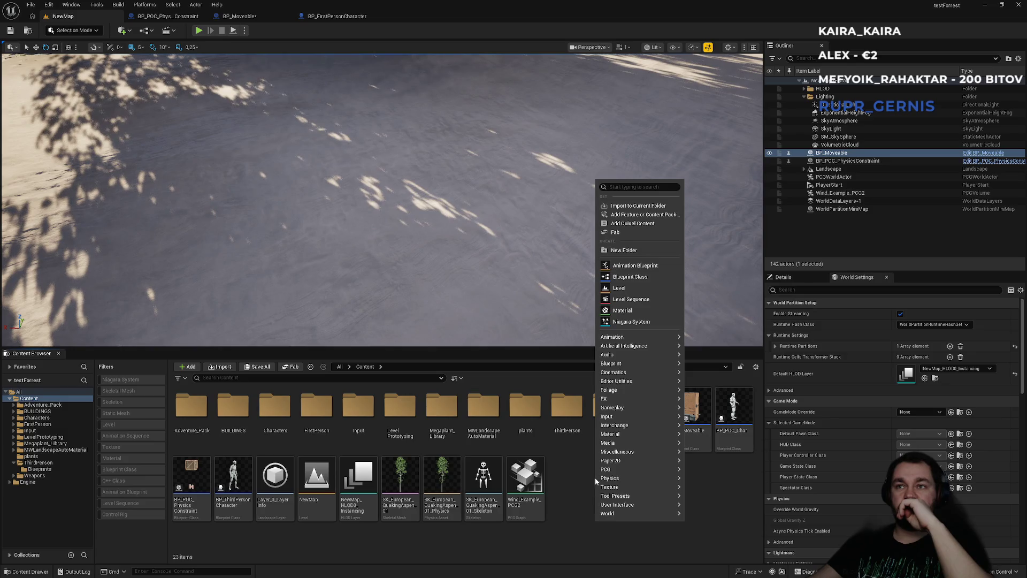
{"action": "left_click", "coordinate": [573, 483]}
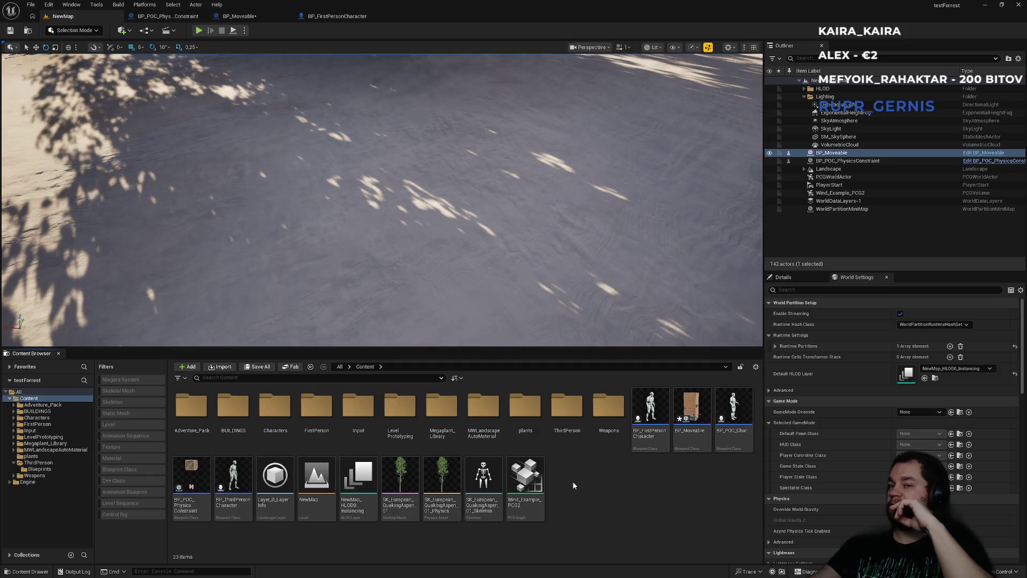
{"action": "right_click", "coordinate": [581, 501]}
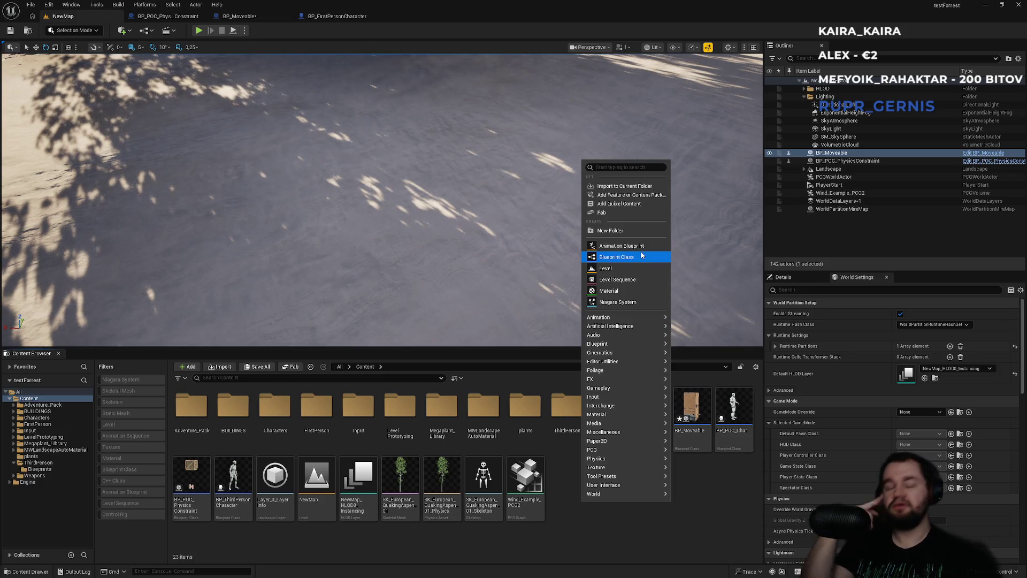
{"action": "left_click", "coordinate": [321, 16]}
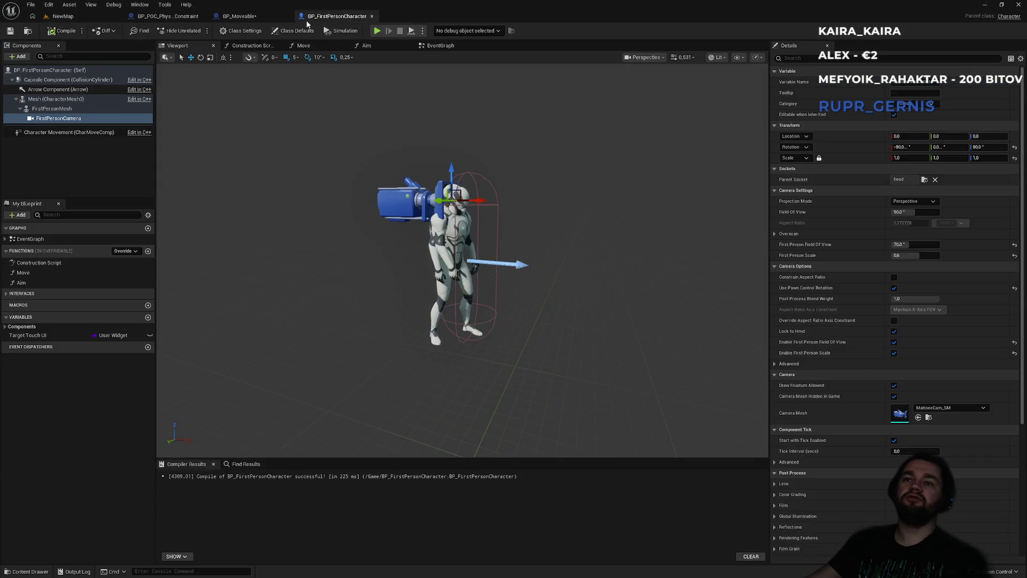
Step: Review the constraint blueprint and BP_Moveable's AttachPlayer function graph
{"action": "left_click", "coordinate": [239, 16]}
{"action": "left_click", "coordinate": [168, 16]}
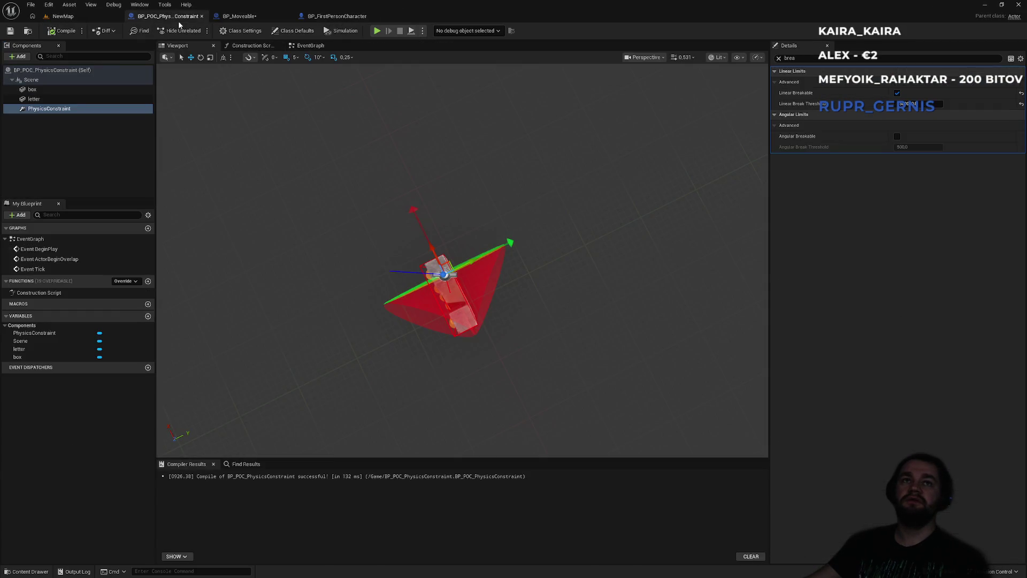
{"action": "left_click", "coordinate": [327, 16]}
{"action": "left_click", "coordinate": [244, 17]}
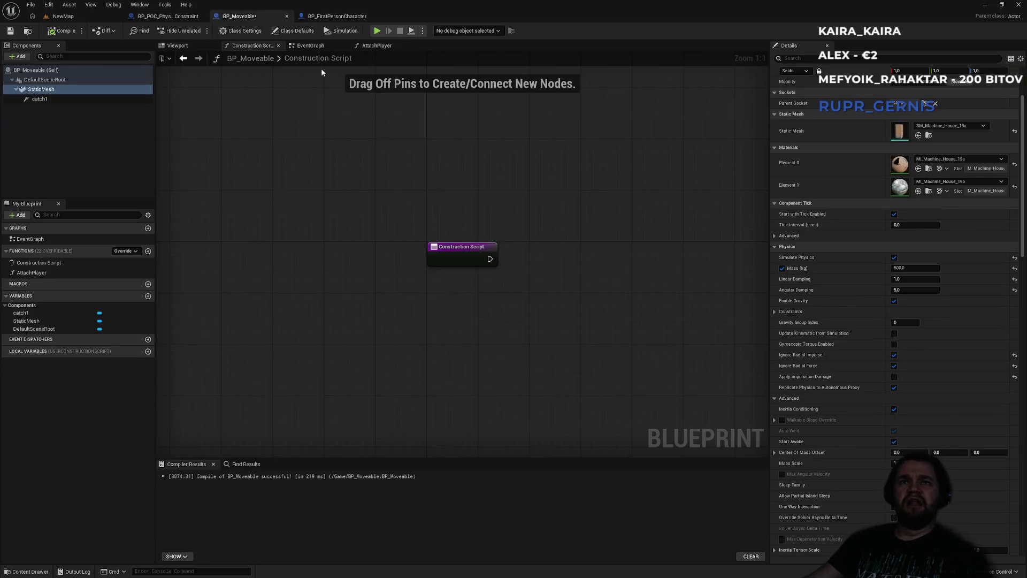
{"action": "left_click", "coordinate": [377, 45]}
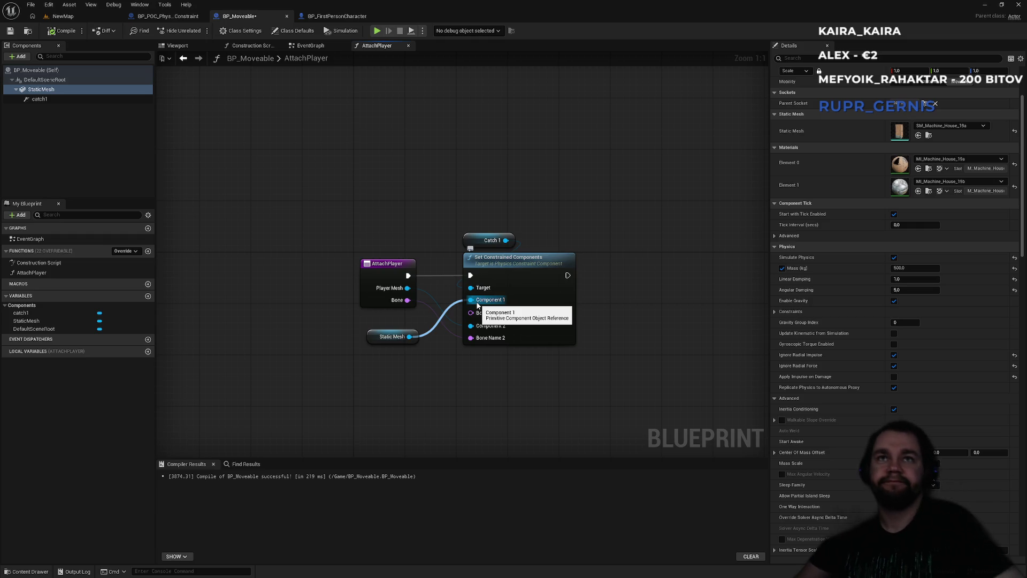
Step: In BP_FirstPersonCharacter, select FirstPersonCamera and open the +Add component list
{"action": "left_click", "coordinate": [336, 17]}
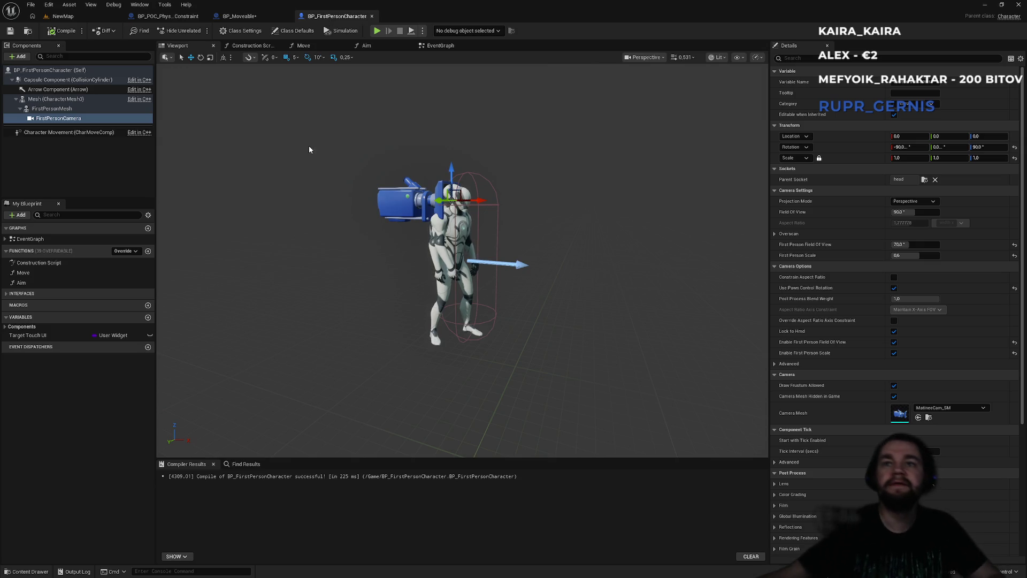
{"action": "left_click", "coordinate": [58, 118]}
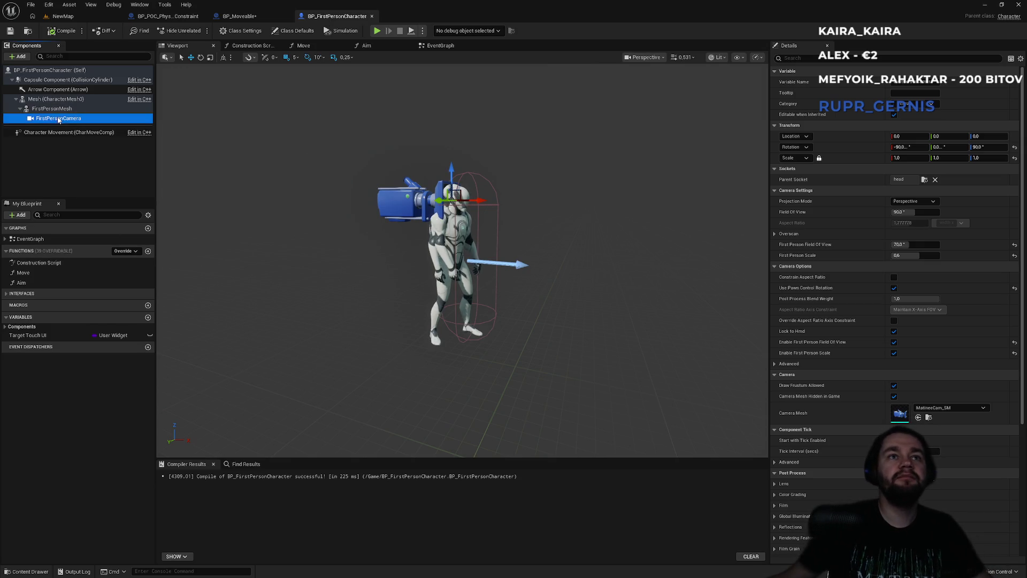
{"action": "left_click", "coordinate": [18, 56]}
Step: Add an Arrow component under FirstPersonCamera and reset its rotation to zero
{"action": "type", "text": "arro"}
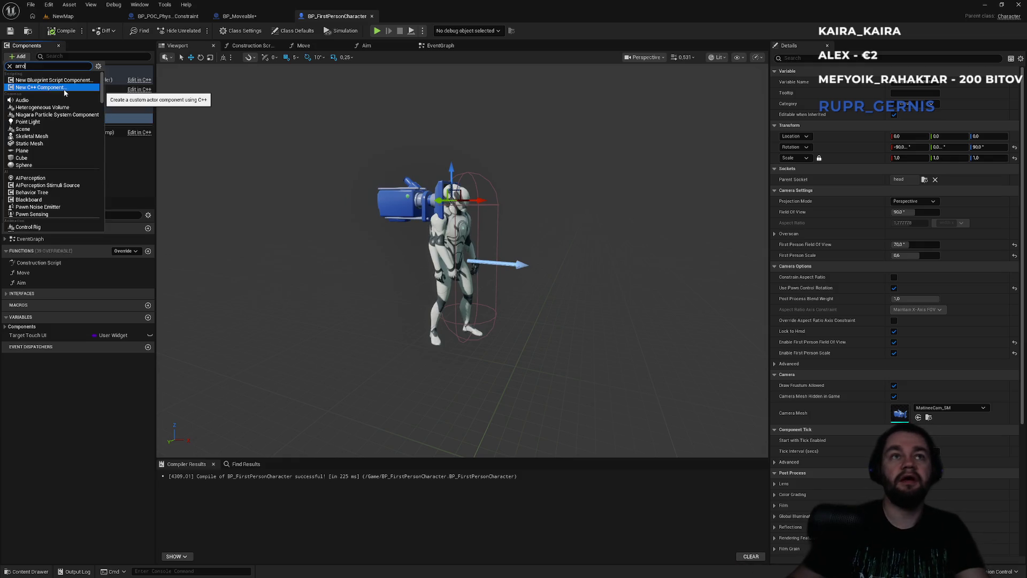
{"action": "key", "text": "Escape"}
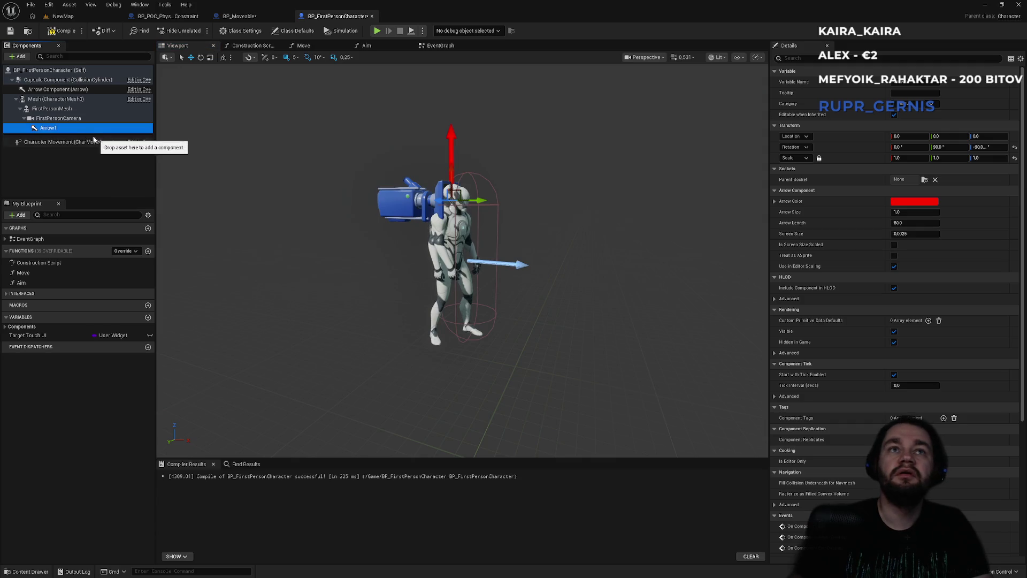
{"action": "left_click", "coordinate": [983, 148]}
{"action": "left_click", "coordinate": [1015, 147]}
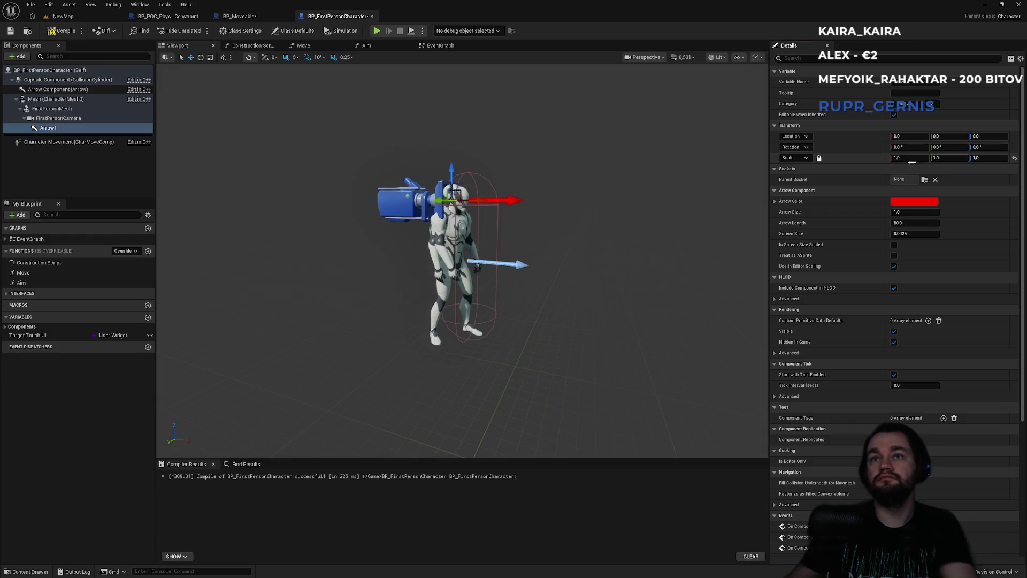
Step: Move Arrow1 about 60 units ahead of the camera, centered sideways at roughly Z -10
{"action": "mouse_move", "coordinate": [470, 201]}
{"action": "left_mouse_down"}
{"action": "mouse_move", "coordinate": [521, 203]}
{"action": "mouse_move", "coordinate": [502, 205]}
{"action": "left_mouse_up"}
{"action": "mouse_move", "coordinate": [555, 229]}
{"action": "left_mouse_down"}
{"action": "mouse_move", "coordinate": [523, 214]}
{"action": "mouse_move", "coordinate": [518, 224]}
{"action": "mouse_move", "coordinate": [391, 228]}
{"action": "left_mouse_up"}
{"action": "key", "text": "f"}
{"action": "left_click_drag", "start_coordinate": [387, 229], "coordinate": [516, 210]}
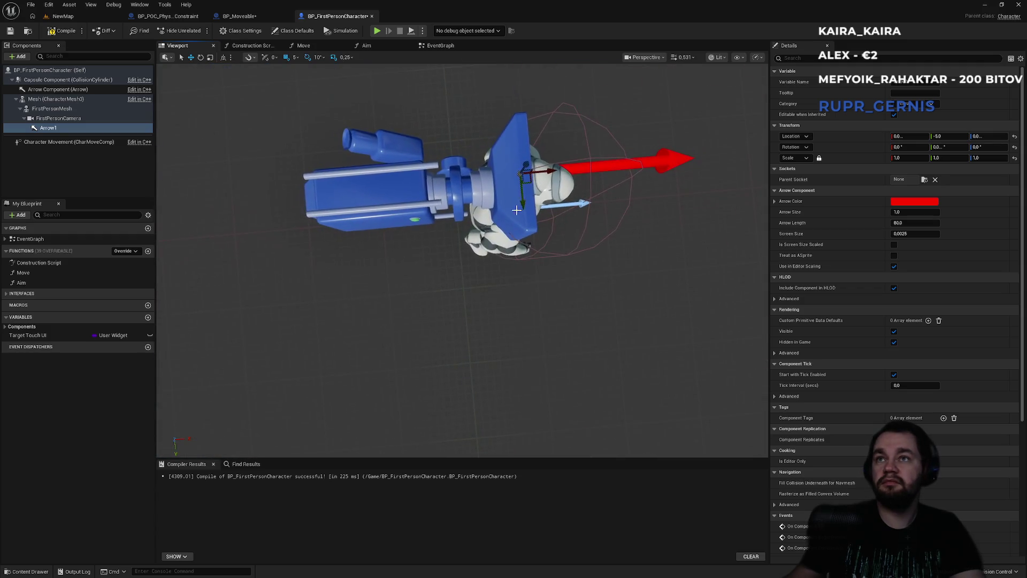
{"action": "mouse_move", "coordinate": [551, 170]}
{"action": "left_mouse_down"}
{"action": "mouse_move", "coordinate": [672, 159]}
{"action": "mouse_move", "coordinate": [588, 145]}
{"action": "mouse_move", "coordinate": [573, 202]}
{"action": "left_mouse_up"}
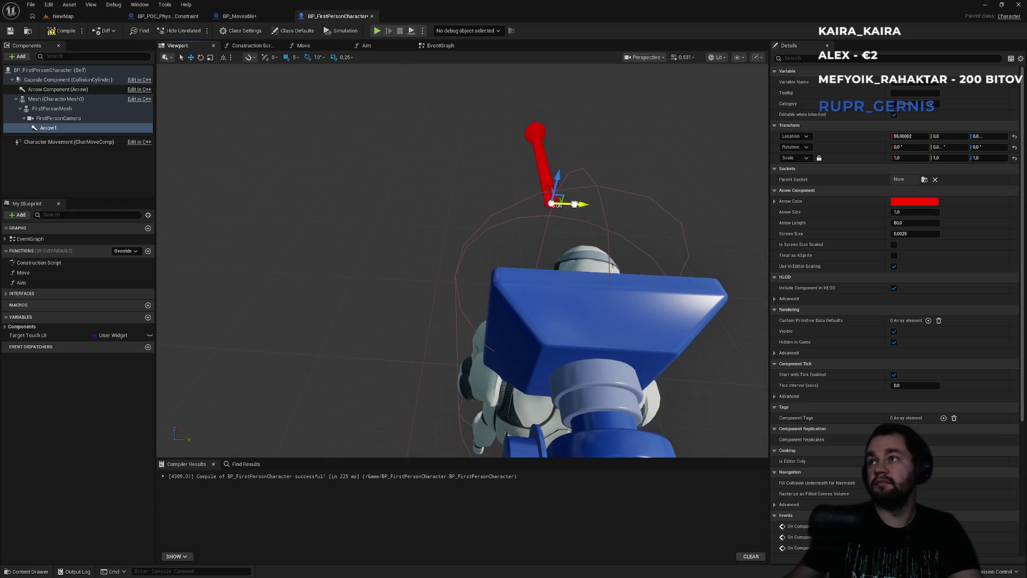
{"action": "left_click_drag", "start_coordinate": [653, 229], "coordinate": [738, 230], "text": "alt"}
{"action": "mouse_move", "coordinate": [481, 220]}
{"action": "left_mouse_down", "text": "alt"}
{"action": "mouse_move", "coordinate": [511, 220]}
{"action": "mouse_move", "coordinate": [538, 258]}
{"action": "left_mouse_up", "text": "alt"}
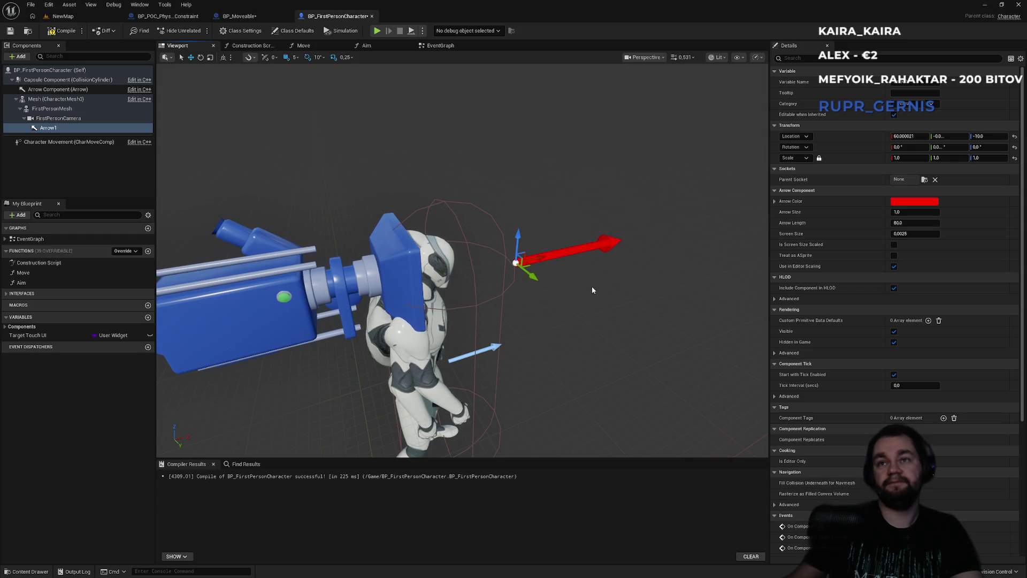
{"action": "left_click_drag", "start_coordinate": [592, 286], "coordinate": [658, 287], "text": "alt"}
{"action": "left_click", "coordinate": [48, 130]}
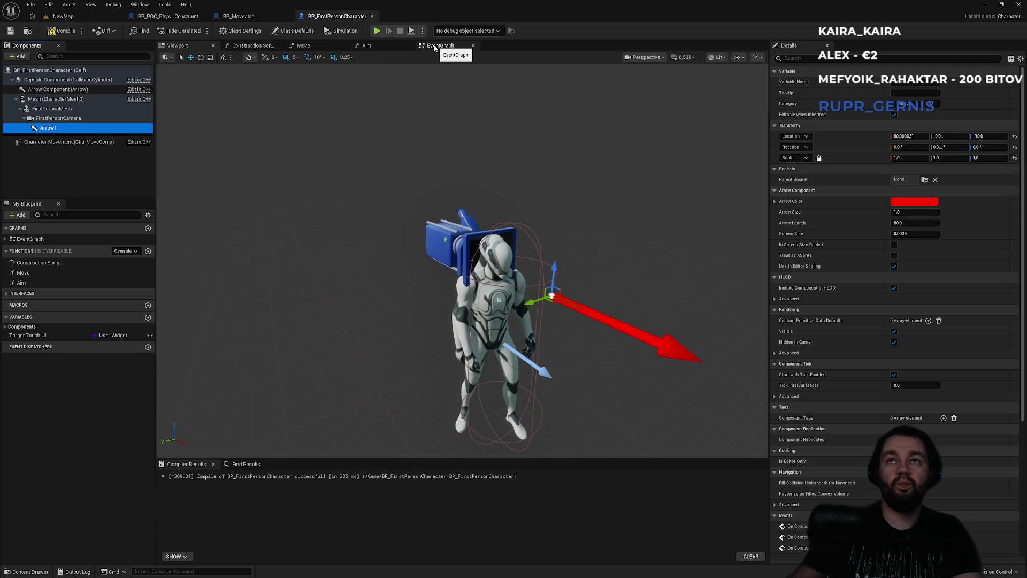
Step: In the EventGraph, add Get Catch1 and Set Constrained Components nodes from As BP Moveable
{"action": "left_click", "coordinate": [436, 47]}
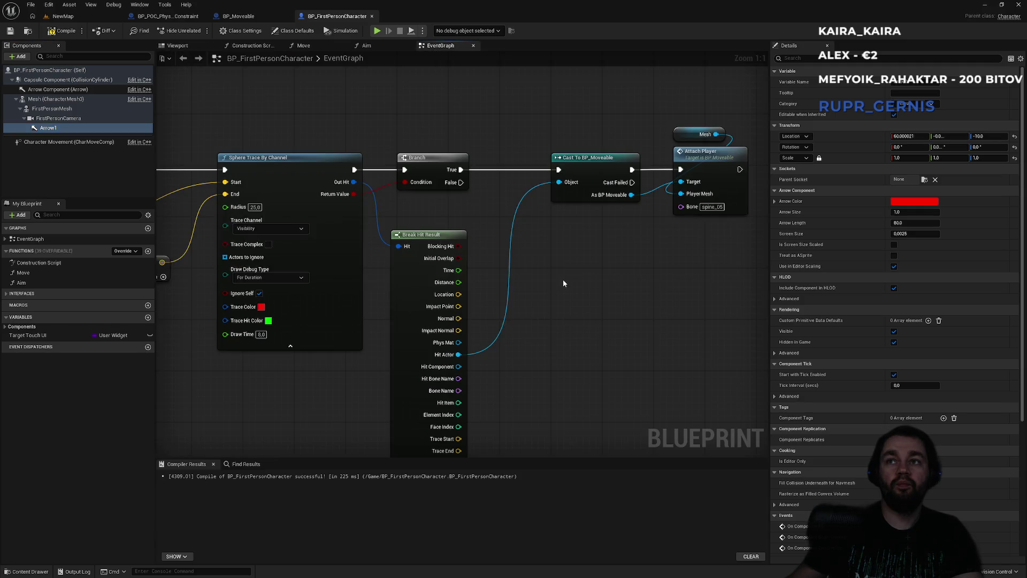
{"action": "left_click_drag", "start_coordinate": [527, 287], "coordinate": [412, 306]}
{"action": "left_click_drag", "start_coordinate": [516, 214], "coordinate": [576, 338]}
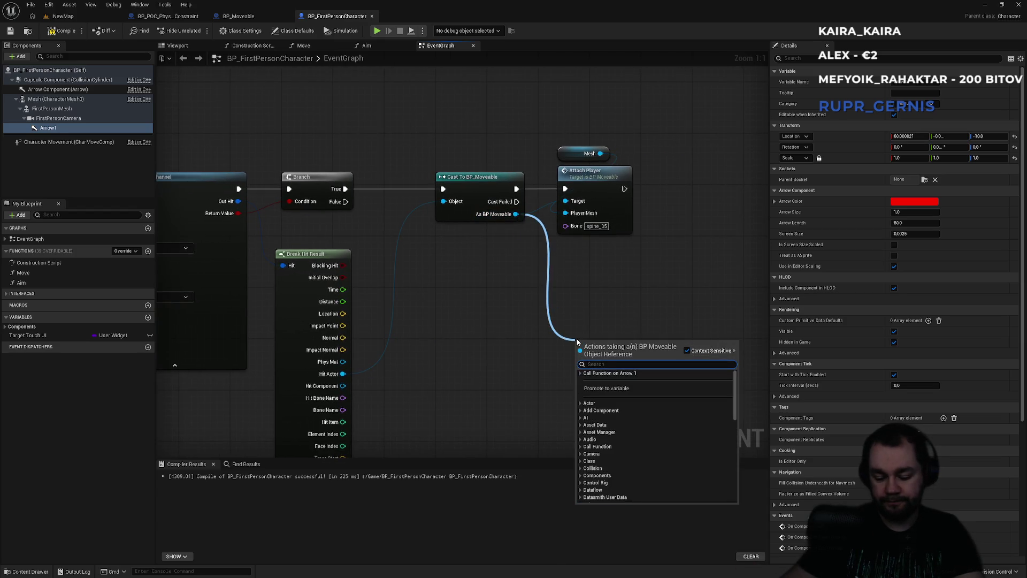
{"action": "type", "text": "grab"}
{"action": "key", "text": "BackSpace"}
{"action": "key", "text": "BackSpace"}
{"action": "key", "text": "BackSpace"}
{"action": "type", "text": "catch"}
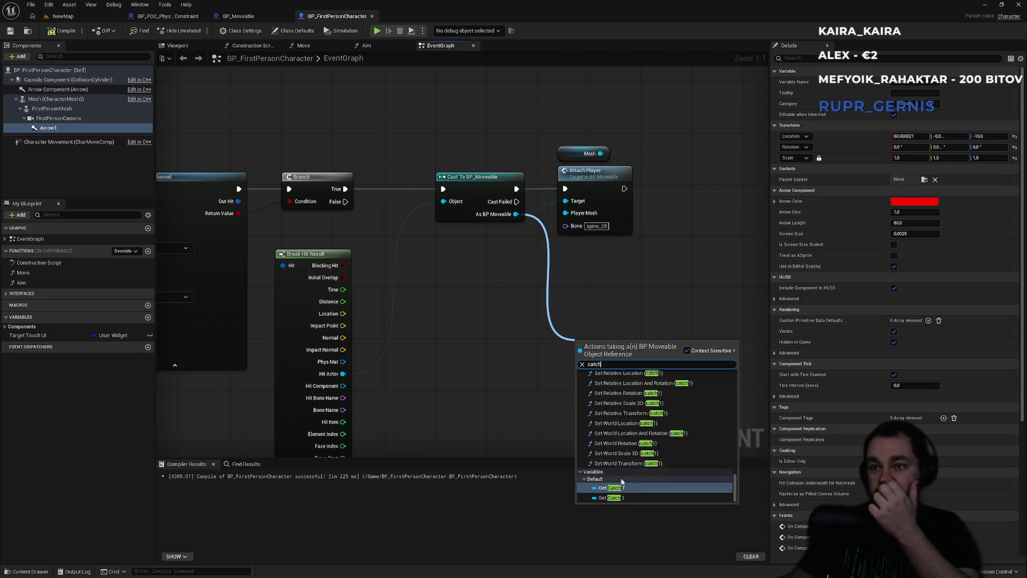
{"action": "left_click", "coordinate": [610, 487]}
{"action": "left_click_drag", "start_coordinate": [634, 346], "coordinate": [679, 365]}
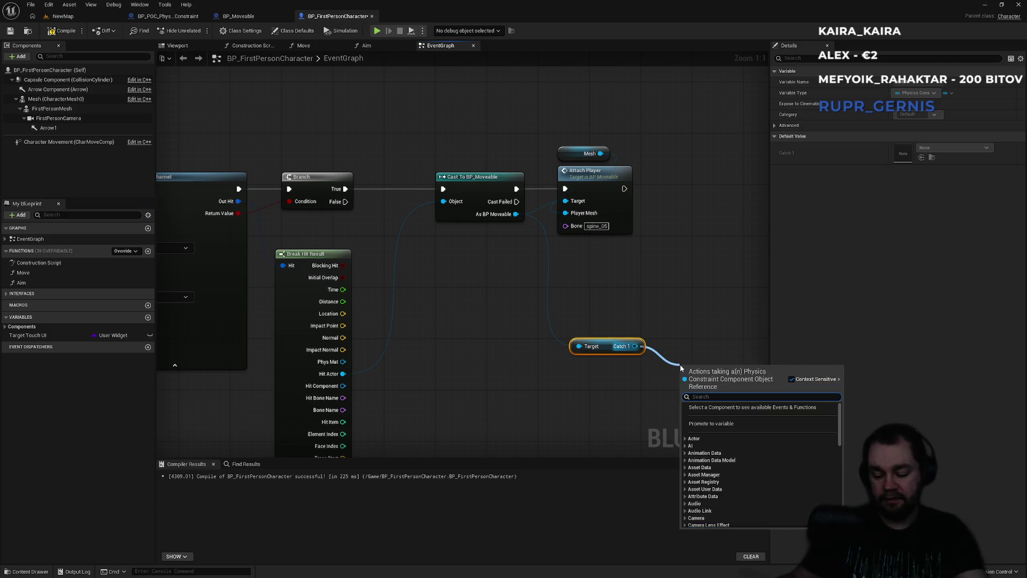
{"action": "type", "text": "set cons"}
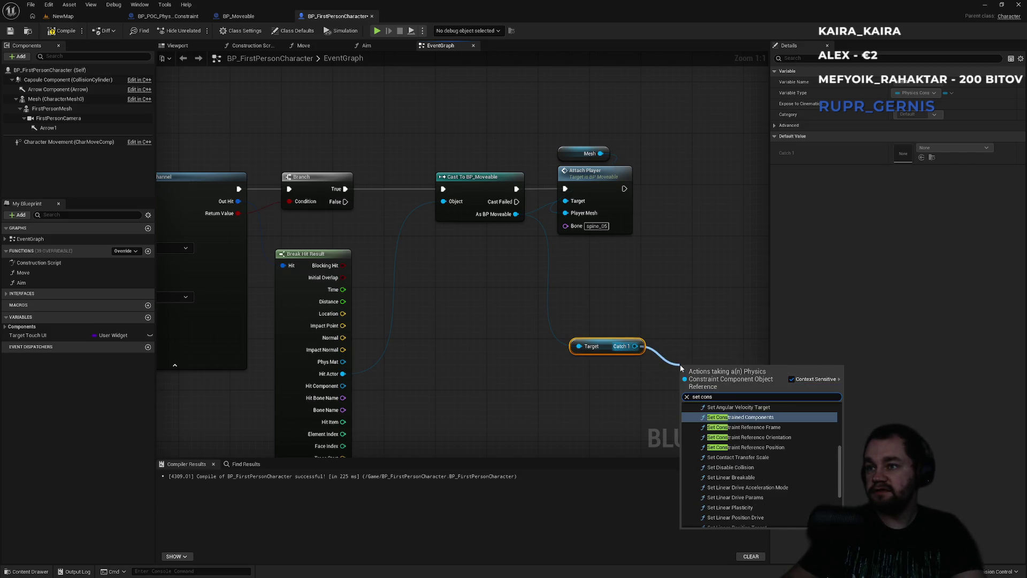
{"action": "key", "text": "Escape"}
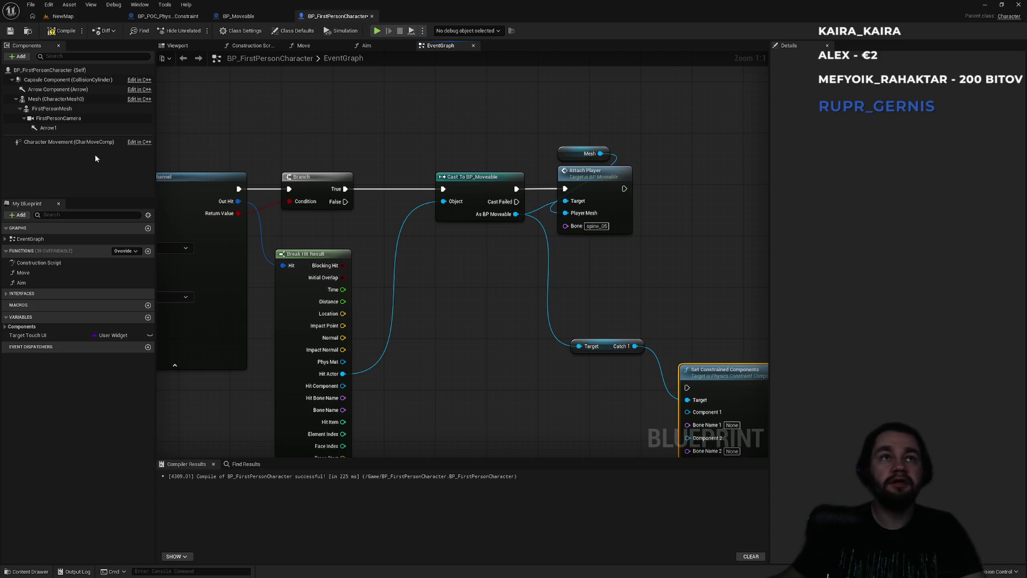
Step: Bring Arrow1 into the graph, then delete the Arrow1, Catch1 and constraint nodes
{"action": "mouse_move", "coordinate": [47, 127]}
{"action": "left_mouse_down"}
{"action": "mouse_move", "coordinate": [656, 419]}
{"action": "mouse_move", "coordinate": [626, 405]}
{"action": "left_mouse_up"}
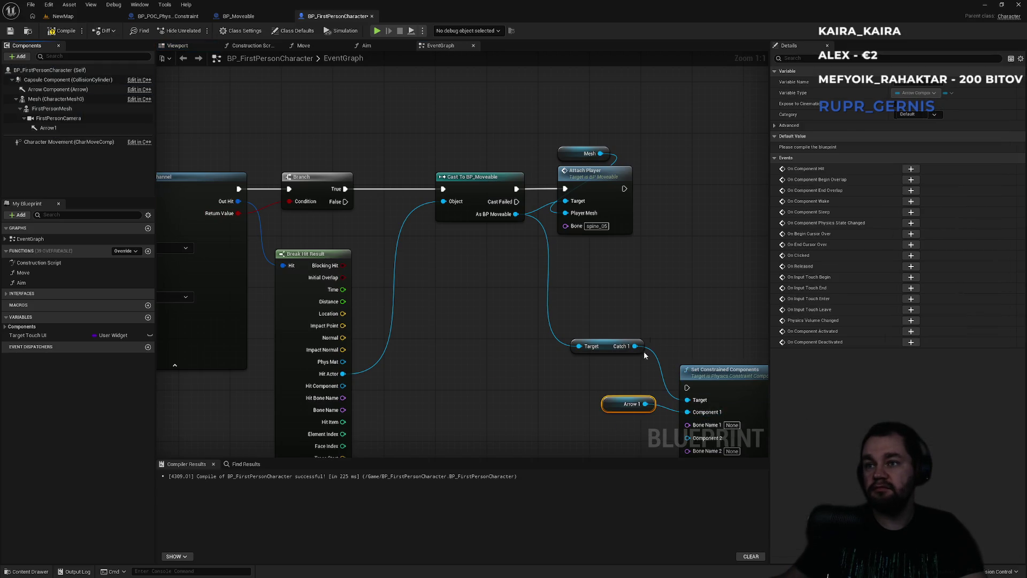
{"action": "key", "text": "Delete"}
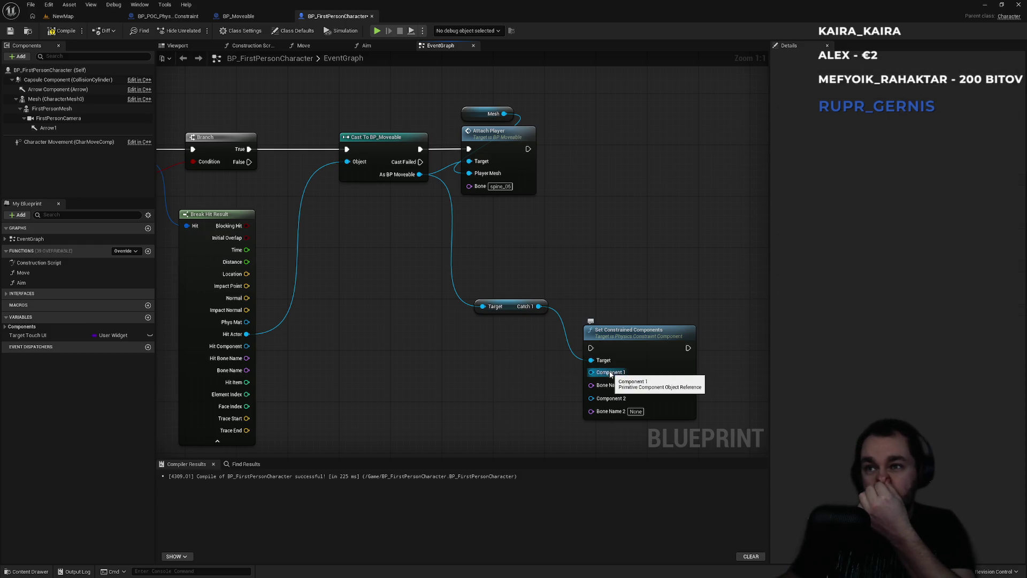
{"action": "left_click_drag", "start_coordinate": [649, 277], "coordinate": [509, 386]}
{"action": "key", "text": "Delete"}
{"action": "double_click", "coordinate": [497, 149]}
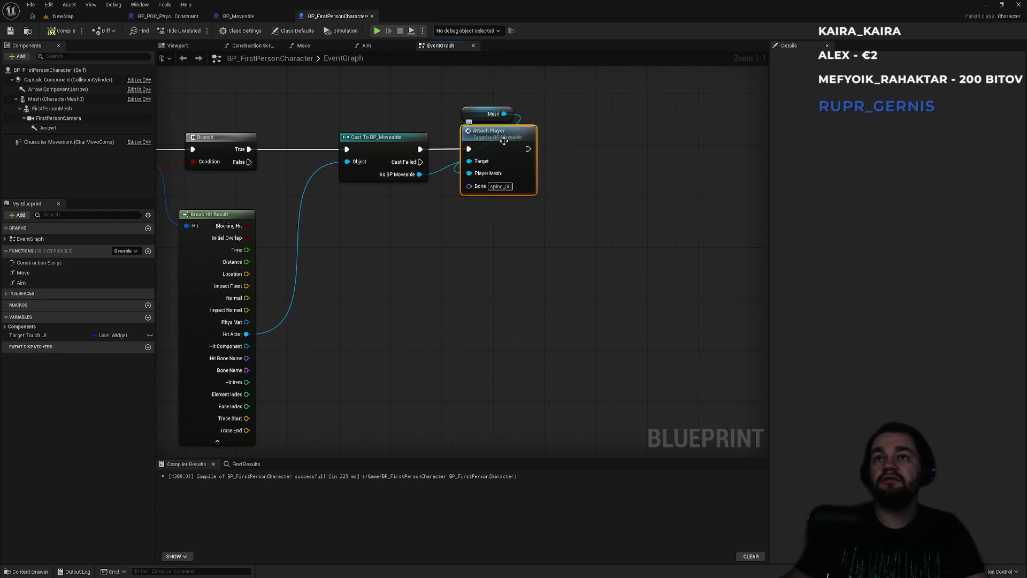
Step: Change AttachPlayer's PlayerMesh input to a Primitive Component object reference
{"action": "left_click", "coordinate": [414, 270]}
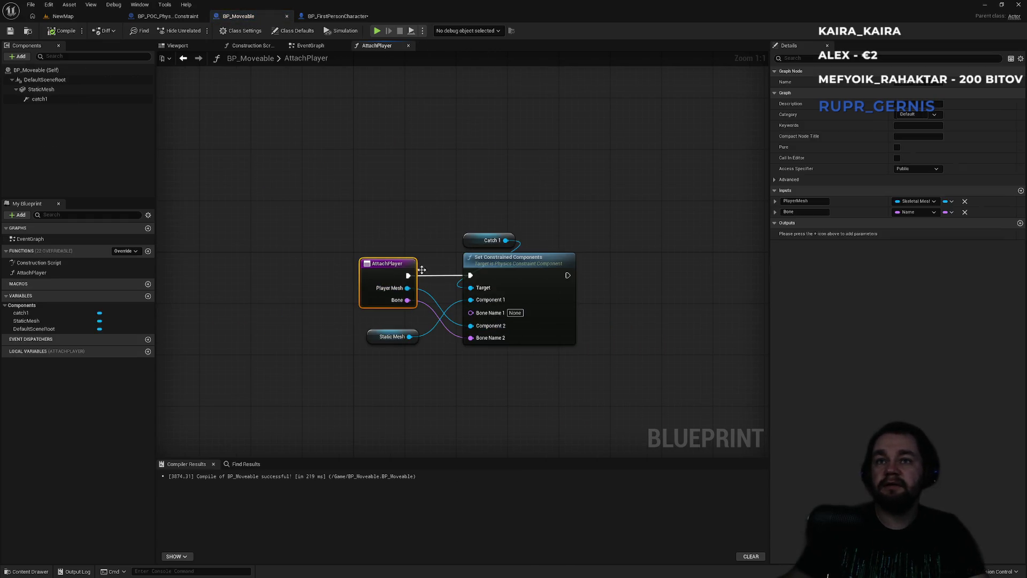
{"action": "left_click", "coordinate": [917, 201]}
{"action": "type", "text": "prim"}
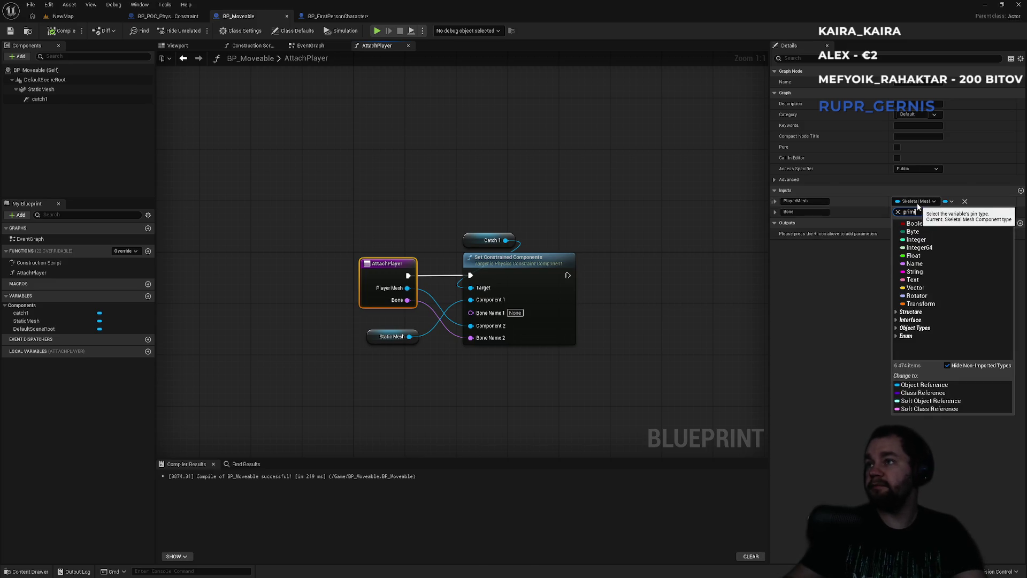
{"action": "type", "text": "i"}
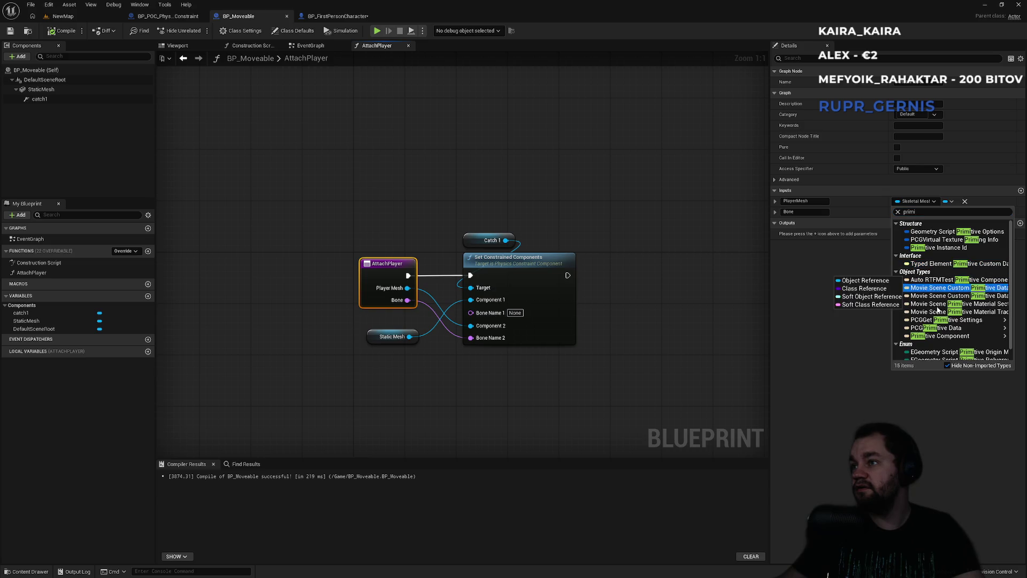
{"action": "mouse_move", "coordinate": [921, 335]}
{"action": "left_click", "coordinate": [866, 337]}
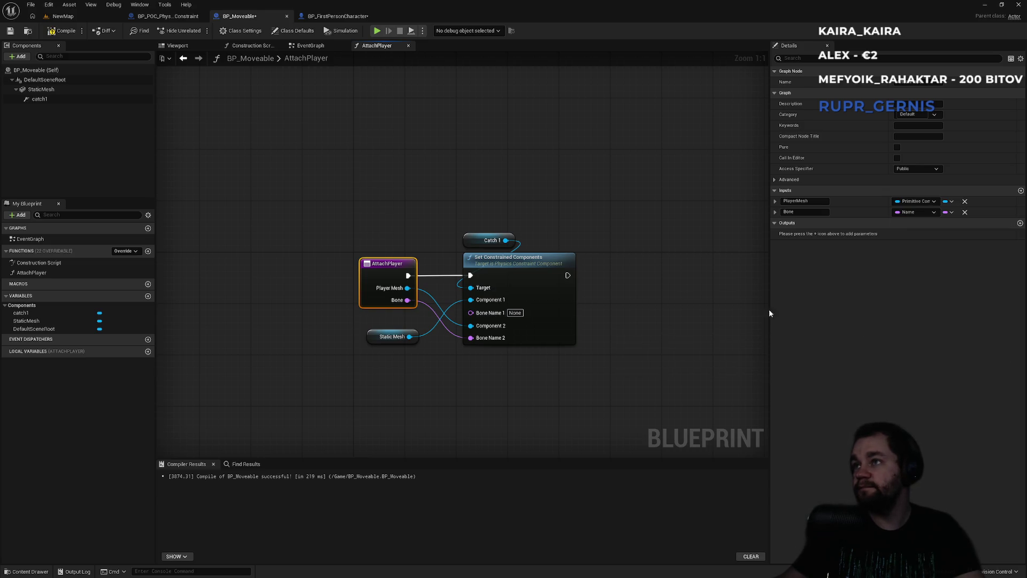
Step: Compile BP_Moveable and return to BP_FirstPersonCharacter's EventGraph
{"action": "left_click", "coordinate": [607, 233]}
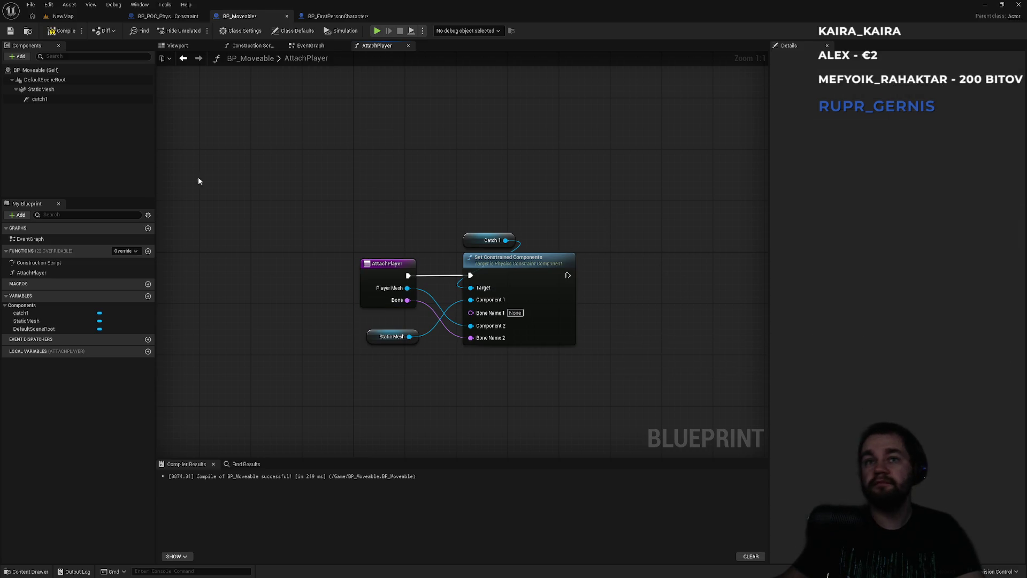
{"action": "left_click", "coordinate": [58, 32]}
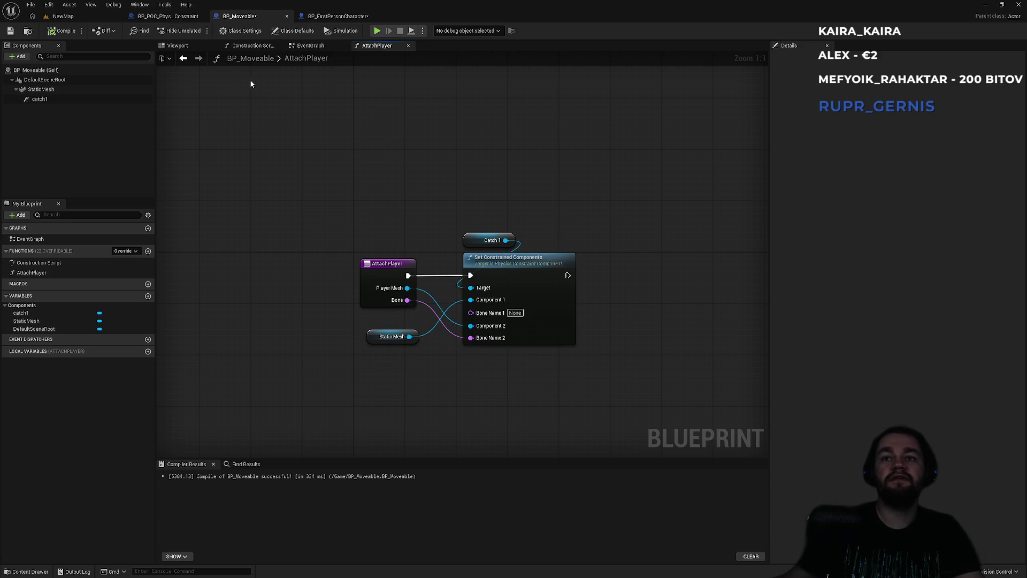
{"action": "left_click", "coordinate": [185, 17]}
{"action": "left_click", "coordinate": [337, 16]}
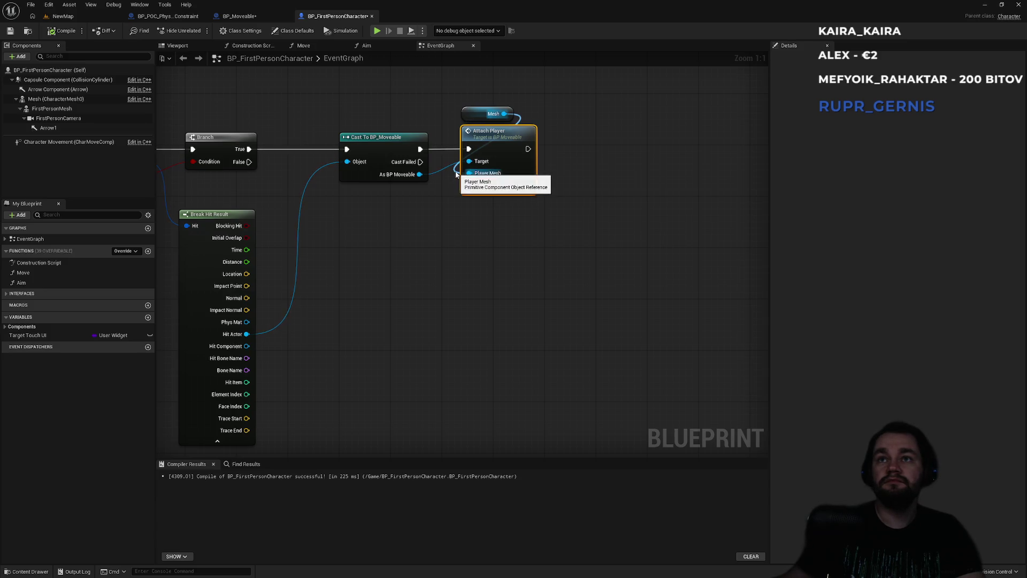
Step: Clear the spine_05 bone name from Attach Player's Bone field
{"action": "double_click", "coordinate": [500, 186]}
{"action": "key", "text": "BackSpace"}
{"action": "left_click", "coordinate": [511, 251]}
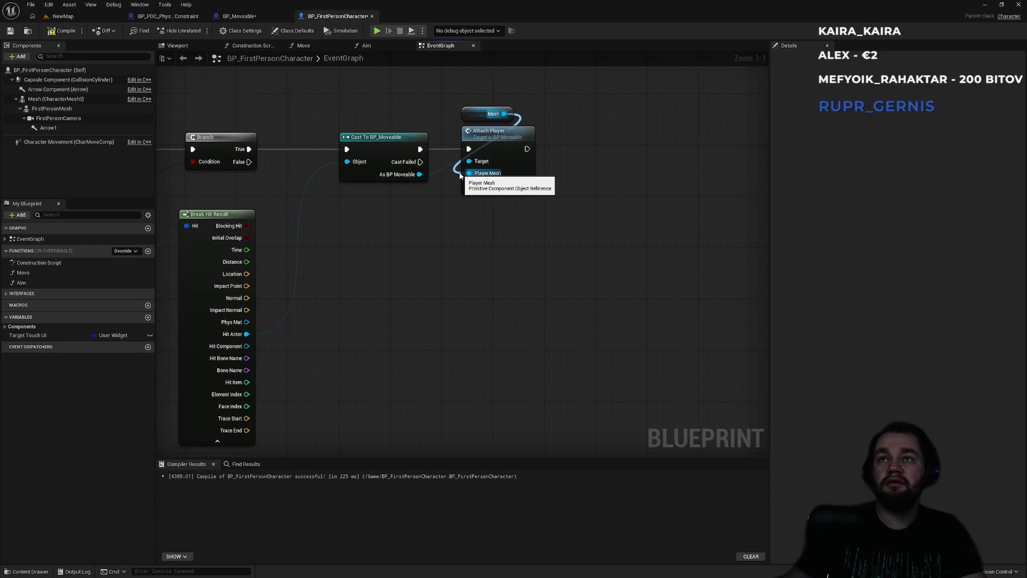
Step: Replace the Mesh wire with an Arrow1 reference on Player Mesh and save all blueprints
{"action": "left_click", "coordinate": [460, 176], "text": "alt"}
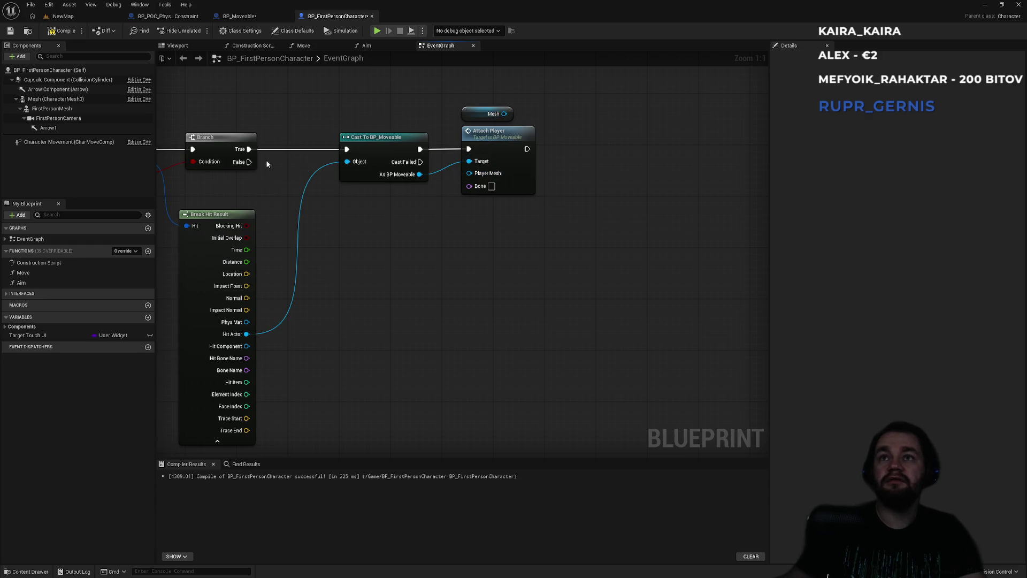
{"action": "mouse_move", "coordinate": [68, 131]}
{"action": "left_mouse_down"}
{"action": "mouse_move", "coordinate": [513, 174]}
{"action": "mouse_move", "coordinate": [396, 163]}
{"action": "left_mouse_up"}
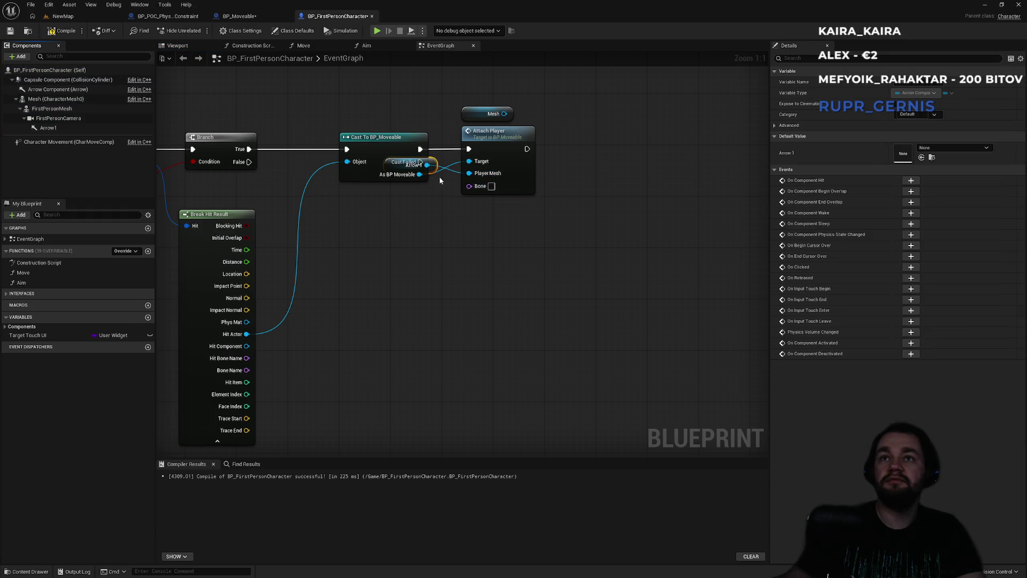
{"action": "left_click", "coordinate": [169, 92]}
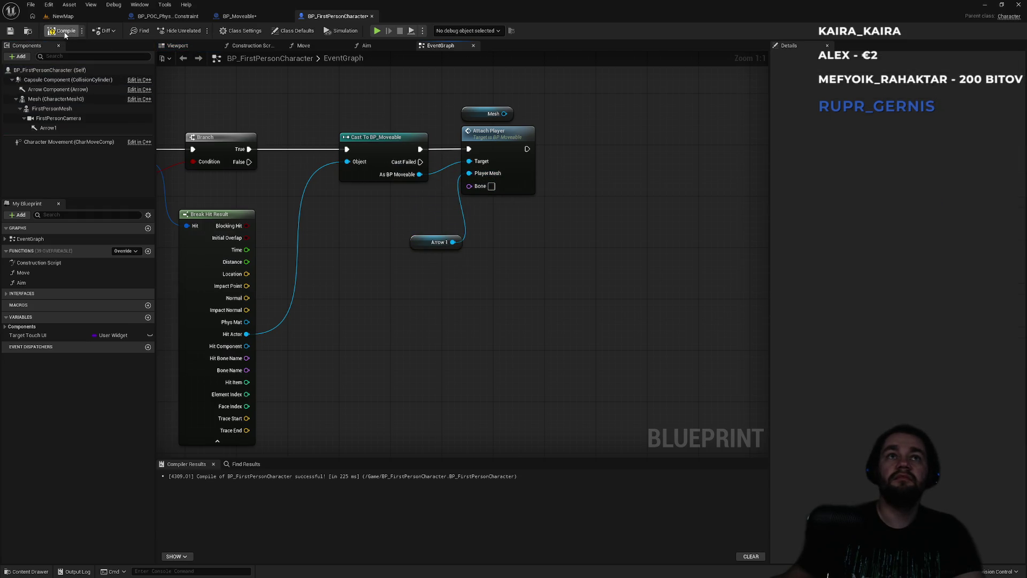
{"action": "key", "text": "ctrl+shift+s"}
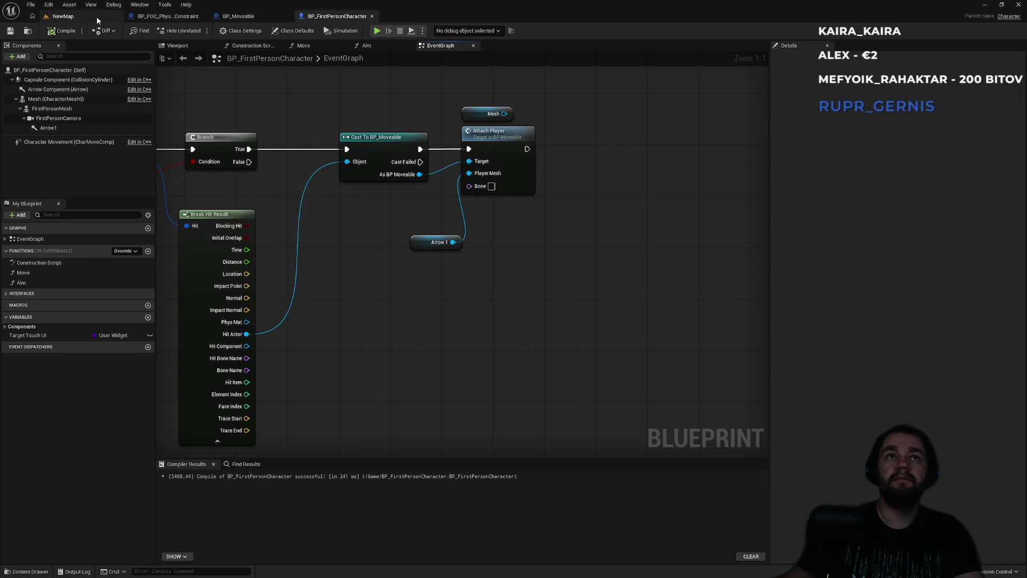
{"action": "left_click", "coordinate": [96, 16]}
Step: Playtest the level three times, walking up to the box and grabbing it
{"action": "key", "text": "alt+p"}
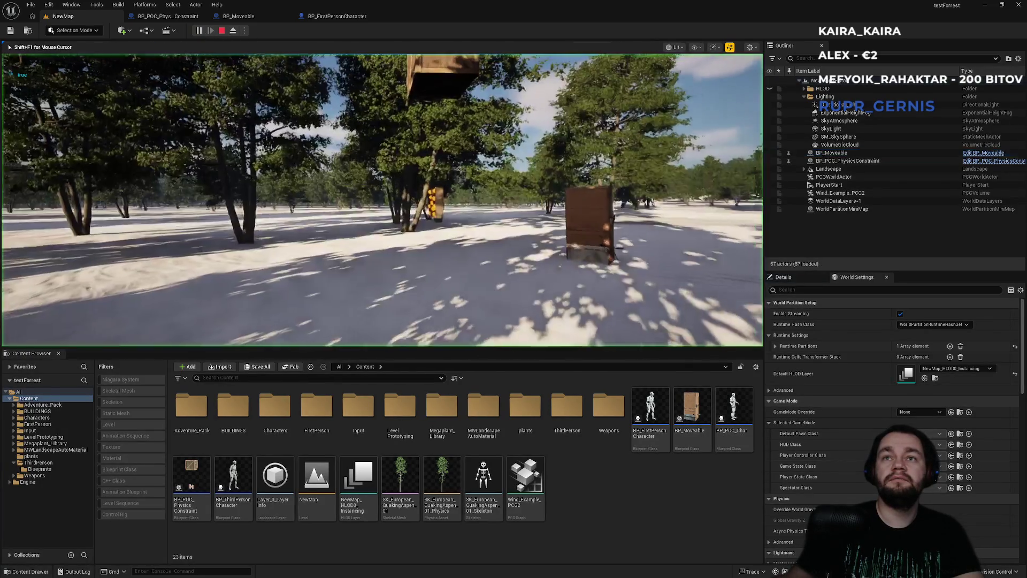
{"action": "key", "text": "e"}
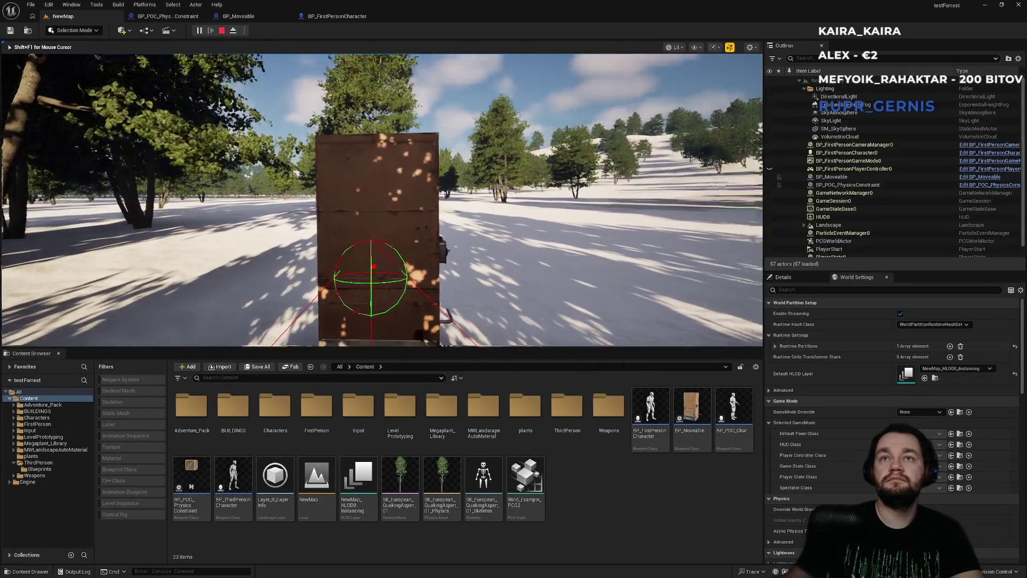
{"action": "key", "text": "e"}
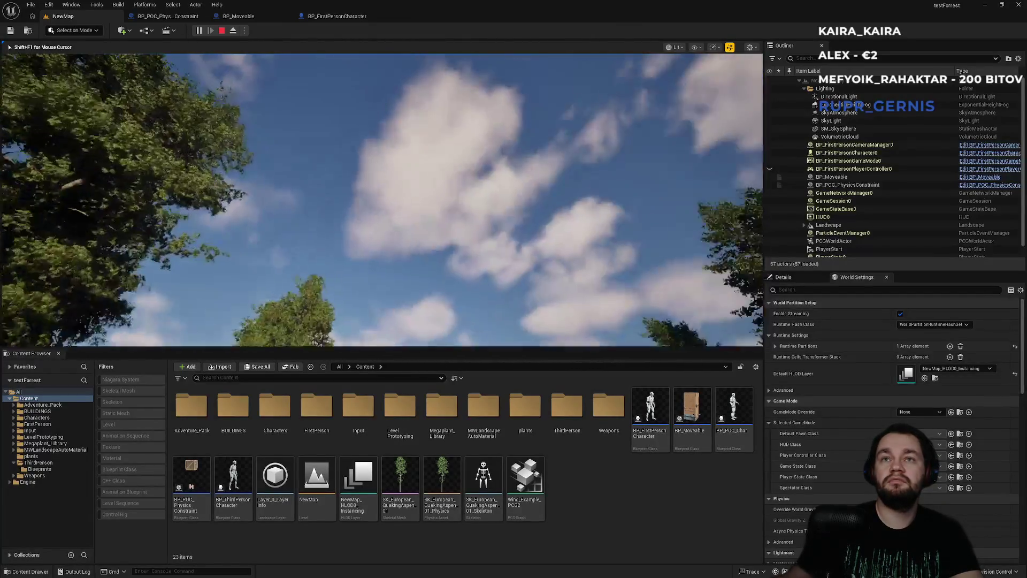
{"action": "key", "text": "w"}
{"action": "key", "text": "w"}
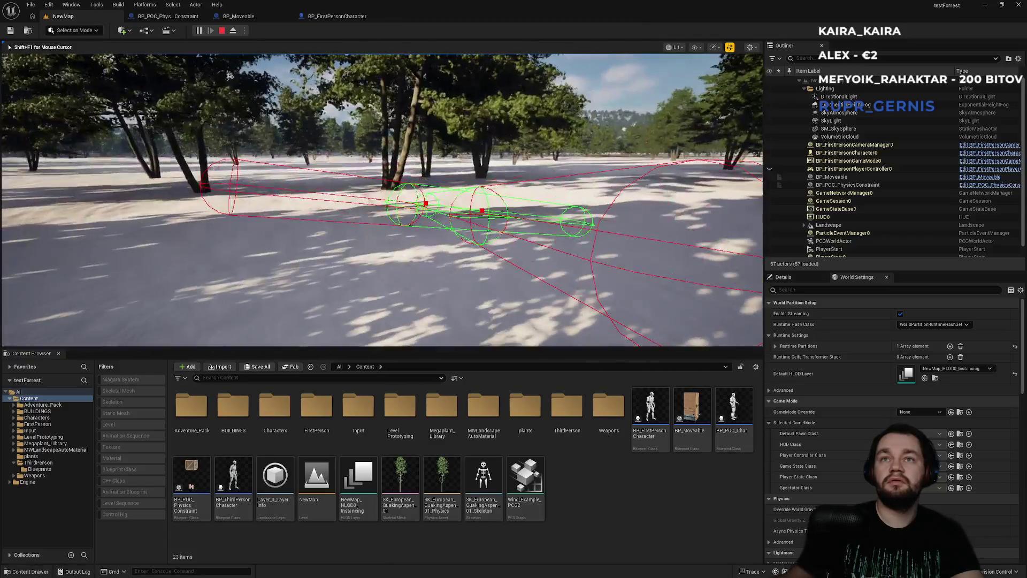
{"action": "key", "text": "Escape"}
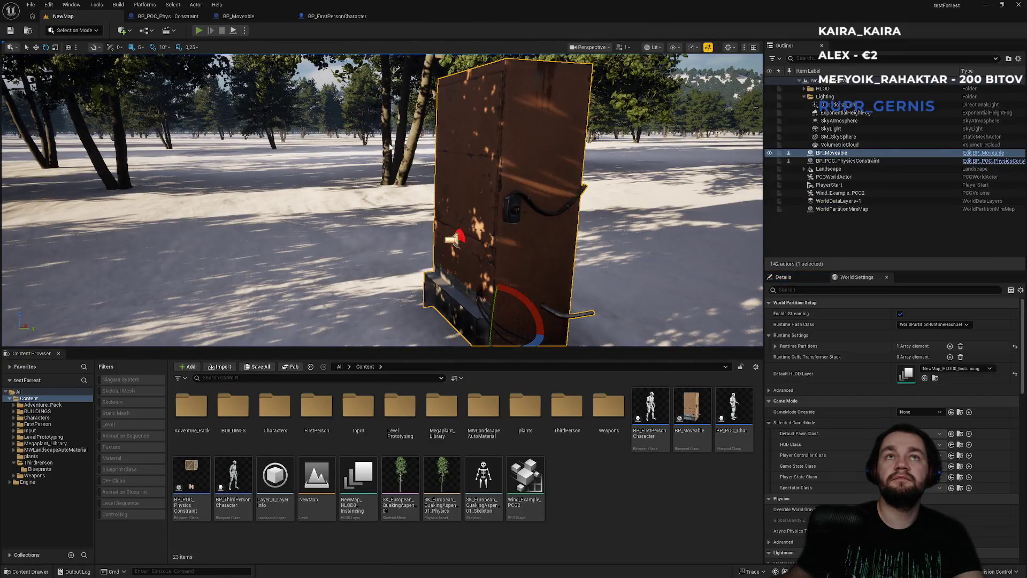
{"action": "key", "text": "alt+p"}
{"action": "key", "text": "w"}
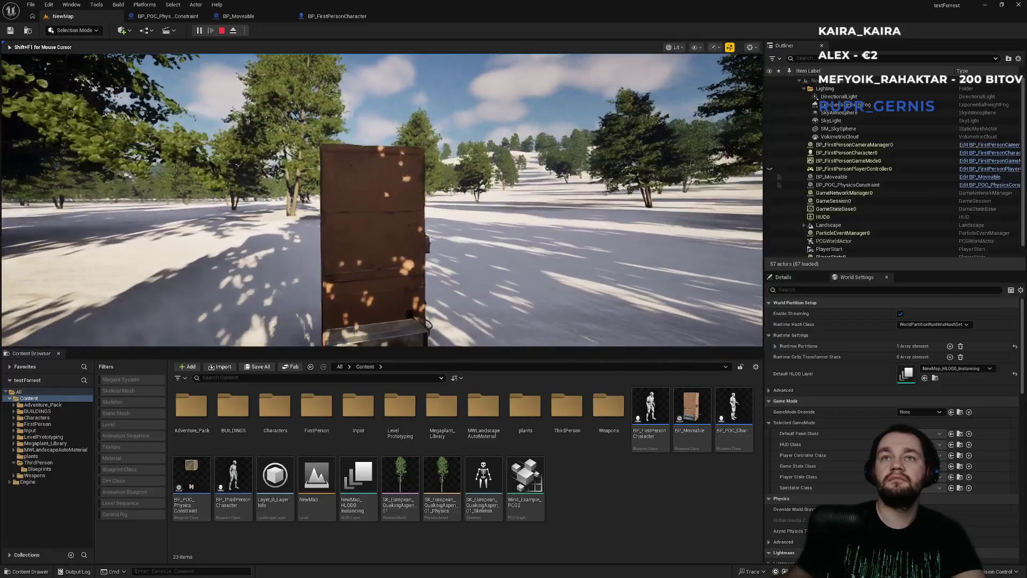
{"action": "key", "text": "w"}
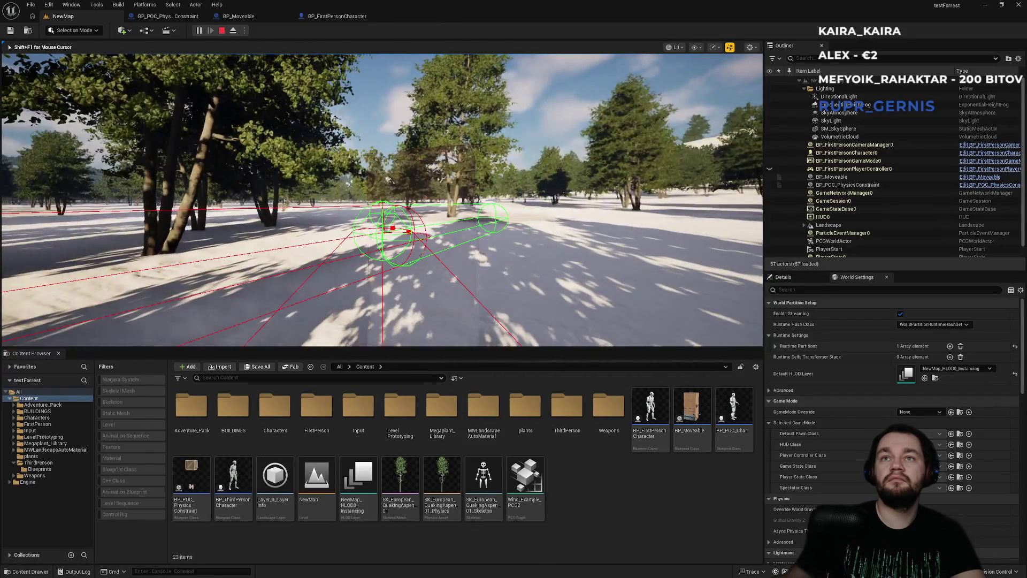
{"action": "key", "text": "Escape"}
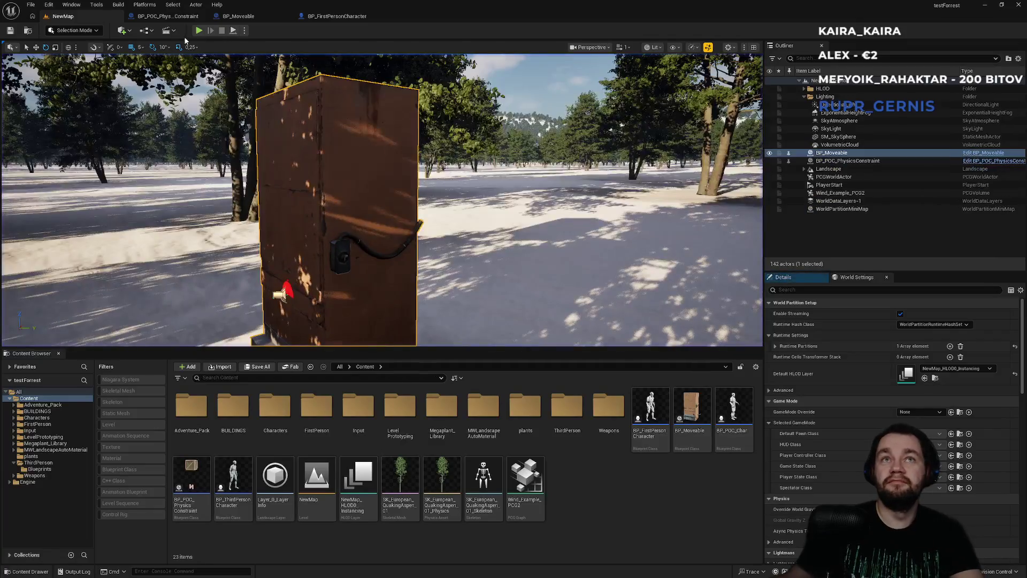
{"action": "key", "text": "alt+p"}
{"action": "key", "text": "w"}
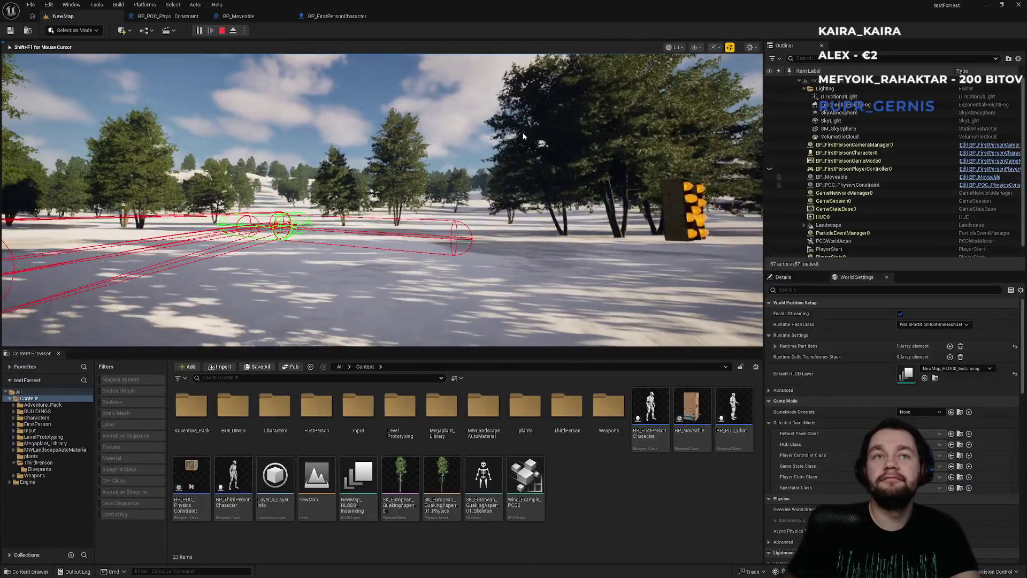
{"action": "key", "text": "Escape"}
Step: In the AttachPlayer function, break the Bone wire into Bone Name 2
{"action": "left_click", "coordinate": [337, 16]}
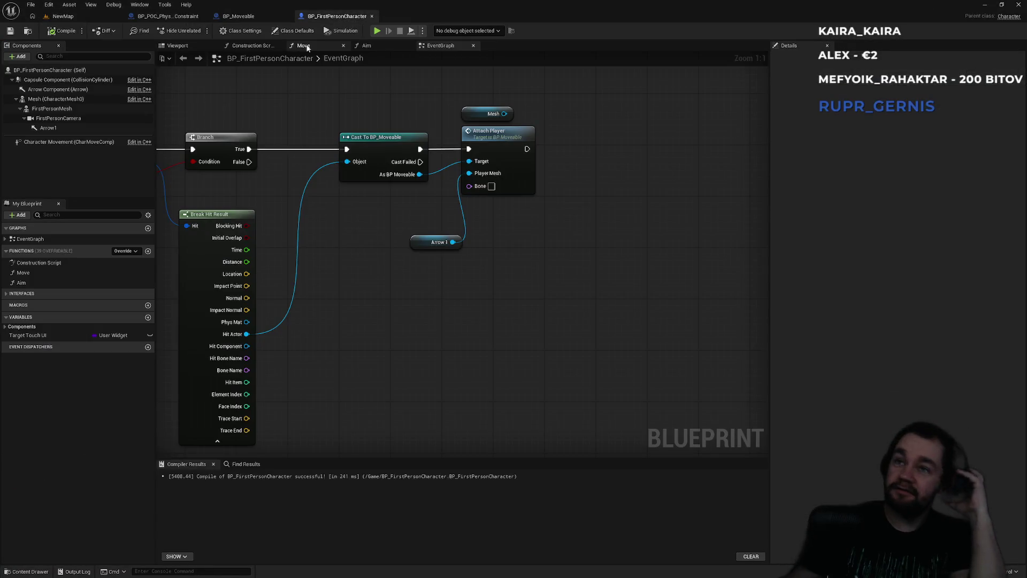
{"action": "double_click", "coordinate": [507, 147]}
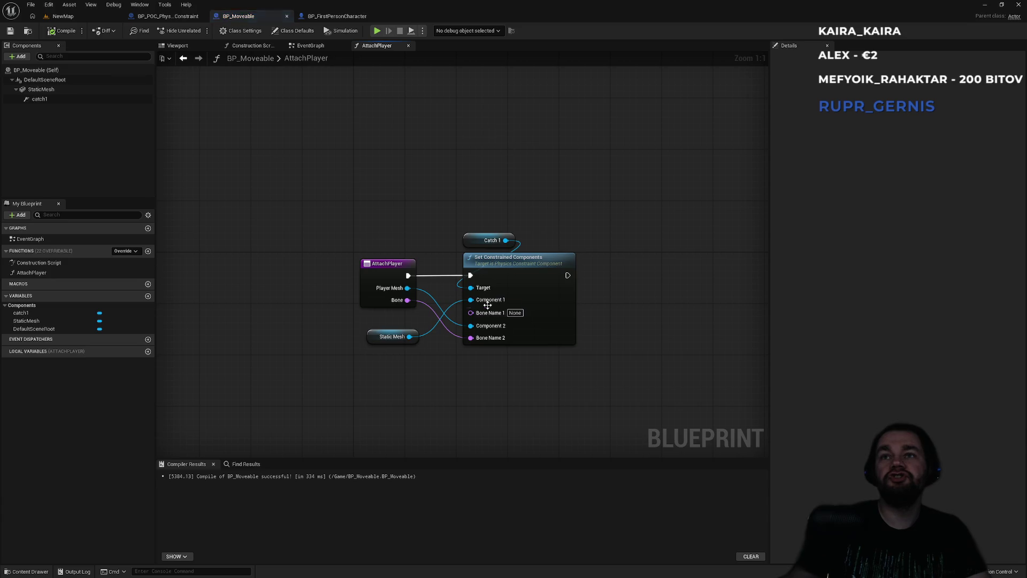
{"action": "left_click", "coordinate": [456, 333], "text": "alt"}
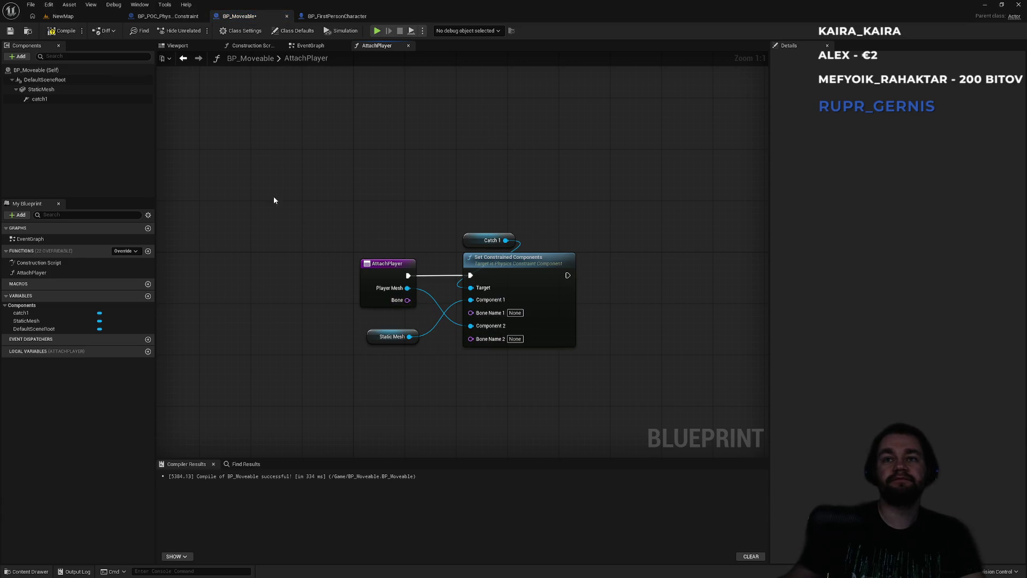
{"action": "left_click", "coordinate": [64, 16]}
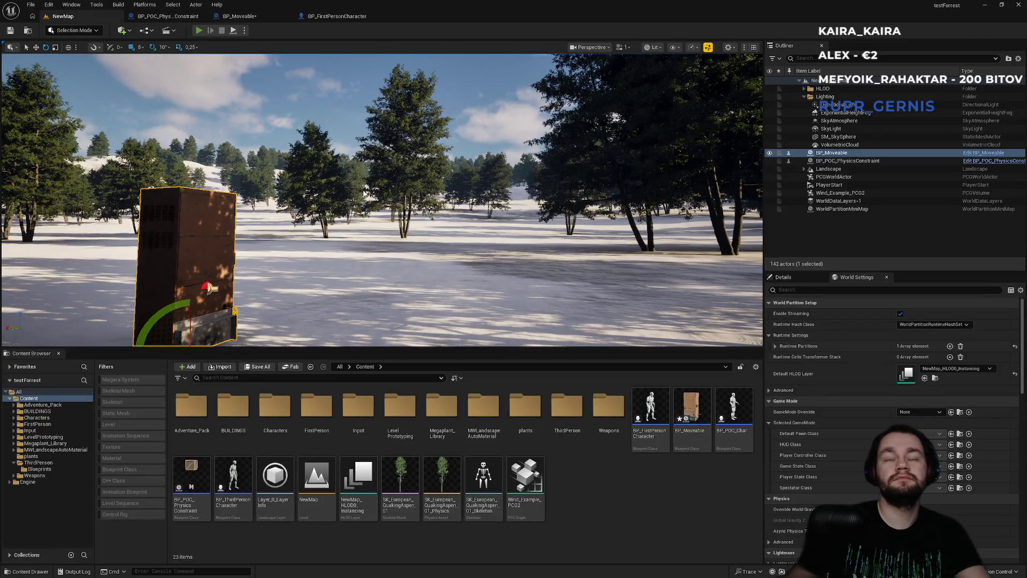
Step: Run one more short grab playtest, then bring up BP_FirstPersonCharacter's EventGraph
{"action": "key", "text": "alt+p"}
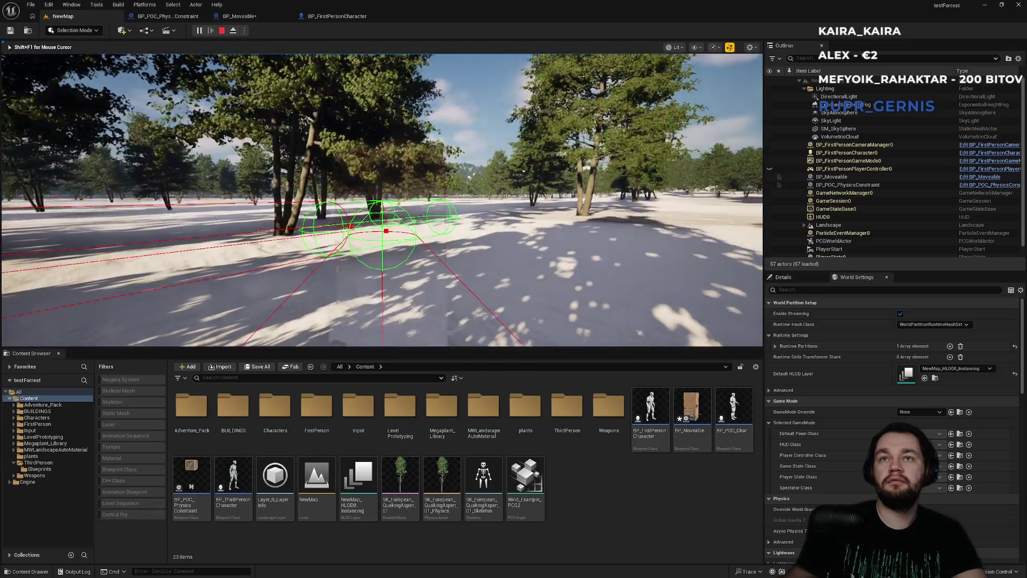
{"action": "key", "text": "Escape"}
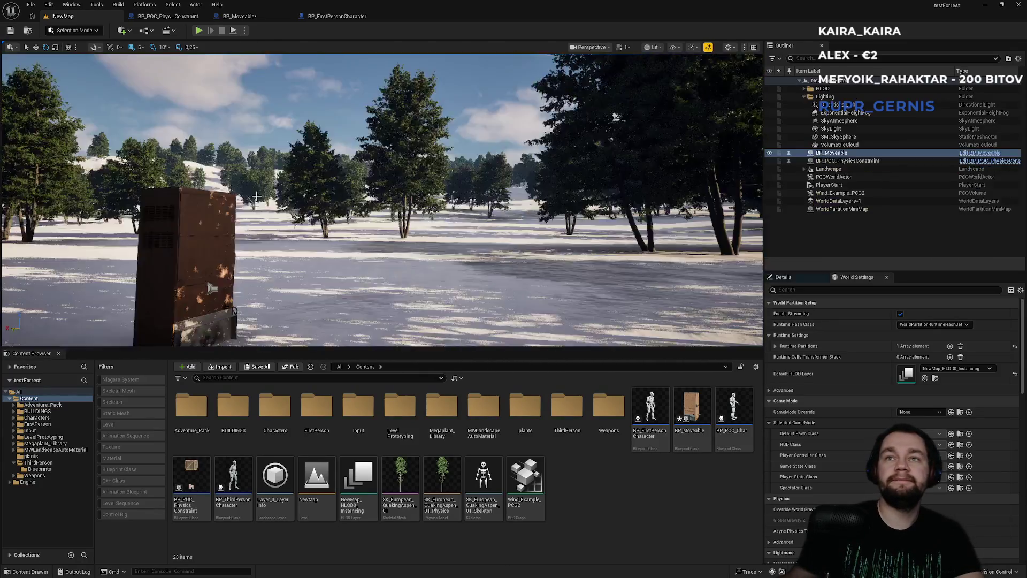
{"action": "left_click", "coordinate": [337, 16]}
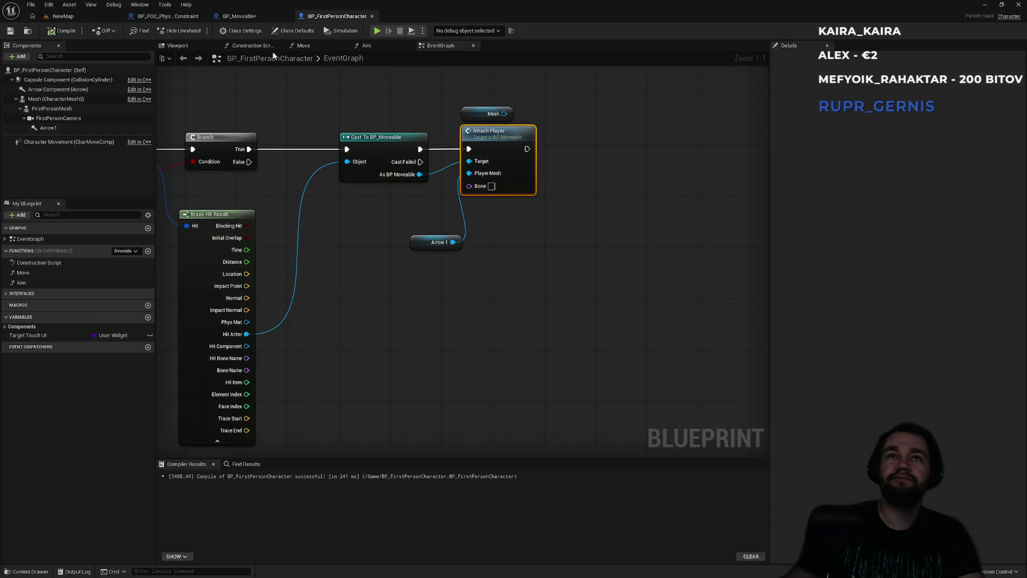
Step: Rearrange the Mesh and Arrow 1 nodes in the character's EventGraph
{"action": "left_click", "coordinate": [160, 16]}
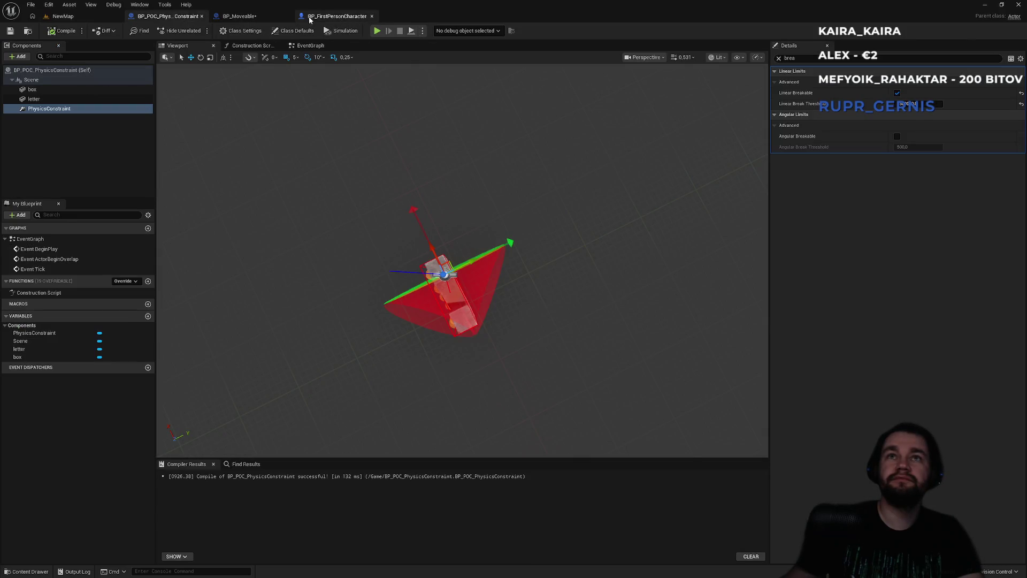
{"action": "left_click", "coordinate": [335, 16]}
{"action": "left_click_drag", "start_coordinate": [484, 118], "coordinate": [492, 105]}
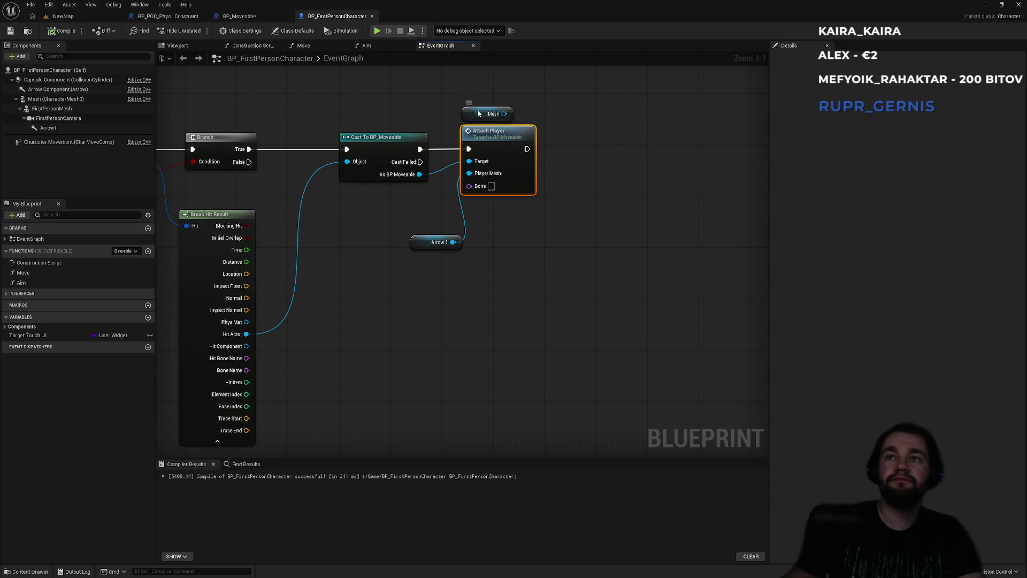
{"action": "left_click_drag", "start_coordinate": [421, 248], "coordinate": [408, 241]}
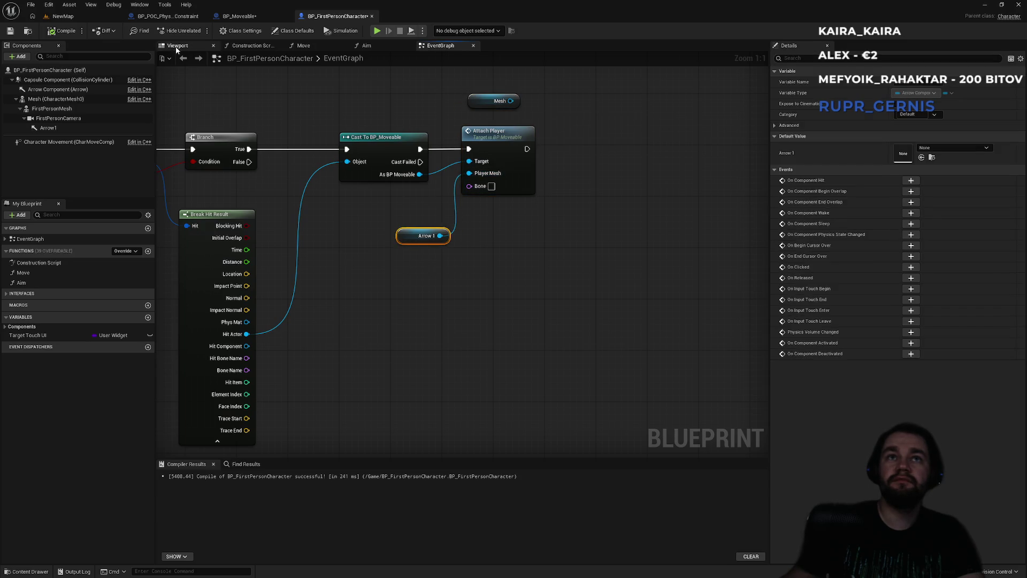
Step: Select Arrow1 in the character's Viewport and orbit to check its placement
{"action": "left_click", "coordinate": [177, 47]}
{"action": "left_click", "coordinate": [48, 128]}
{"action": "left_click_drag", "start_coordinate": [375, 209], "coordinate": [449, 209]}
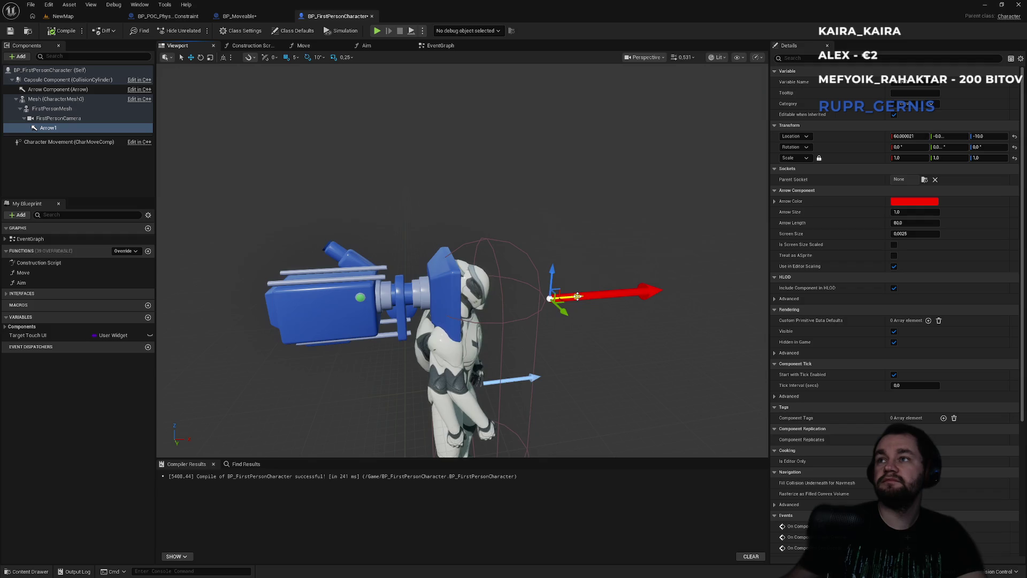
{"action": "left_click", "coordinate": [262, 17]}
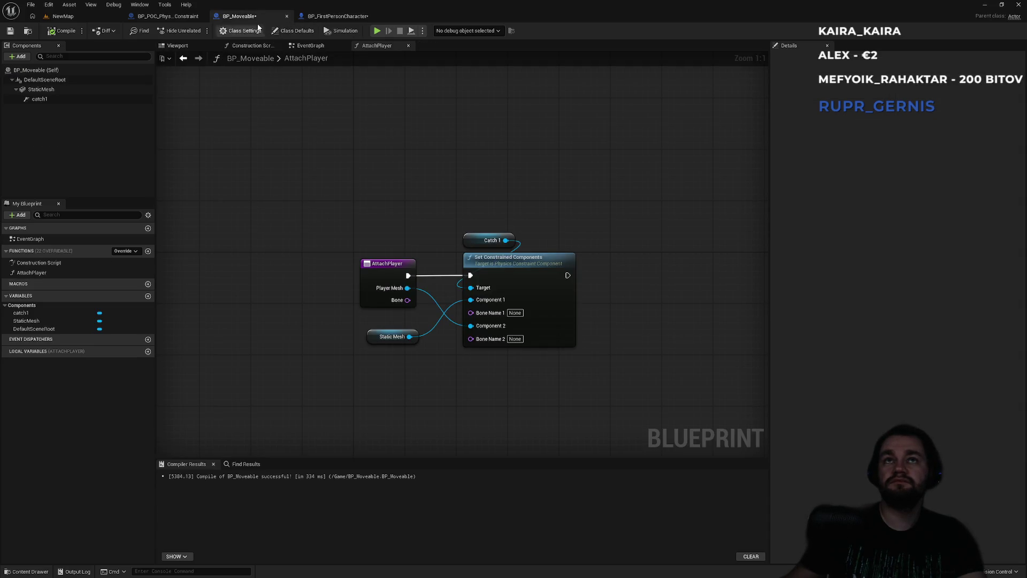
{"action": "left_click", "coordinate": [94, 17]}
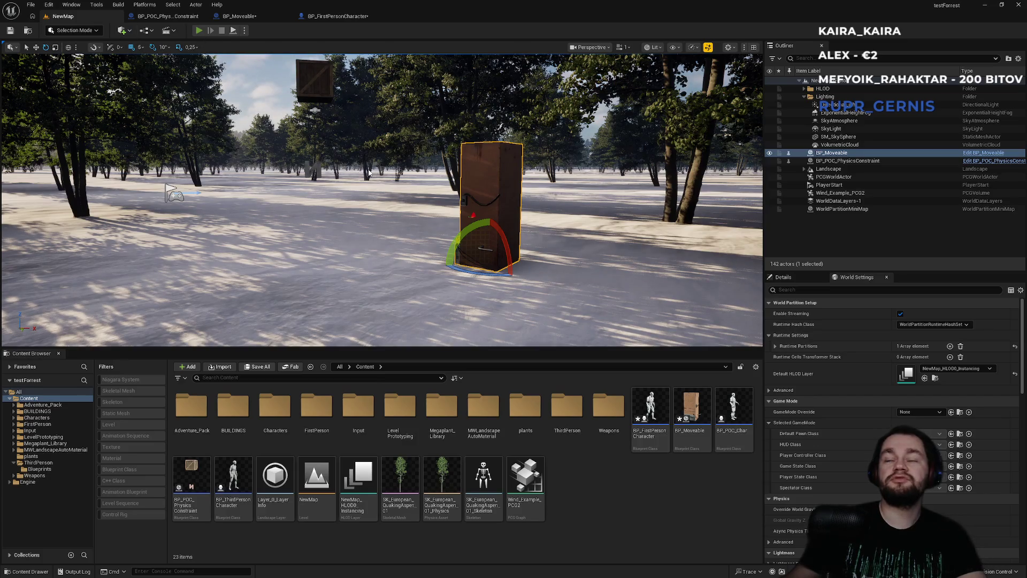
{"action": "key", "text": "alt+p"}
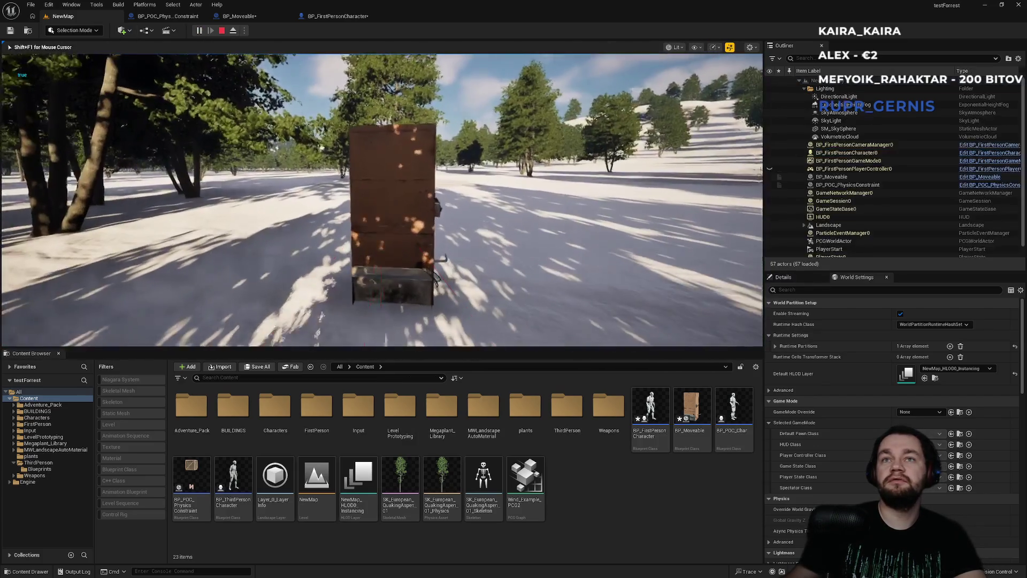
{"action": "key", "text": "F8"}
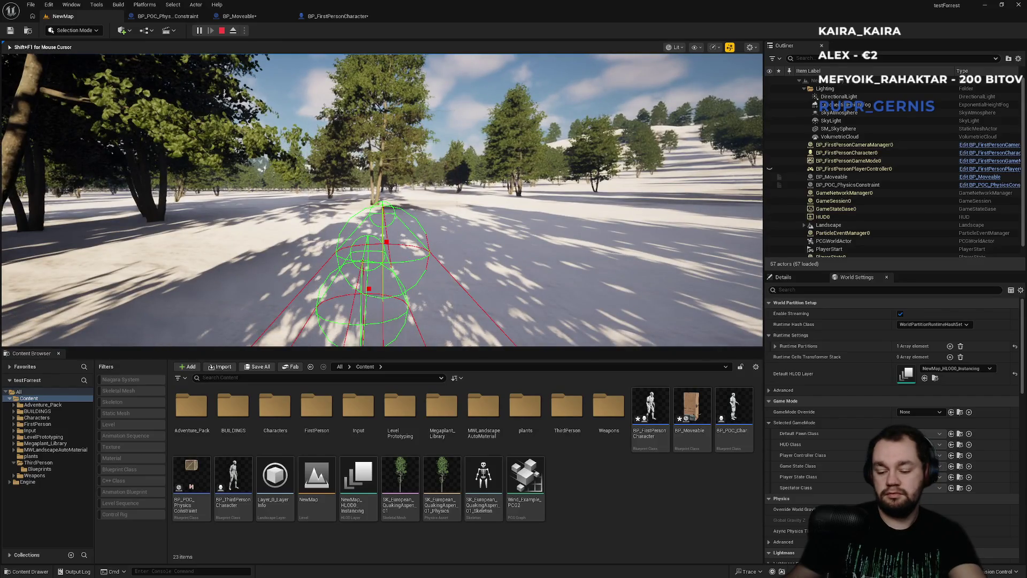
{"action": "key", "text": "s"}
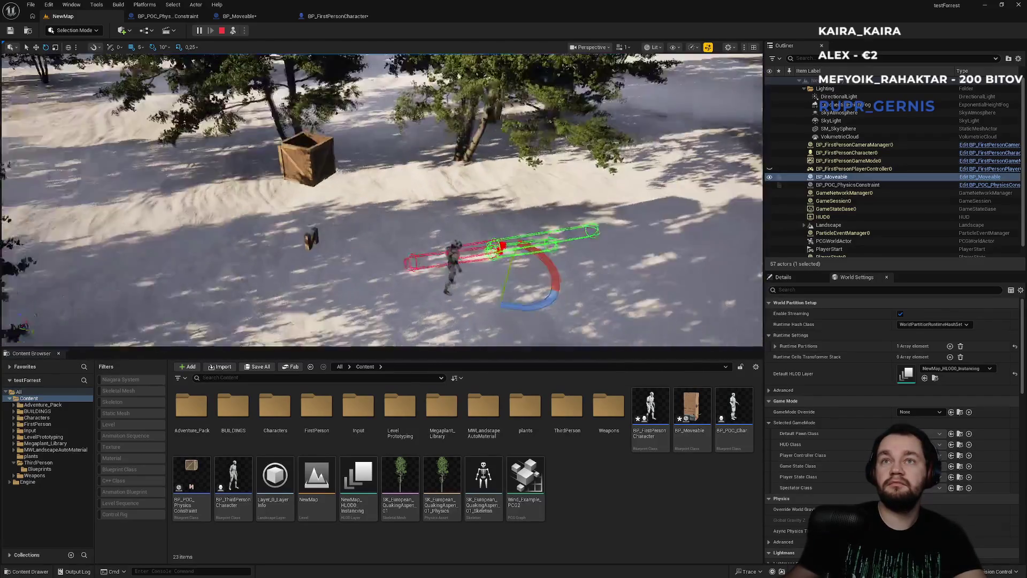
{"action": "key", "text": "w"}
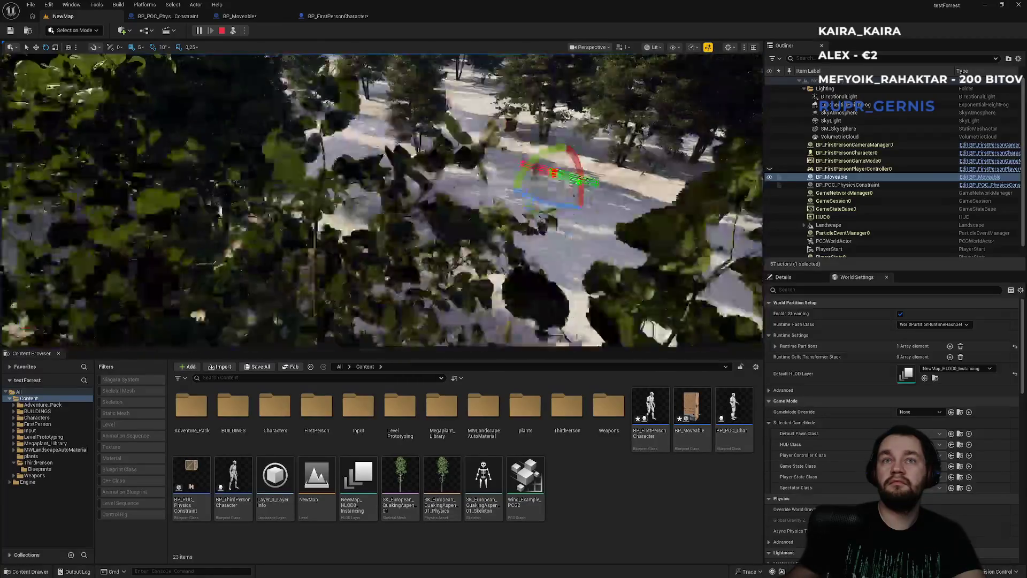
{"action": "key", "text": "s"}
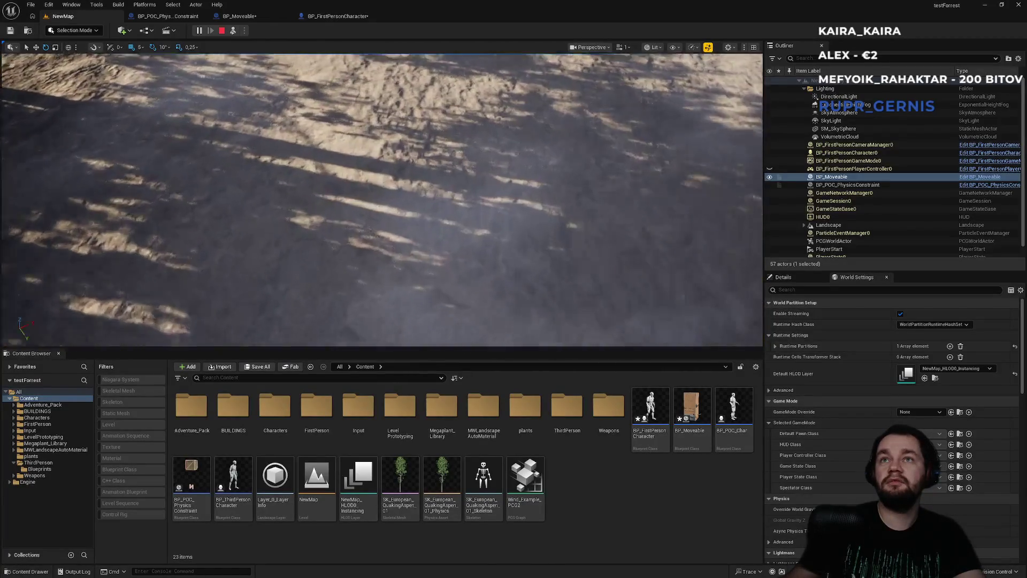
{"action": "key", "text": "w"}
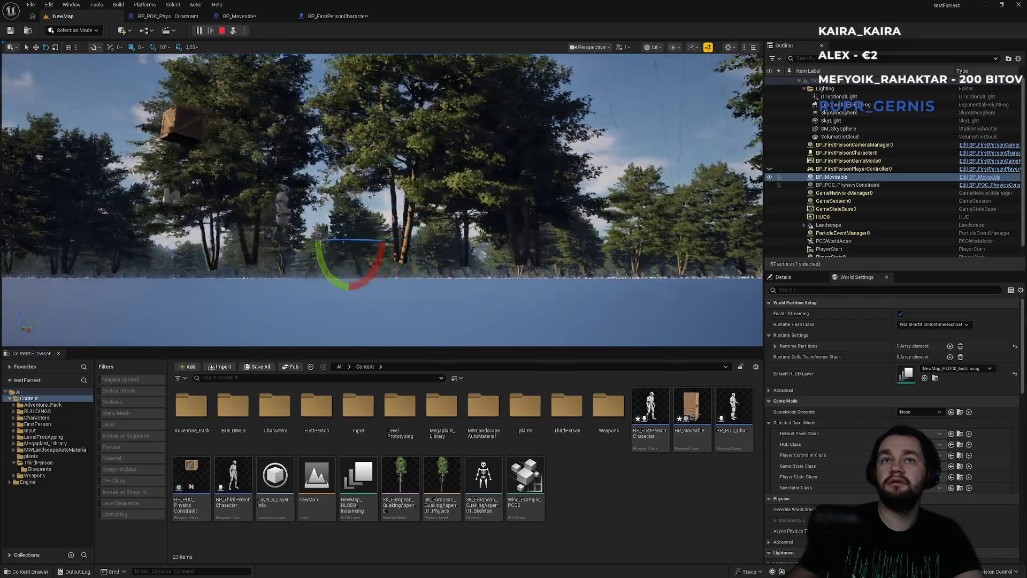
{"action": "key", "text": "w"}
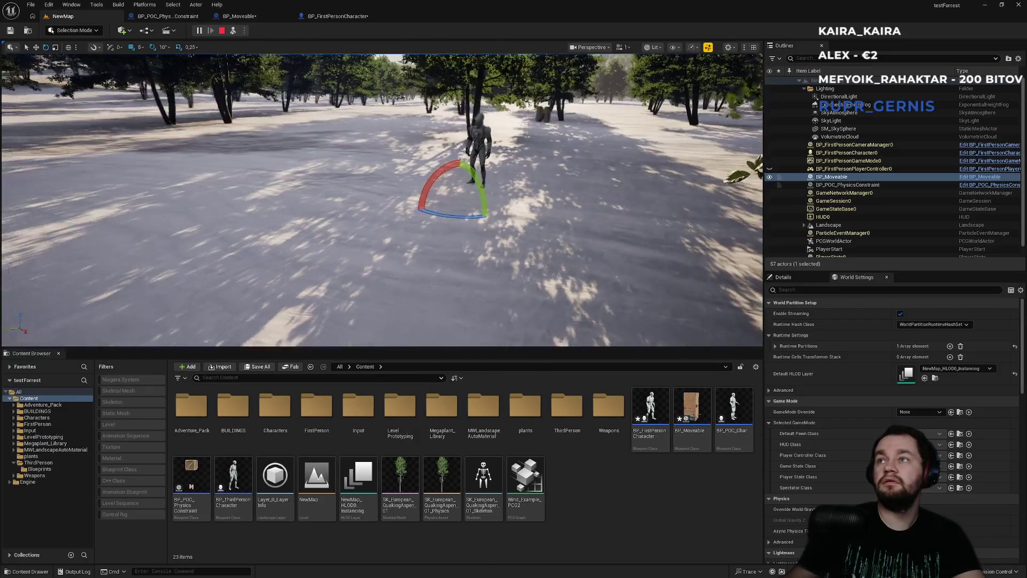
{"action": "key", "text": "w"}
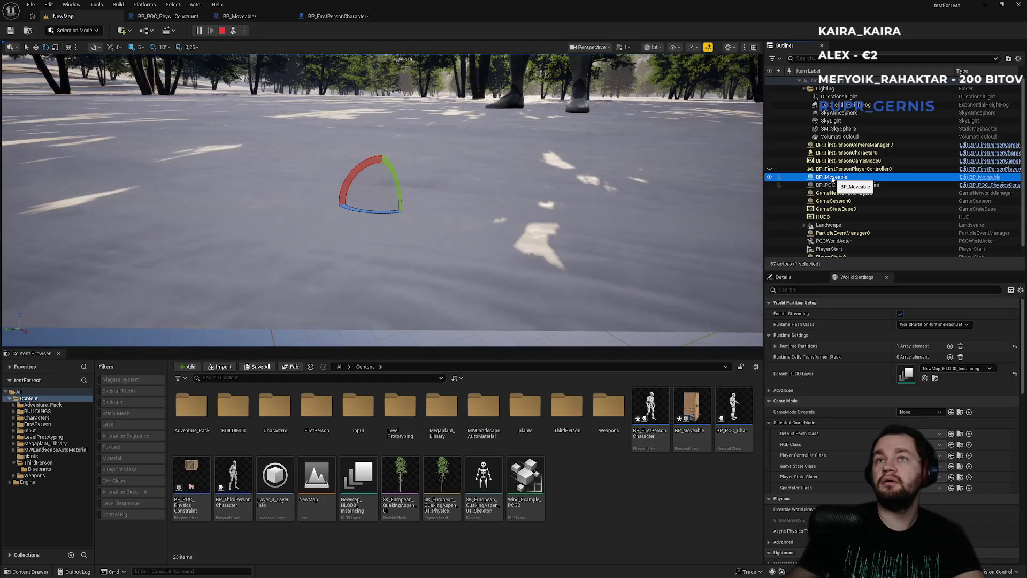
{"action": "key", "text": "s"}
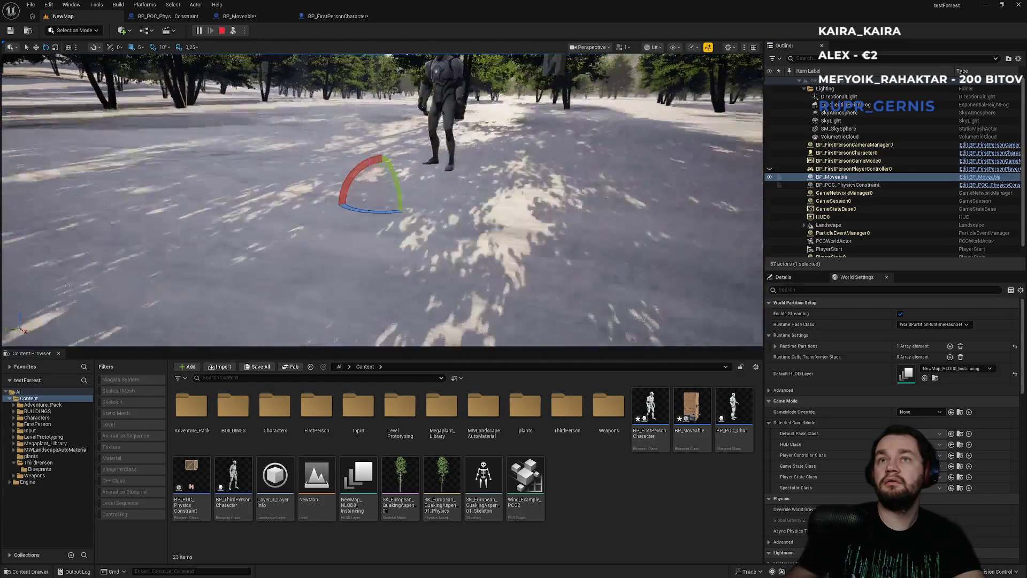
{"action": "left_click", "coordinate": [812, 177]}
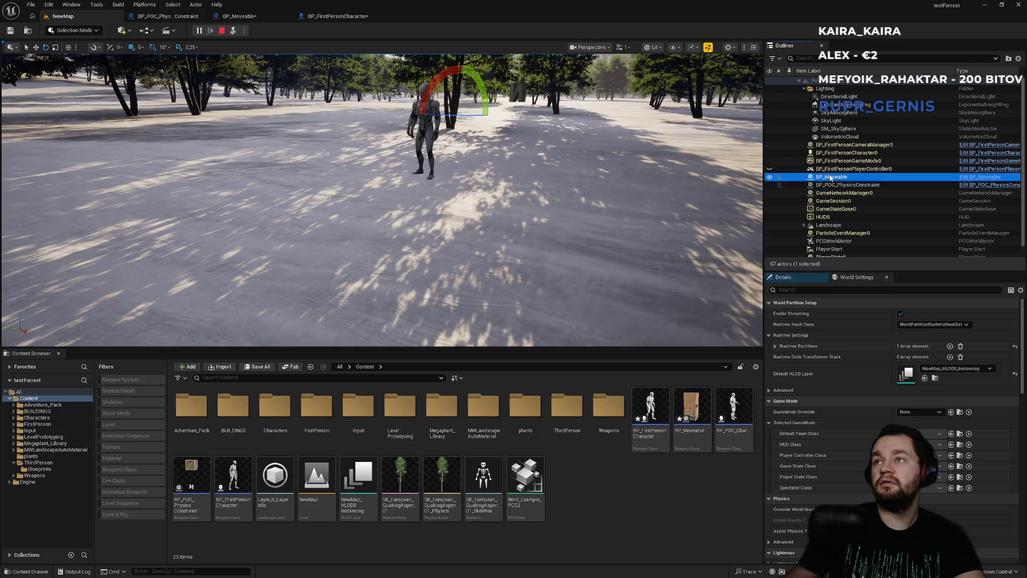
{"action": "left_click", "coordinate": [382, 199]}
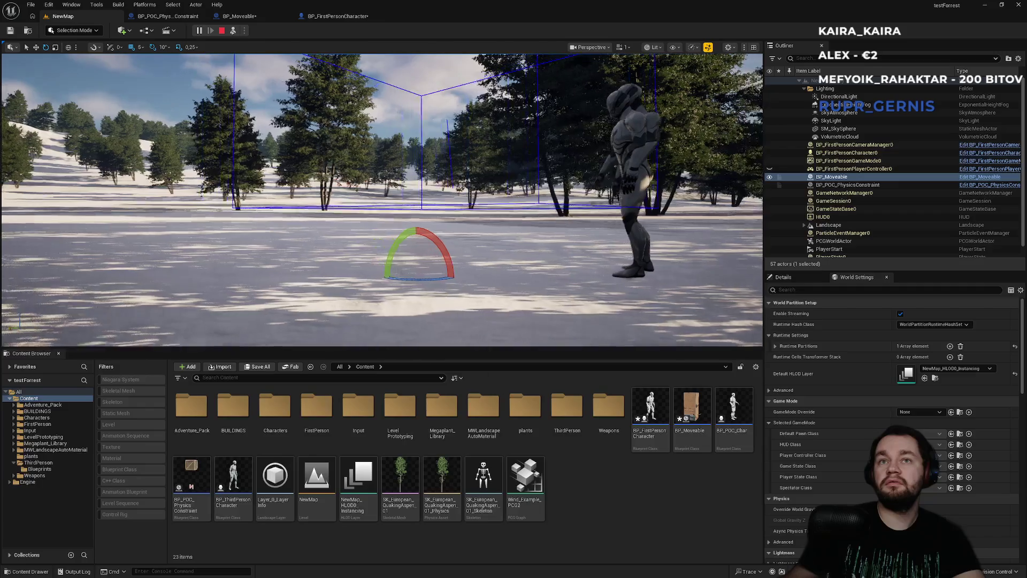
{"action": "key", "text": "Escape"}
{"action": "key", "text": "f"}
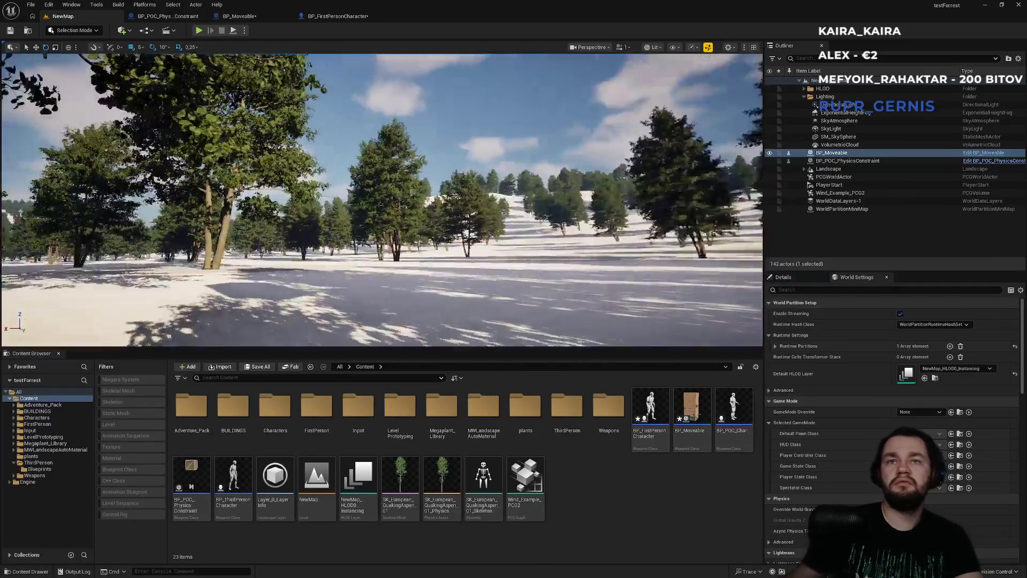
Step: Review BP_Moveable's event graph, then go to the character's event graph
{"action": "left_click", "coordinate": [264, 16]}
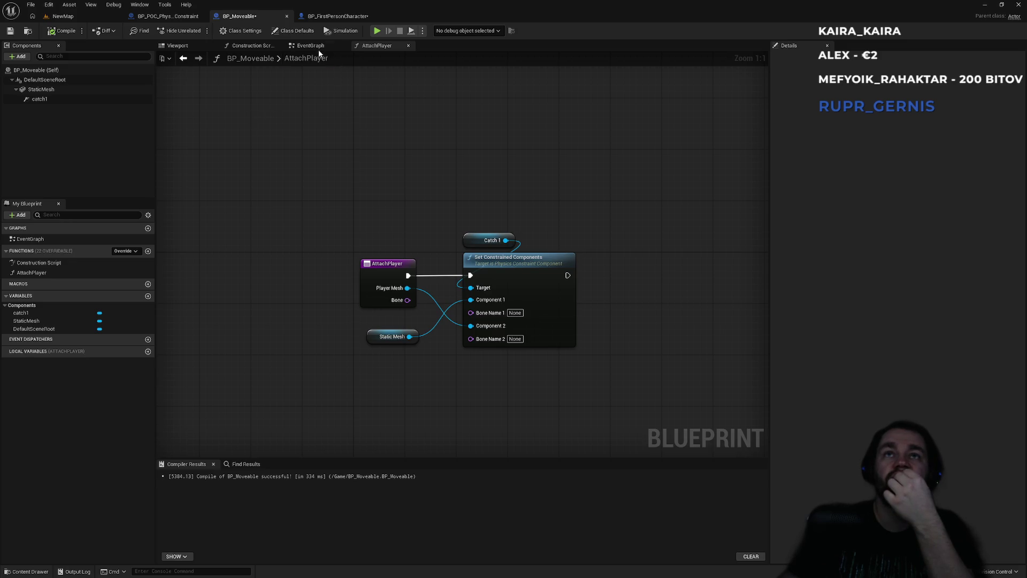
{"action": "left_click", "coordinate": [330, 17]}
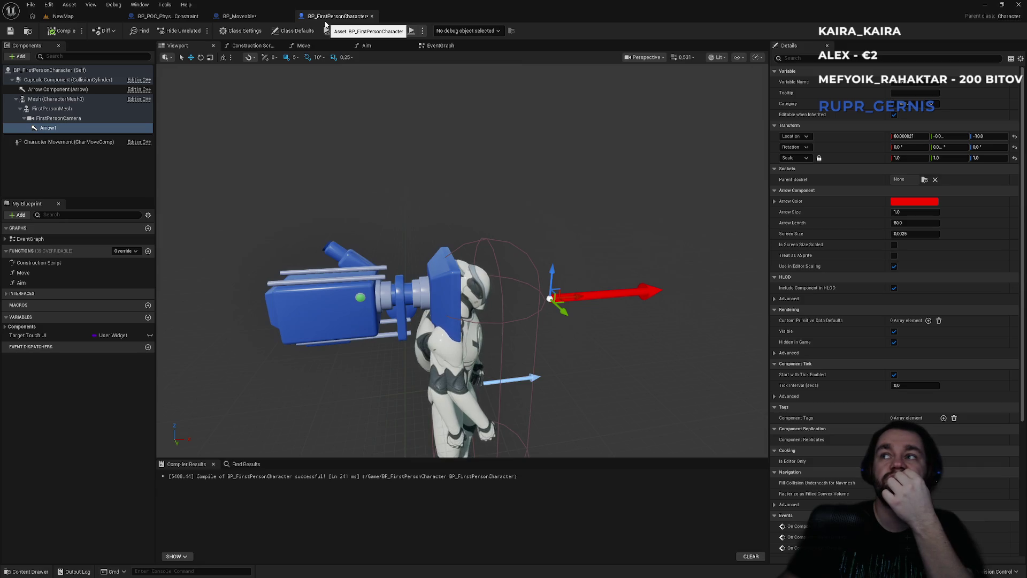
{"action": "left_click", "coordinate": [263, 18]}
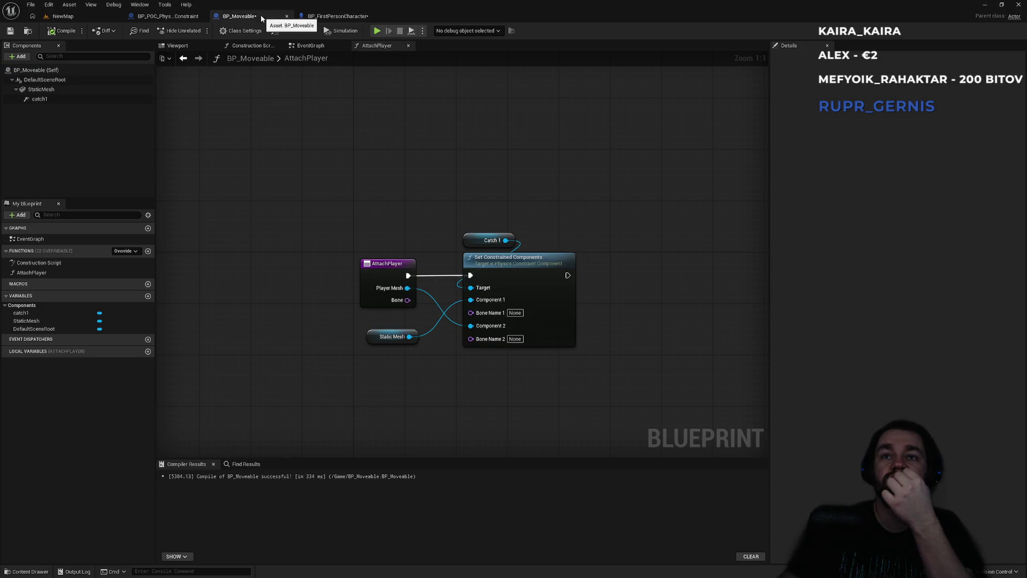
{"action": "left_click", "coordinate": [310, 51]}
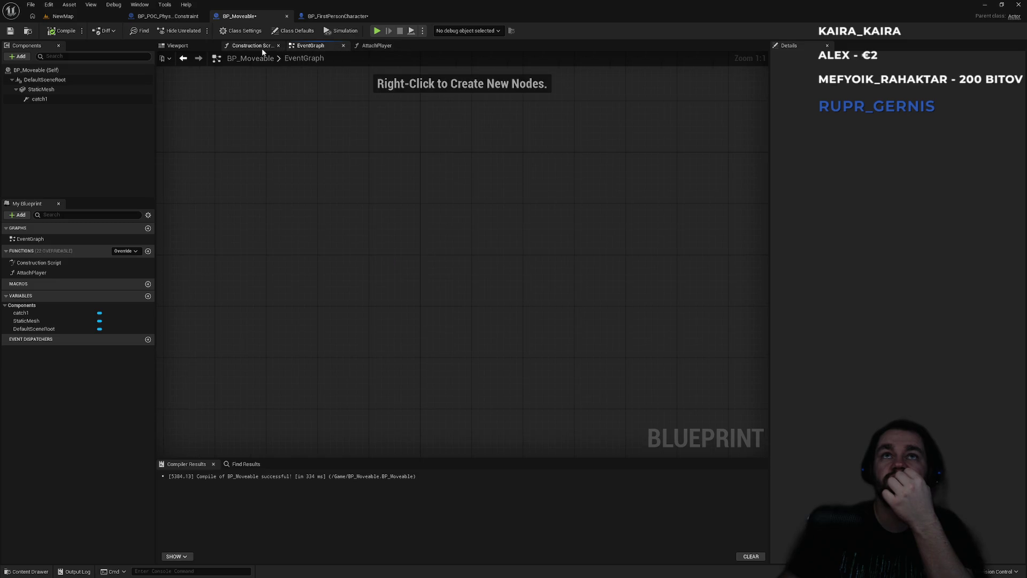
{"action": "left_click", "coordinate": [333, 16]}
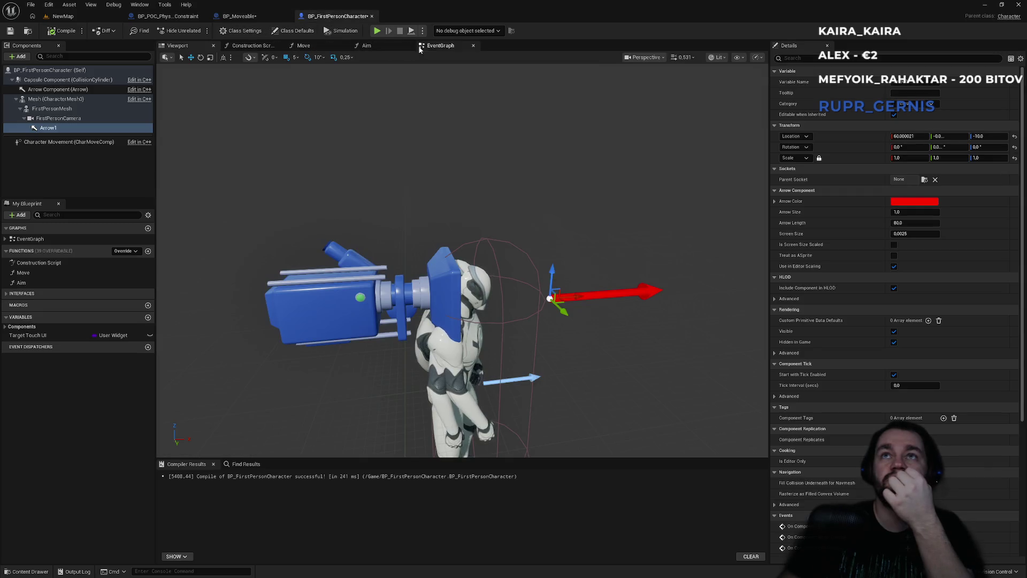
{"action": "left_click", "coordinate": [420, 49]}
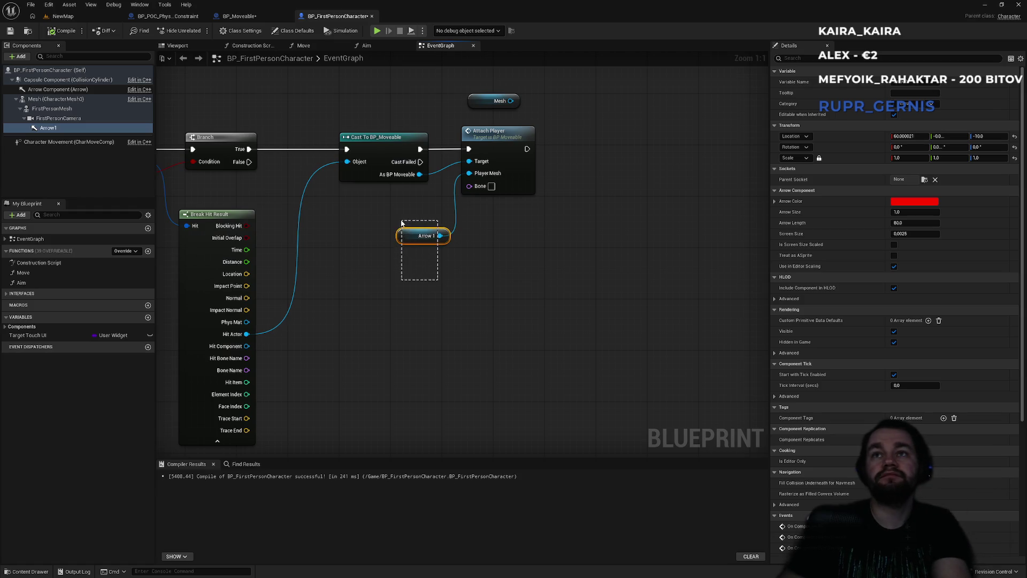
Step: Delete the Arrow 1 node and plug FirstPersonMesh into Attach Player's Player Mesh pin
{"action": "key", "text": "Delete"}
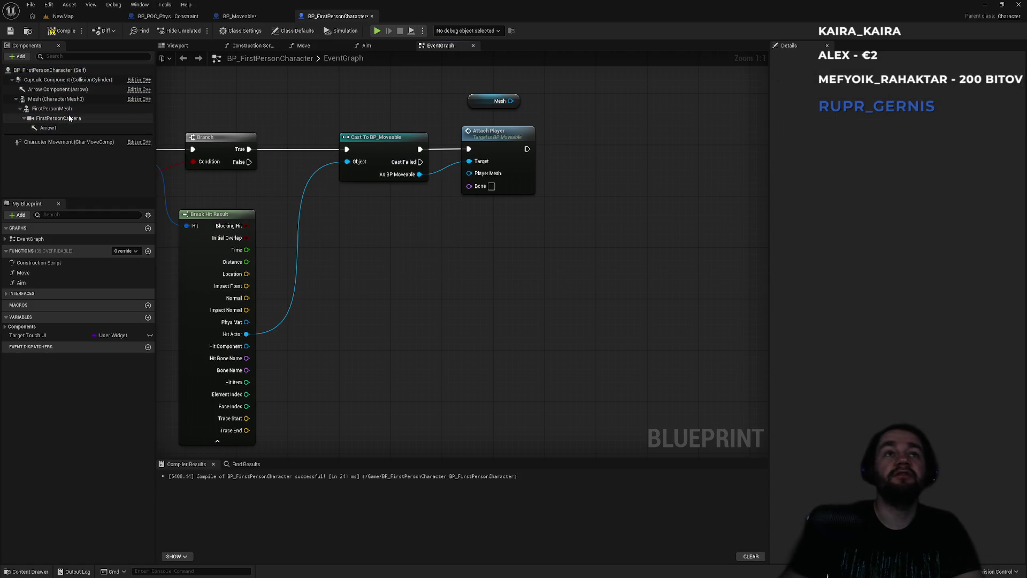
{"action": "mouse_move", "coordinate": [51, 108]}
{"action": "left_mouse_down"}
{"action": "mouse_move", "coordinate": [225, 166]}
{"action": "mouse_move", "coordinate": [480, 177]}
{"action": "mouse_move", "coordinate": [423, 172]}
{"action": "left_mouse_up"}
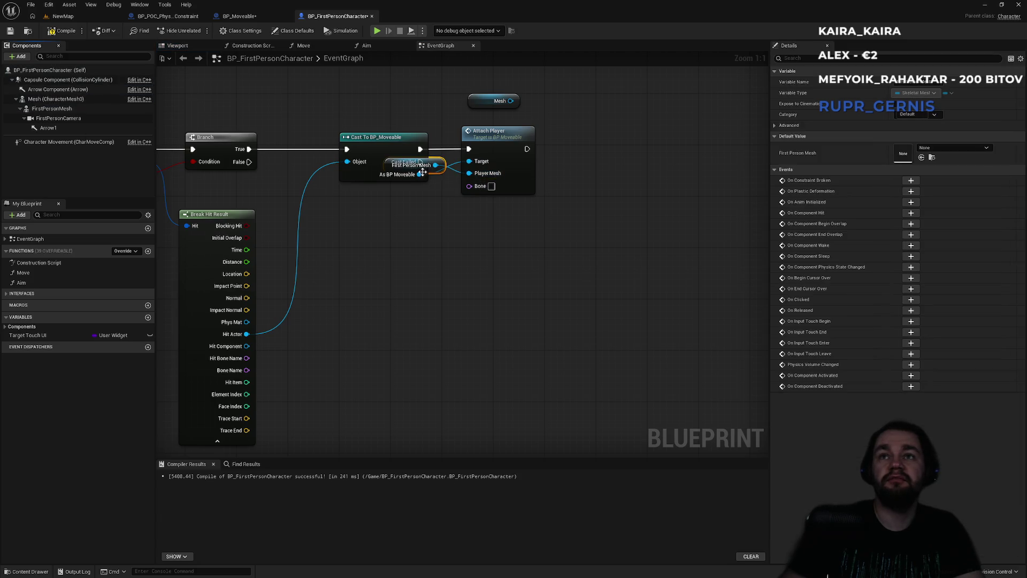
{"action": "left_click", "coordinate": [78, 19]}
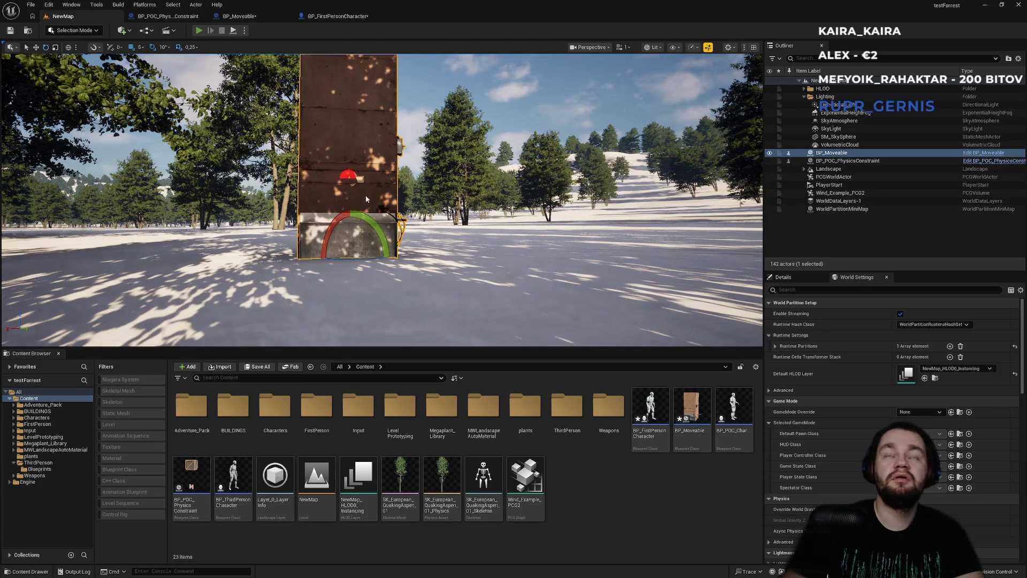
Step: Playtest walking up to the crate, grabbing it and swinging it toward the tree line
{"action": "key", "text": "alt+p"}
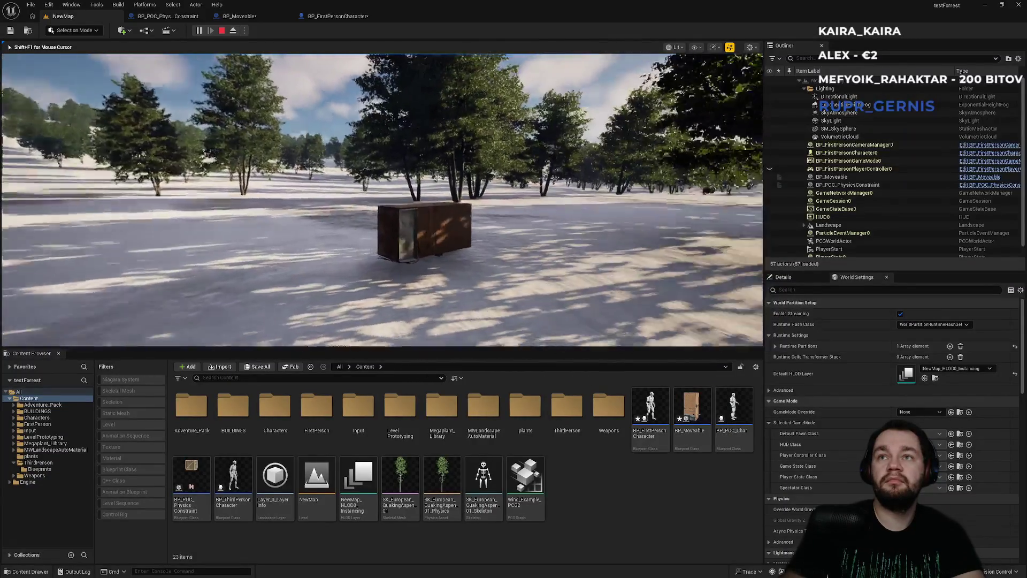
{"action": "key", "text": "w"}
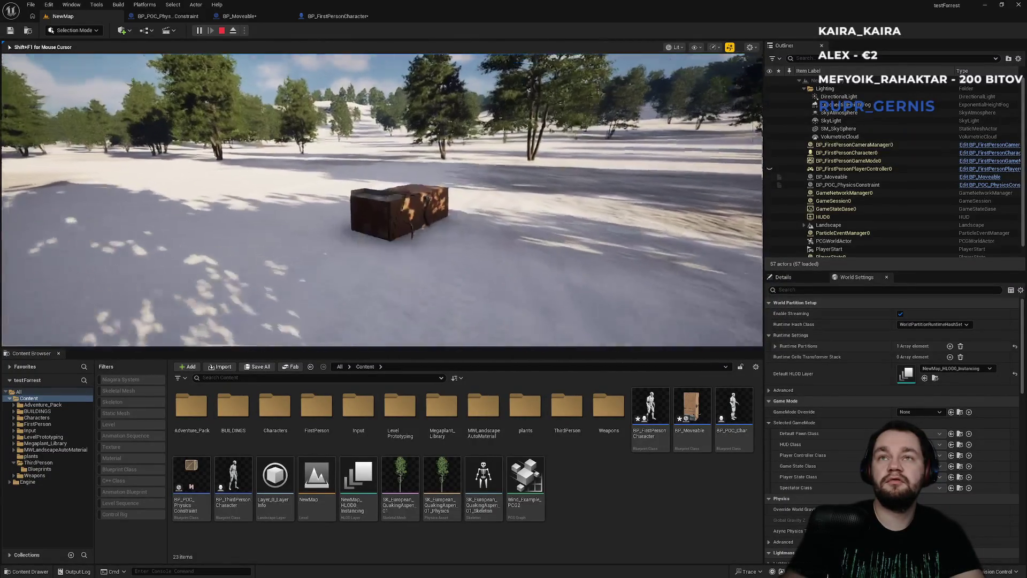
{"action": "key", "text": "s"}
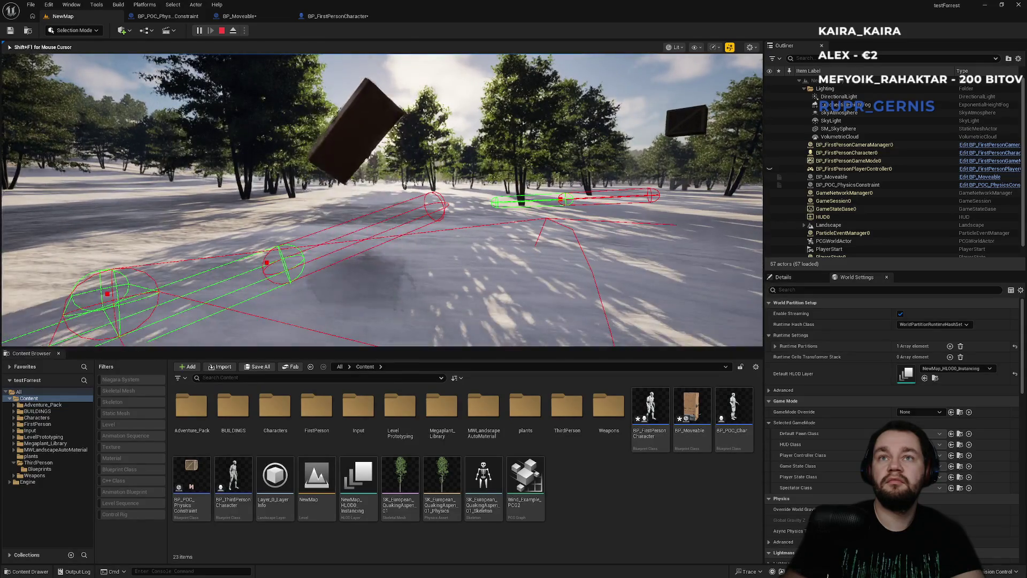
{"action": "key", "text": "w"}
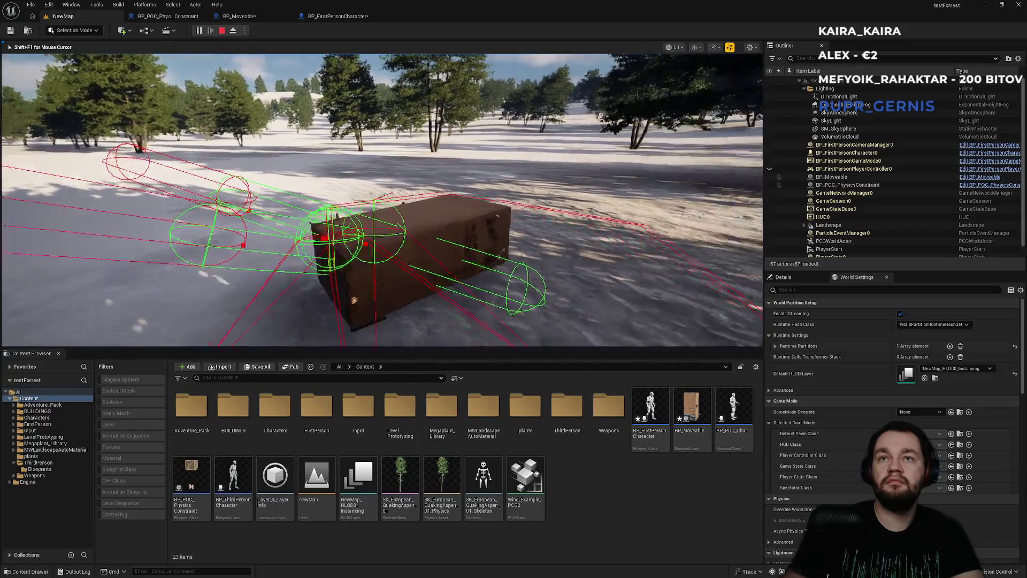
{"action": "key", "text": "w"}
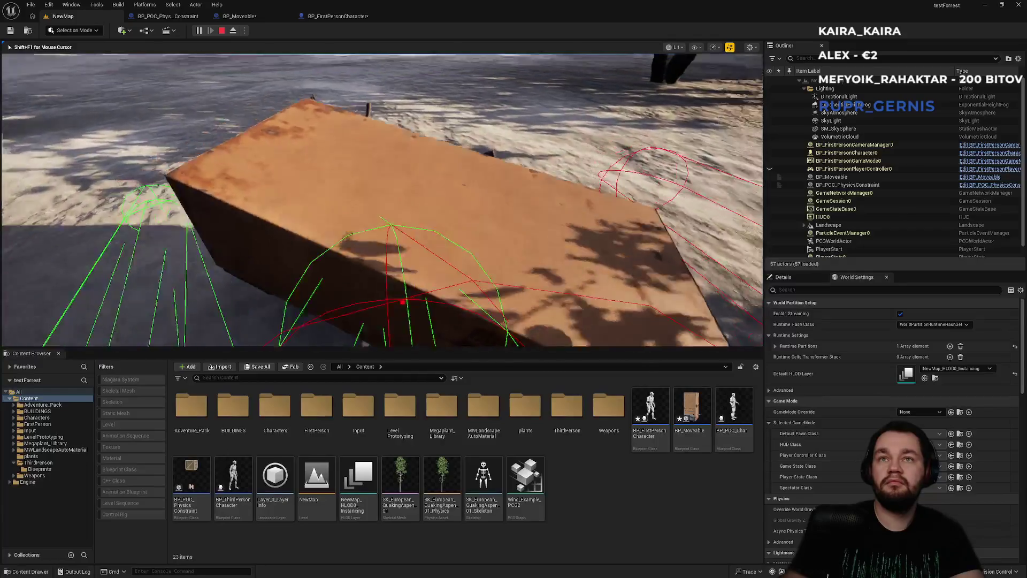
{"action": "key", "text": "s"}
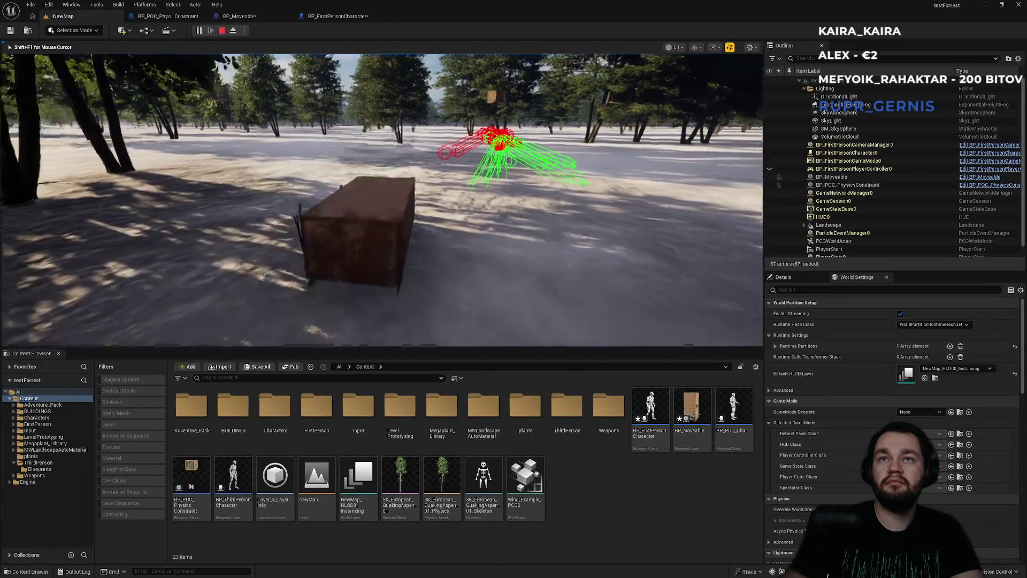
{"action": "left_click", "coordinate": [390, 300]}
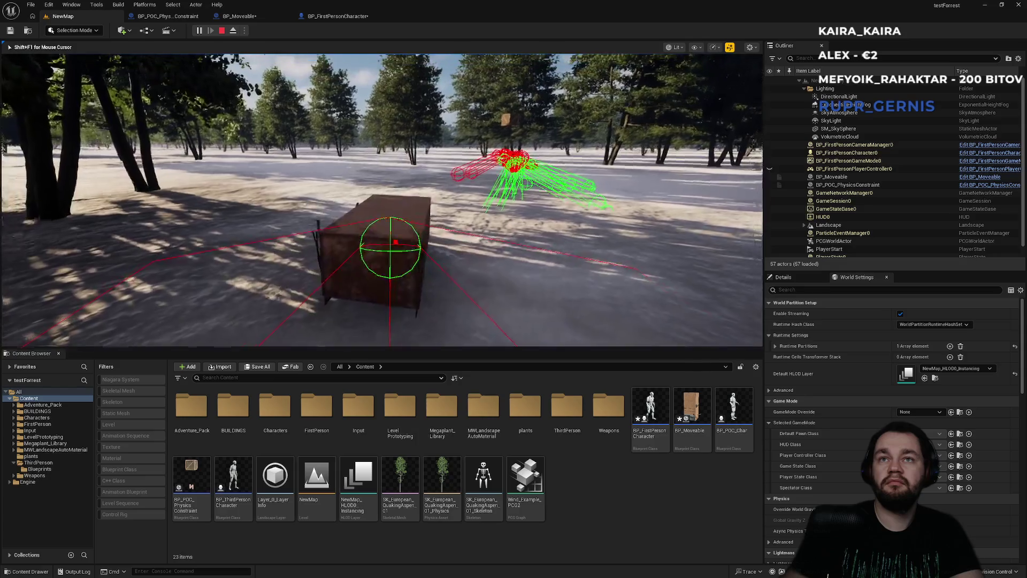
{"action": "key", "text": "s"}
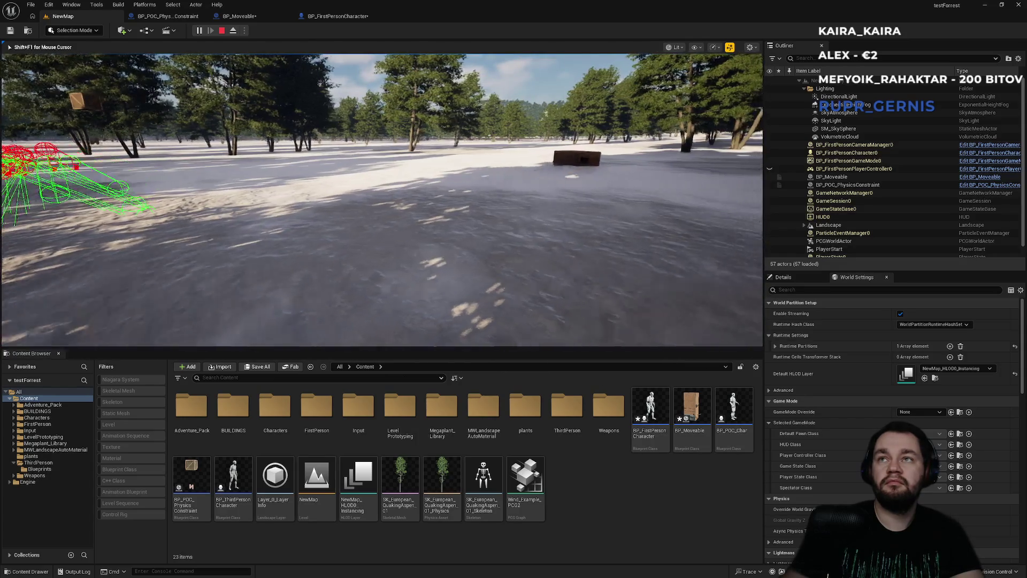
{"action": "key", "text": "w"}
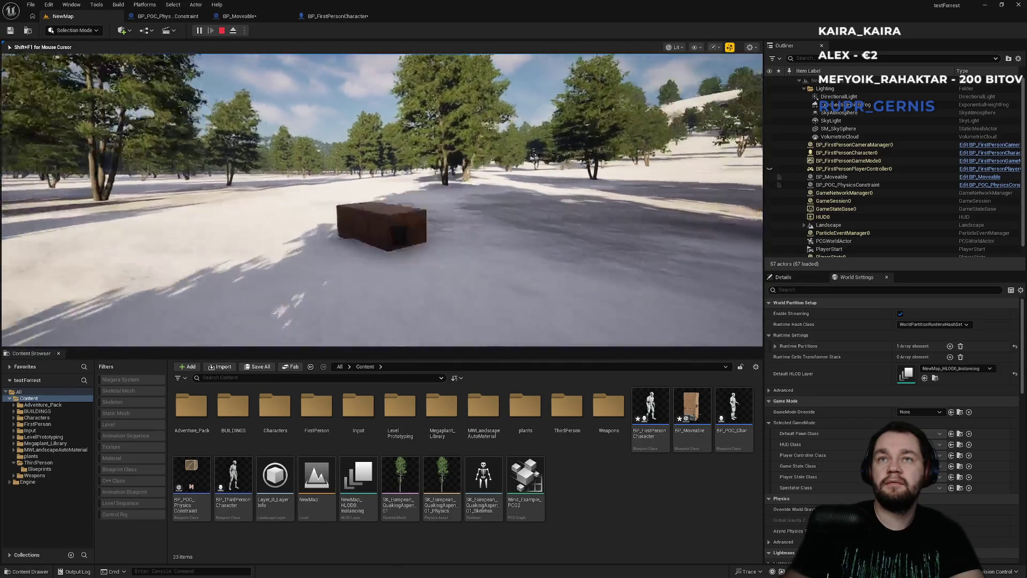
{"action": "left_click", "coordinate": [382, 200]}
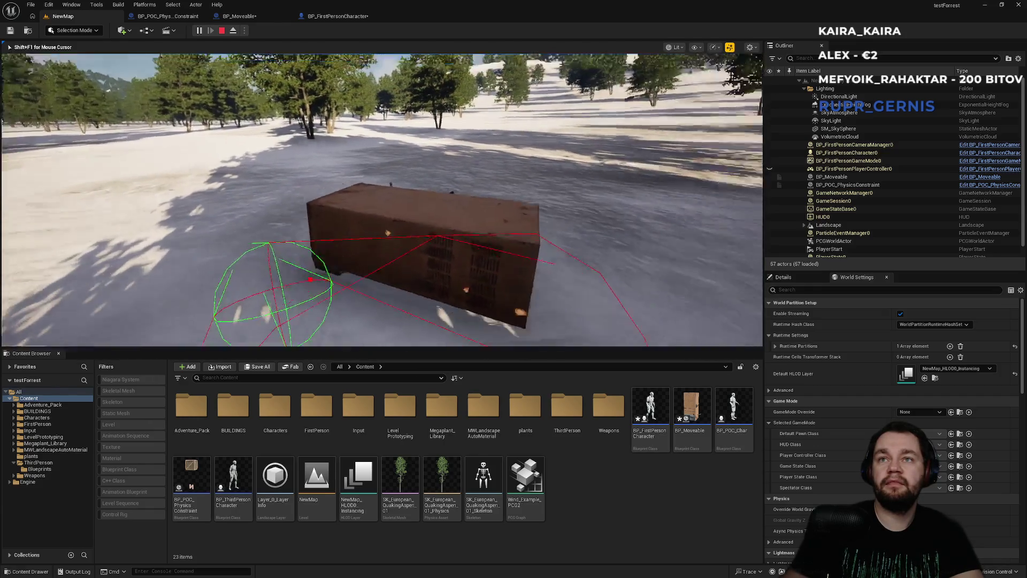
{"action": "key", "text": "w"}
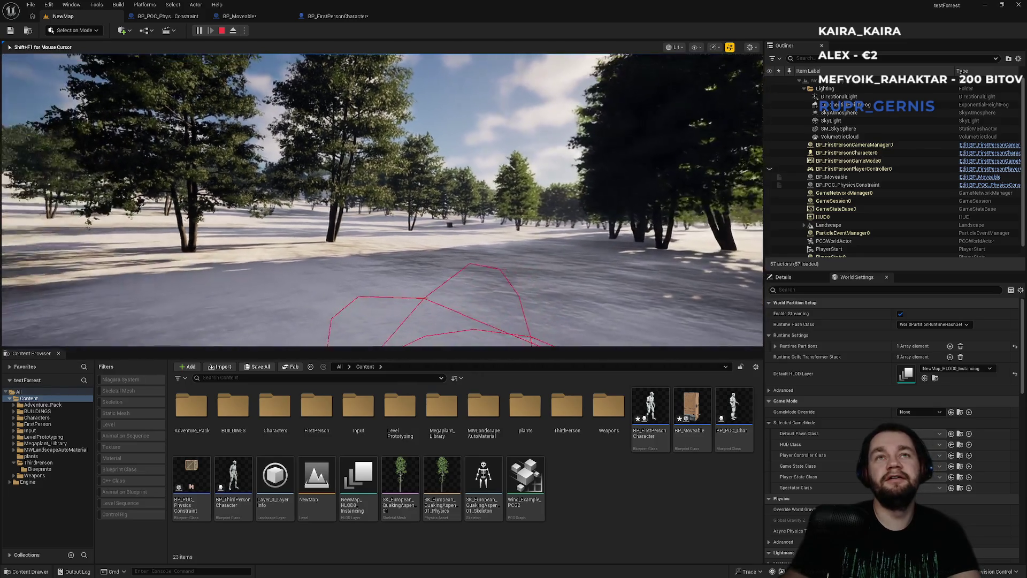
{"action": "key", "text": "Escape"}
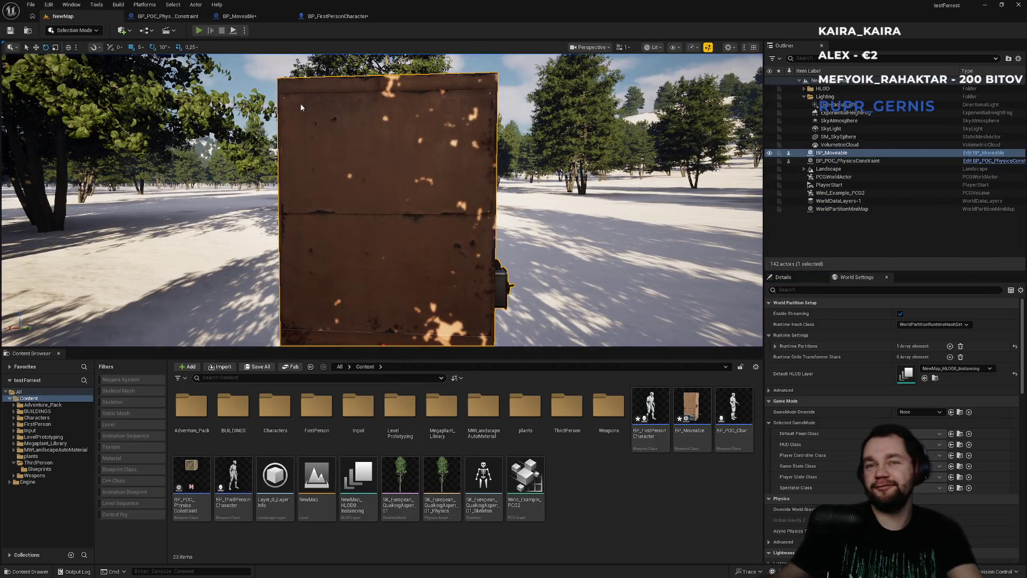
Step: Playtest fullscreen, lifting, releasing, flinging and re-grabbing the crate, then stop playing
{"action": "key", "text": "alt+p"}
{"action": "key", "text": "F11"}
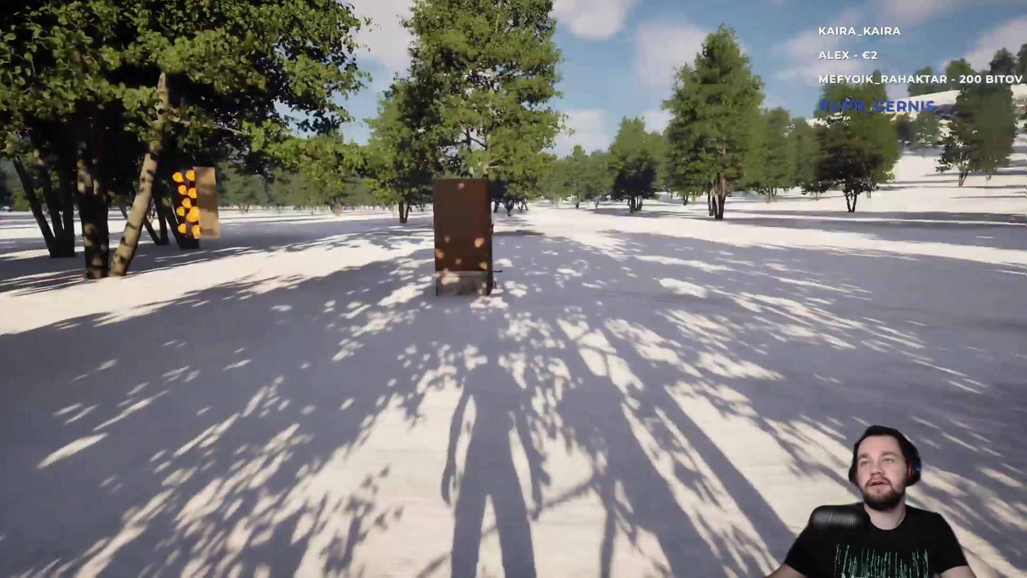
{"action": "key", "text": "e"}
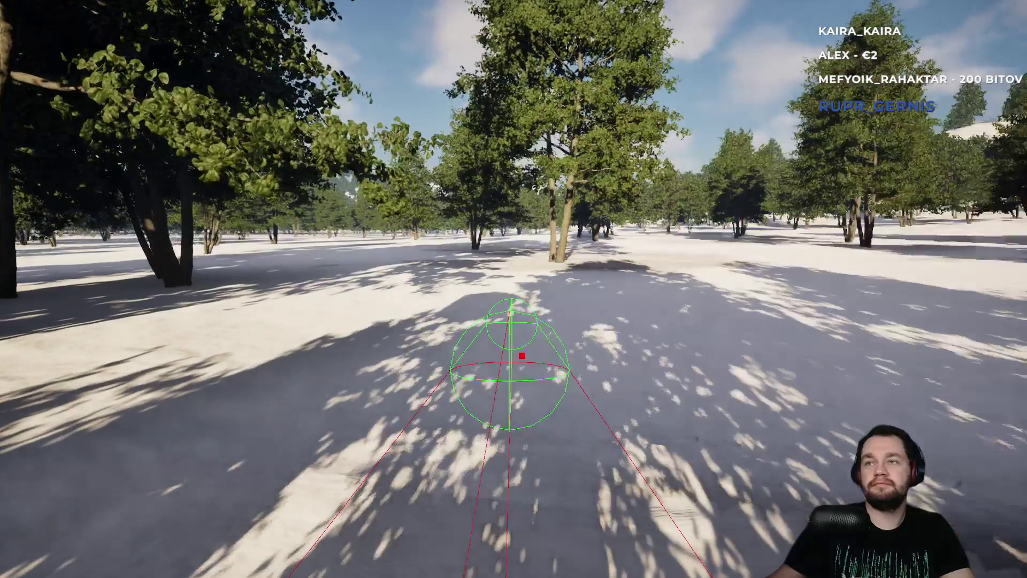
{"action": "key", "text": "e"}
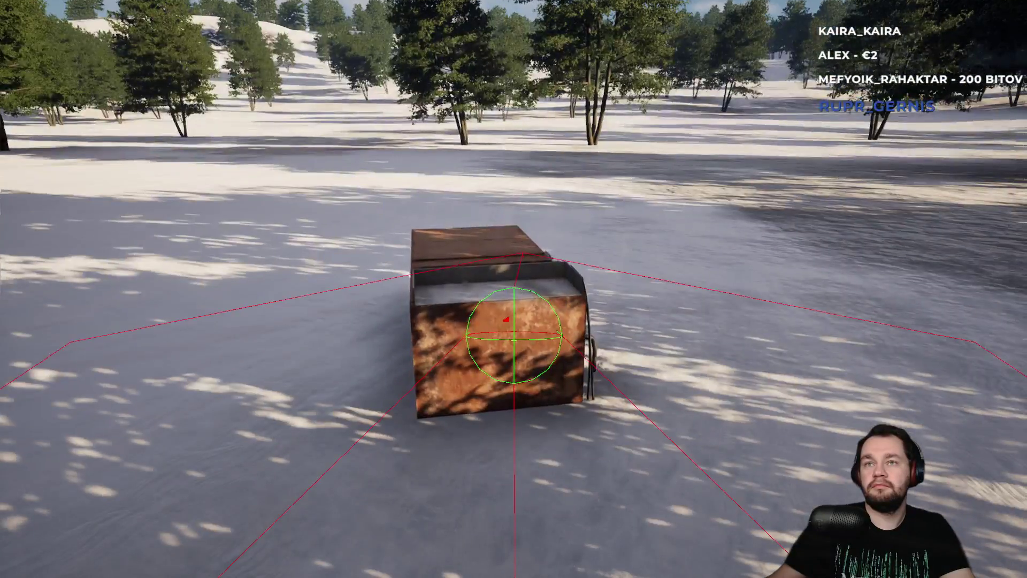
{"action": "key", "text": "w"}
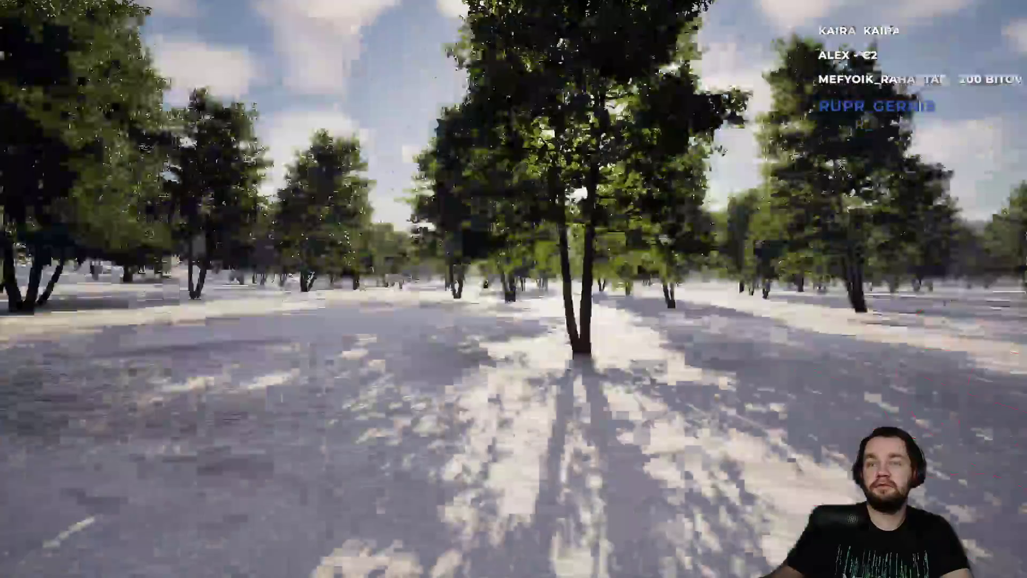
{"action": "key", "text": "w"}
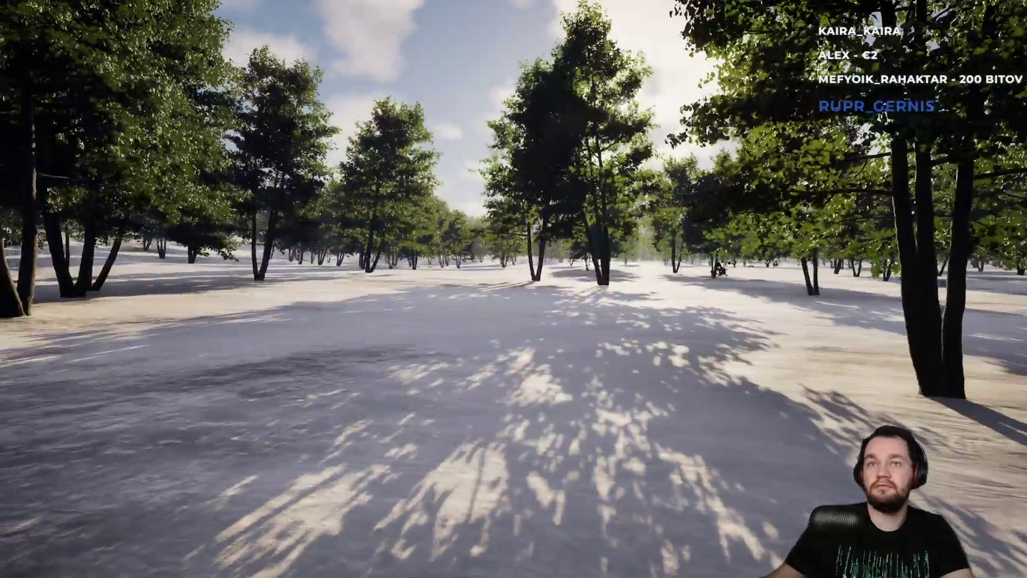
{"action": "key", "text": "e"}
{"action": "key", "text": "e"}
{"action": "key", "text": "s"}
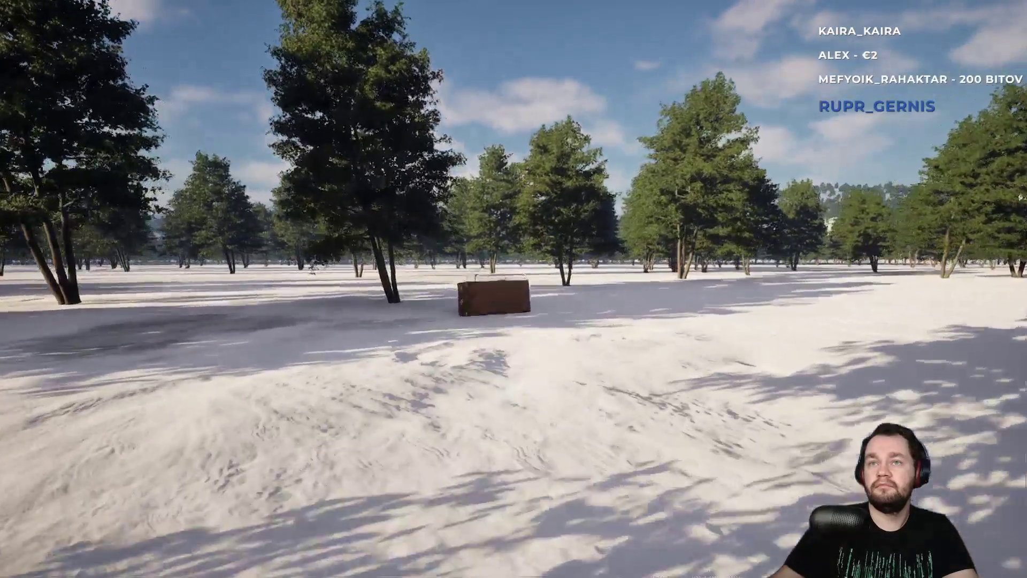
{"action": "key", "text": "F11"}
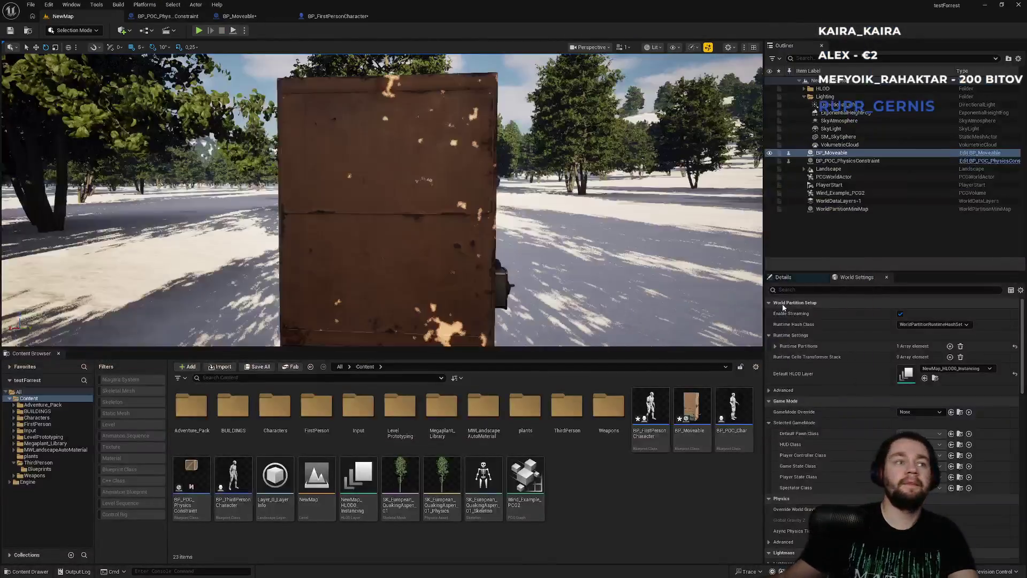
{"action": "key", "text": "Escape"}
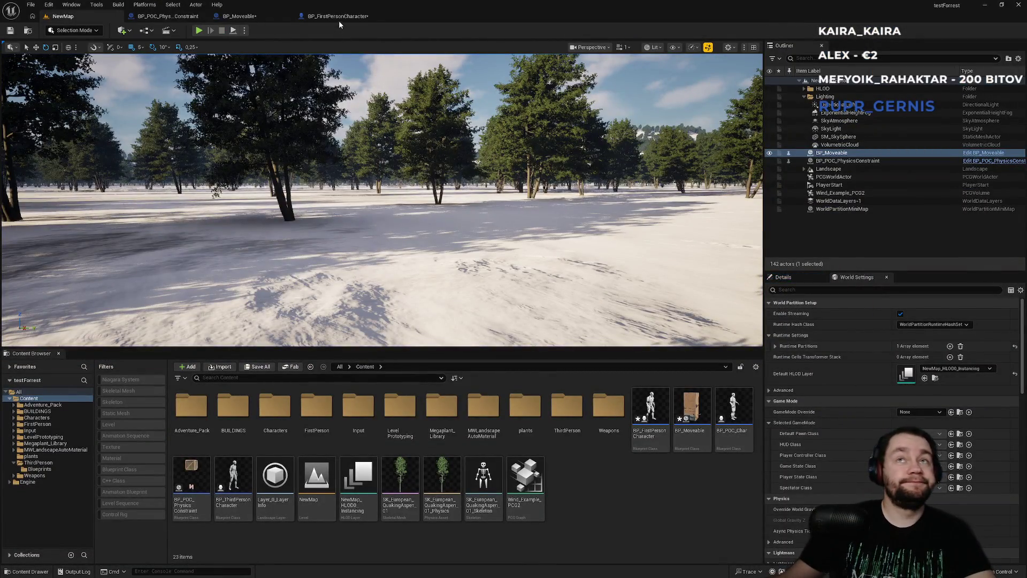
{"action": "left_click", "coordinate": [337, 16]}
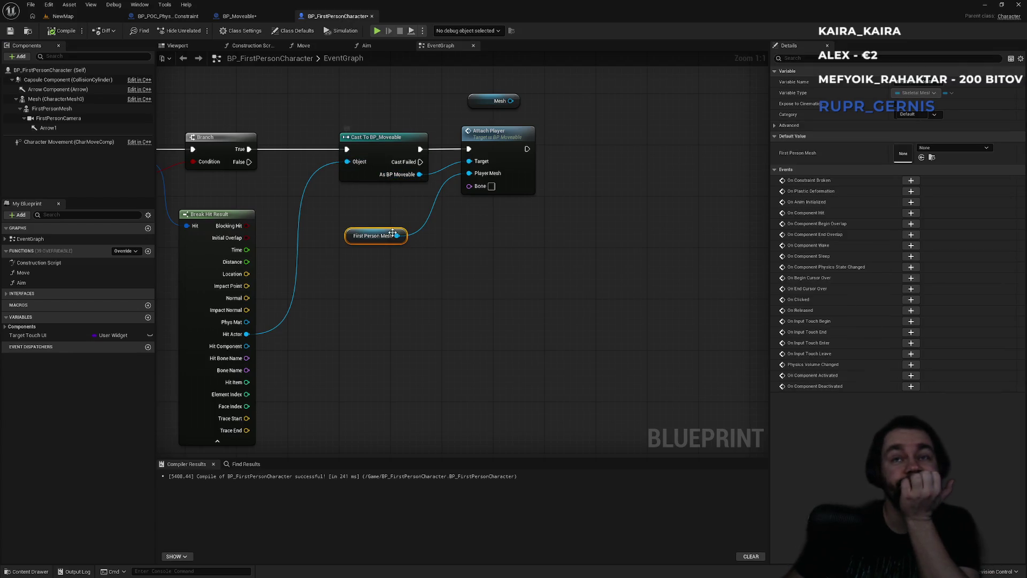
Step: Delete the First Person Mesh node feeding Attach Player, leaving FirstPersonCamera selected
{"action": "left_click", "coordinate": [45, 118]}
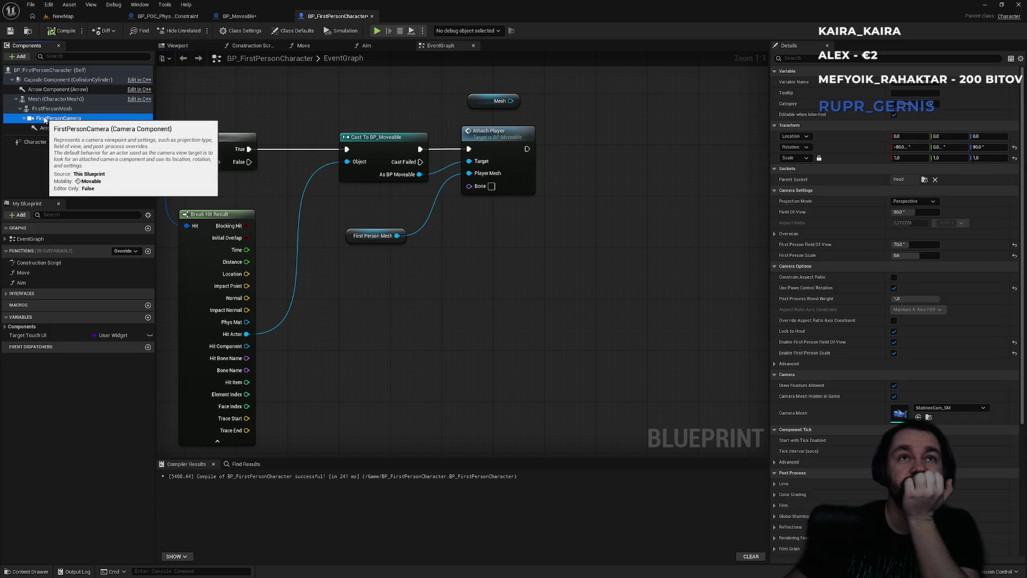
{"action": "left_click", "coordinate": [366, 232]}
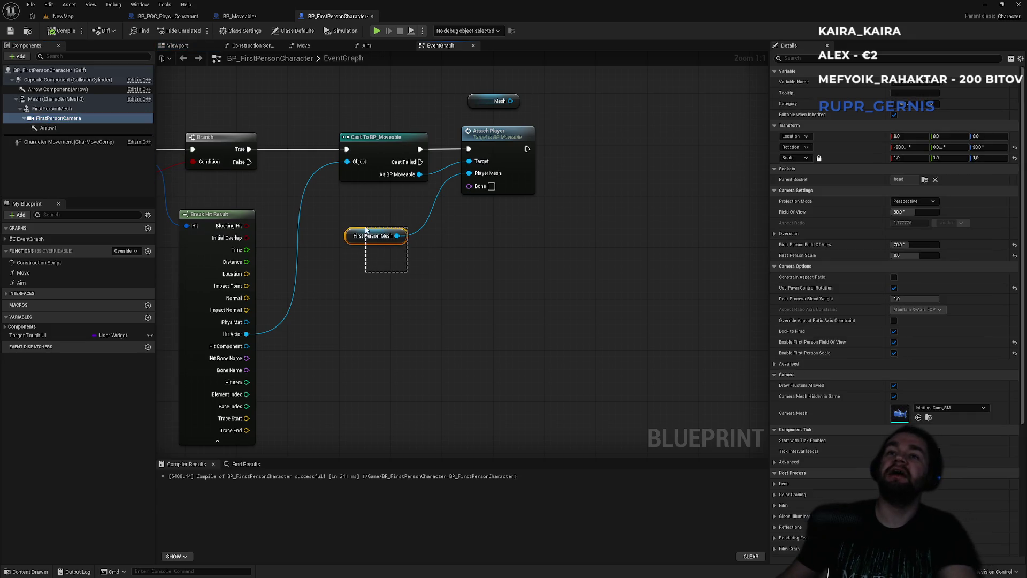
{"action": "key", "text": "Delete"}
{"action": "left_click_drag", "start_coordinate": [59, 118], "coordinate": [476, 182]}
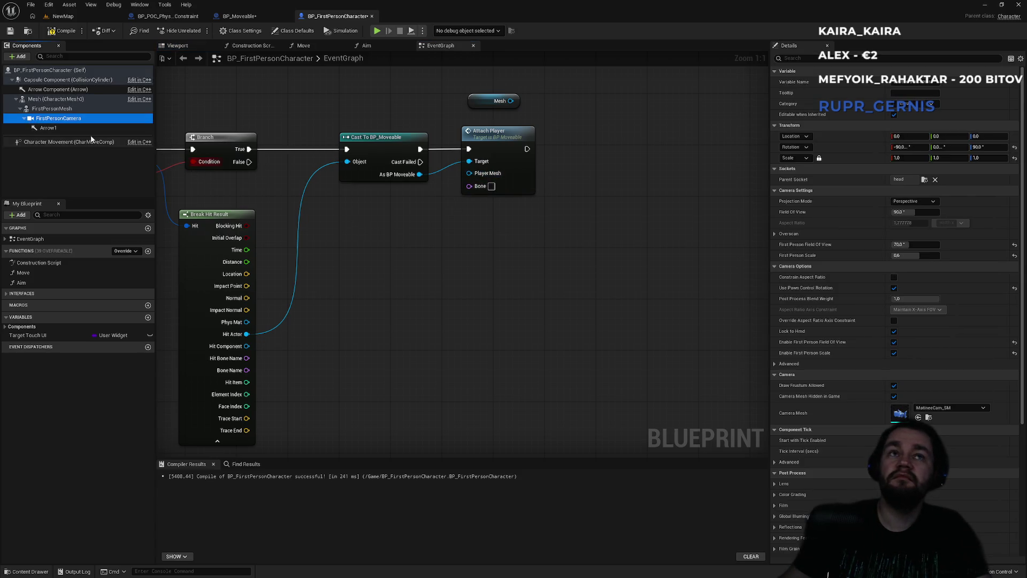
{"action": "left_click", "coordinate": [89, 119], "text": "ctrl"}
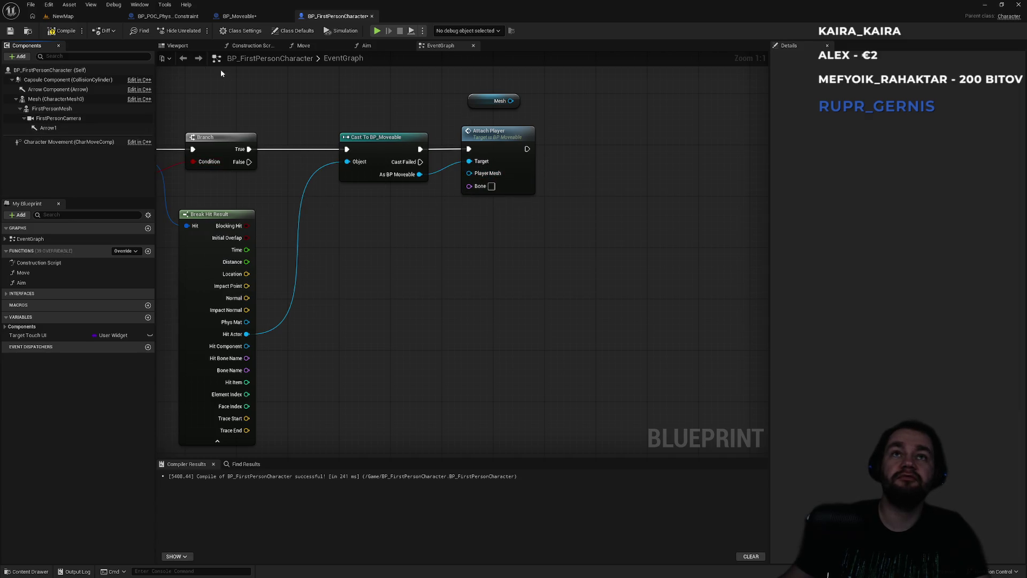
{"action": "left_click", "coordinate": [75, 118]}
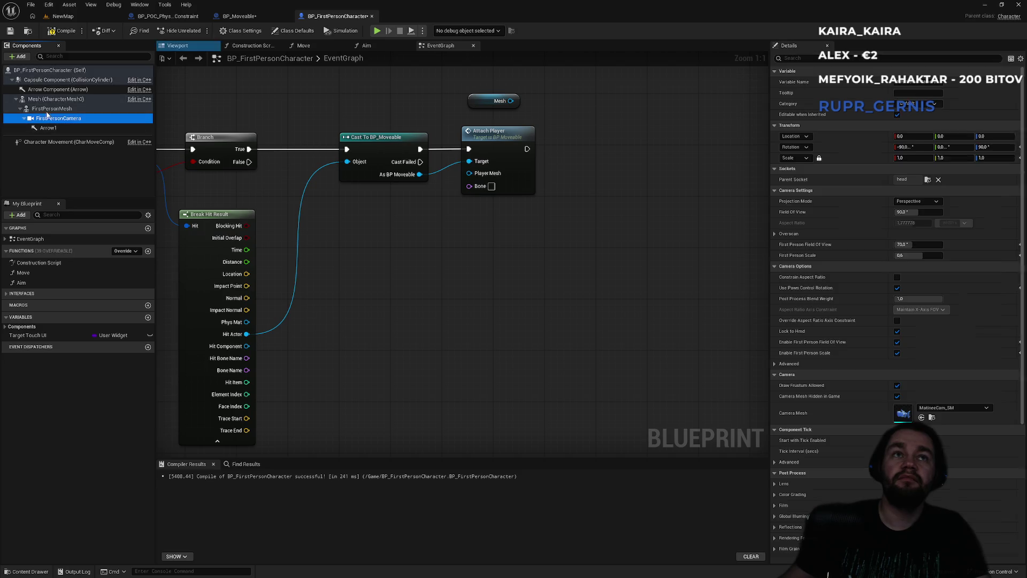
Step: Add a Static Mesh component under FirstPersonCamera and move it 60 units forward
{"action": "left_click", "coordinate": [18, 57]}
{"action": "type", "text": "stat"}
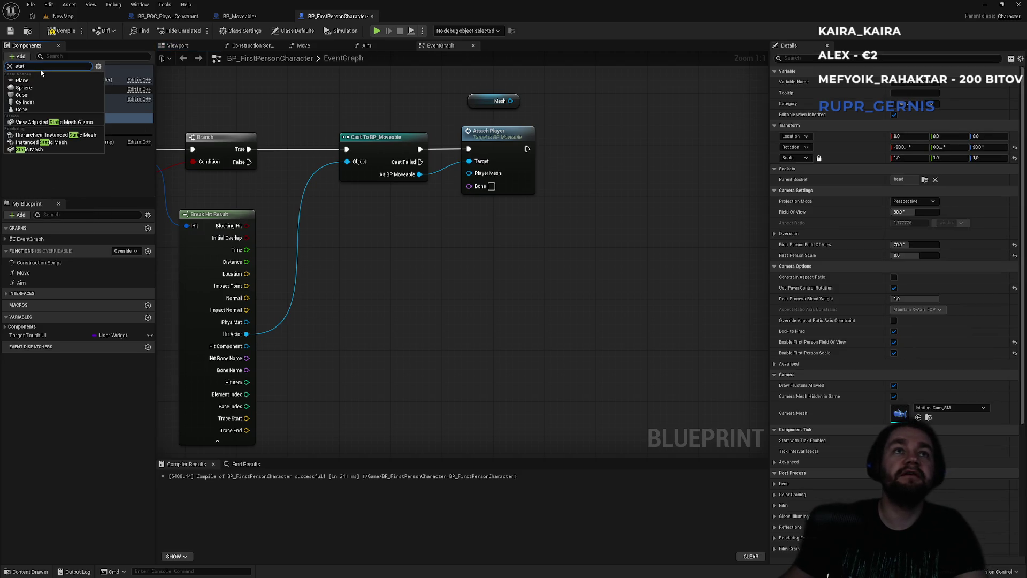
{"action": "left_click", "coordinate": [32, 150]}
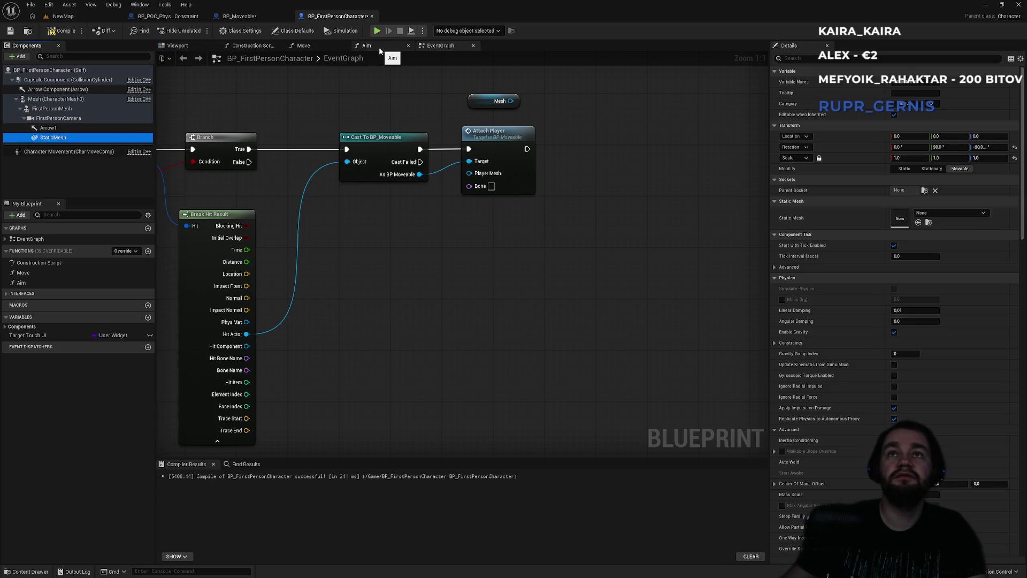
{"action": "left_click", "coordinate": [251, 45]}
{"action": "left_click", "coordinate": [306, 46]}
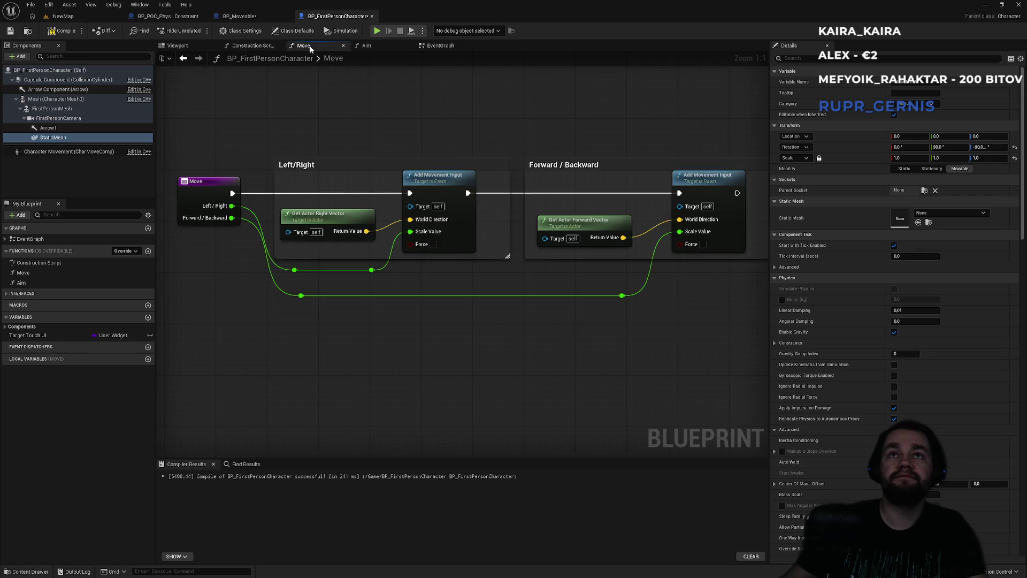
{"action": "left_click", "coordinate": [177, 46]}
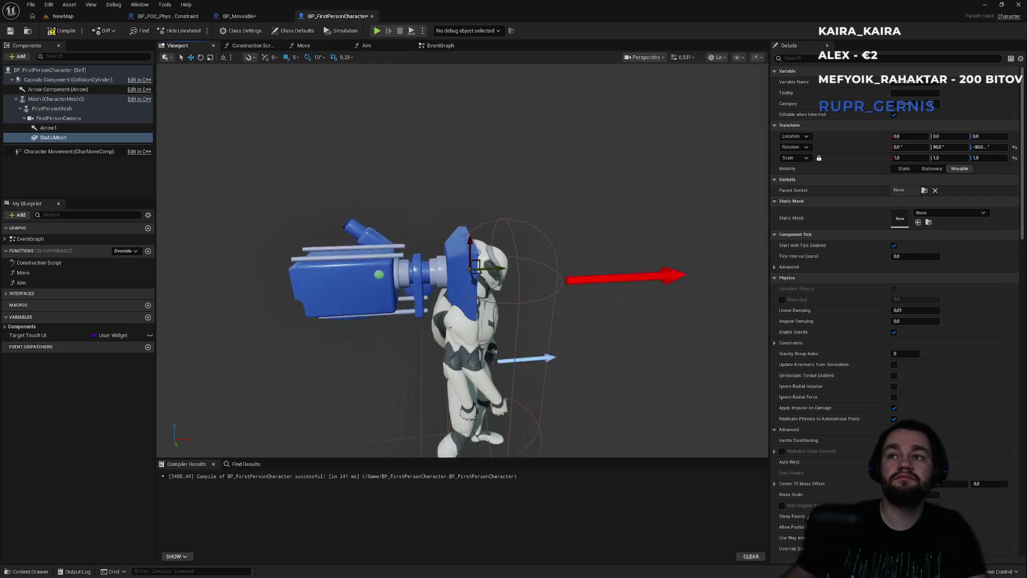
{"action": "mouse_move", "coordinate": [519, 248]}
{"action": "left_mouse_down"}
{"action": "mouse_move", "coordinate": [621, 253]}
{"action": "mouse_move", "coordinate": [587, 258]}
{"action": "mouse_move", "coordinate": [570, 208]}
{"action": "left_mouse_up"}
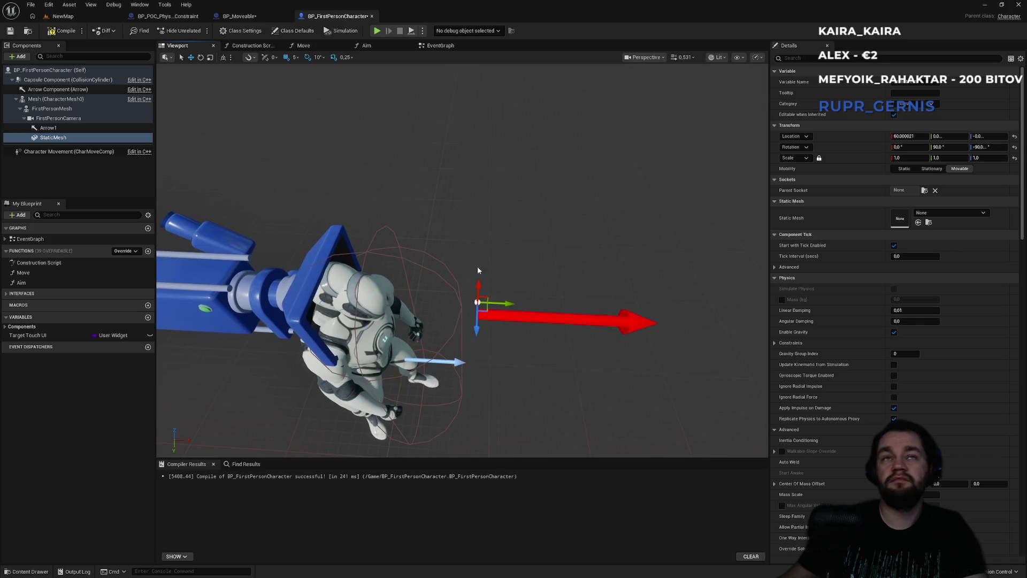
Step: Wire a StaticMesh getter into Attach Player's Player Mesh pin in the EventGraph
{"action": "left_click", "coordinate": [441, 45]}
{"action": "left_click_drag", "start_coordinate": [45, 140], "coordinate": [558, 198]}
{"action": "left_click_drag", "start_coordinate": [483, 173], "coordinate": [432, 246]}
{"action": "left_click", "coordinate": [75, 16]}
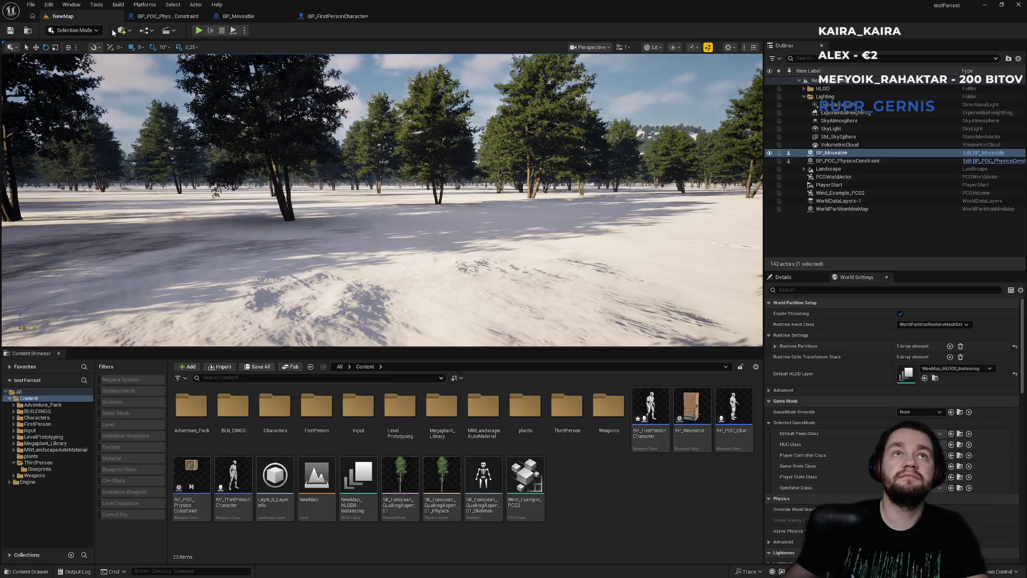
Step: Play the level, walk to the box and grab it, then stop and open BP_Moveable
{"action": "left_click", "coordinate": [198, 31]}
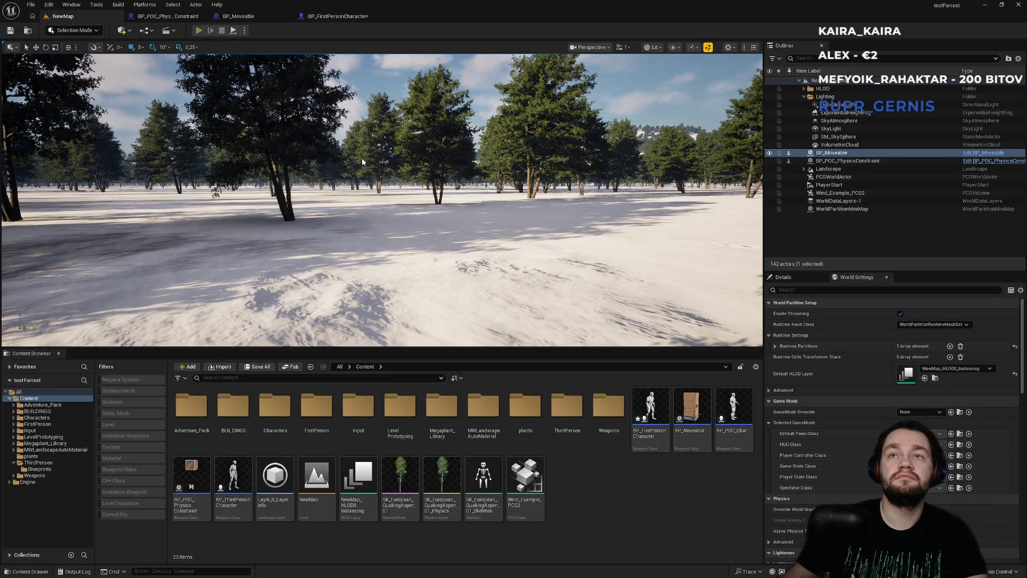
{"action": "key", "text": "w"}
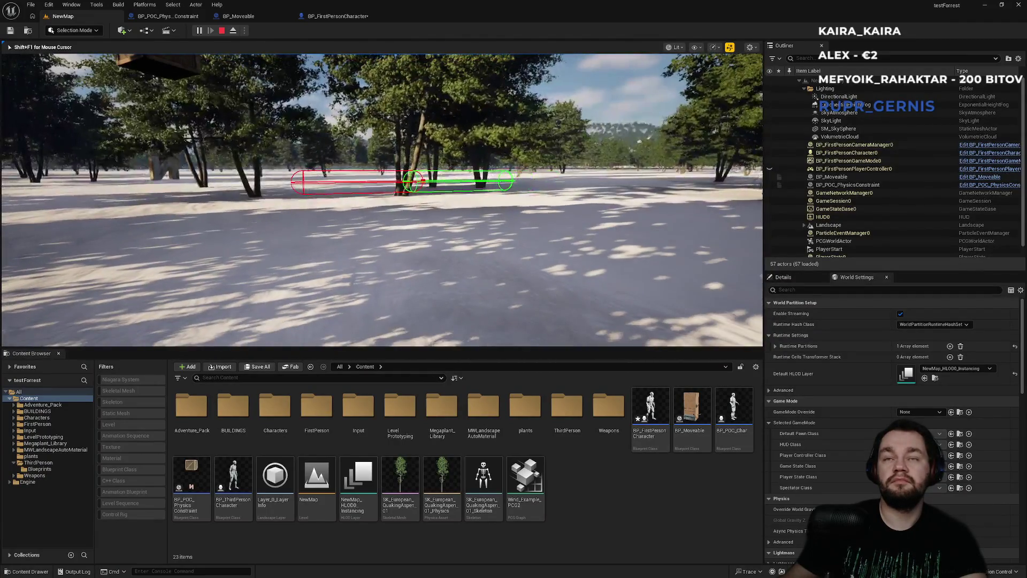
{"action": "key", "text": "Escape"}
{"action": "left_click", "coordinate": [241, 16]}
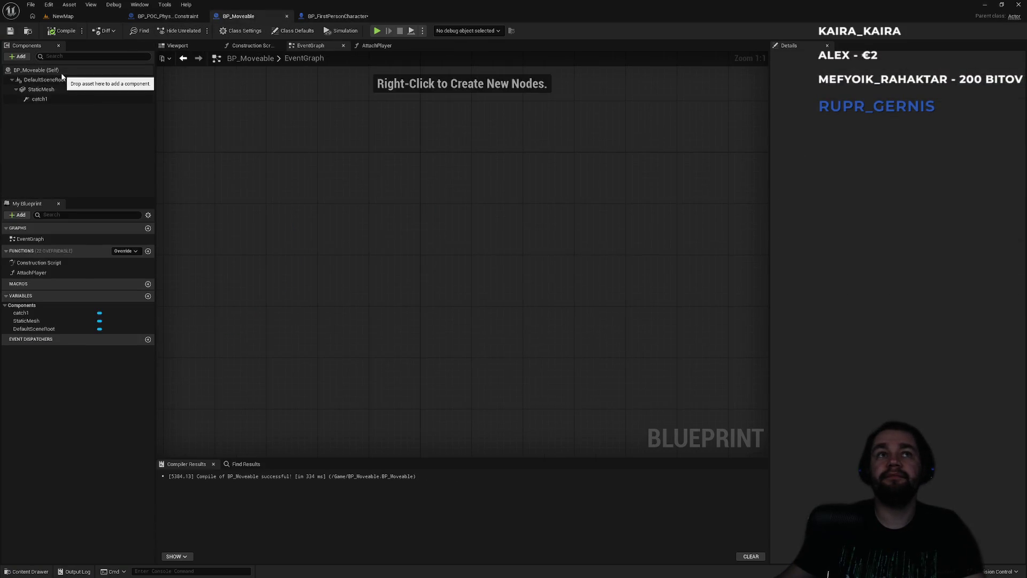
Step: Select BP_Moveable's StaticMesh and lower its Linear Damping to 0,05, keeping Angular Damping at 5,0
{"action": "left_click", "coordinate": [41, 89]}
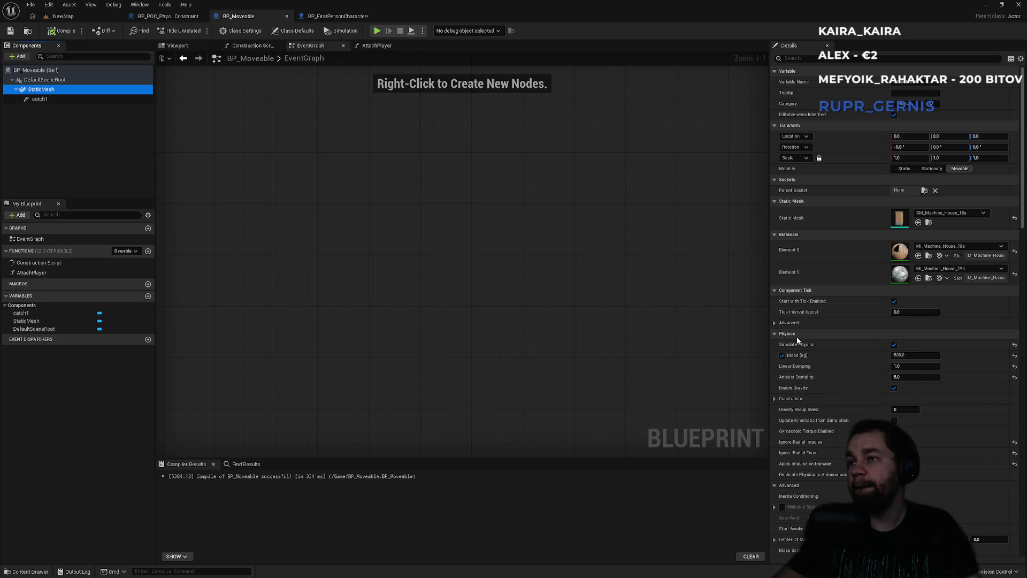
{"action": "left_click", "coordinate": [774, 323]}
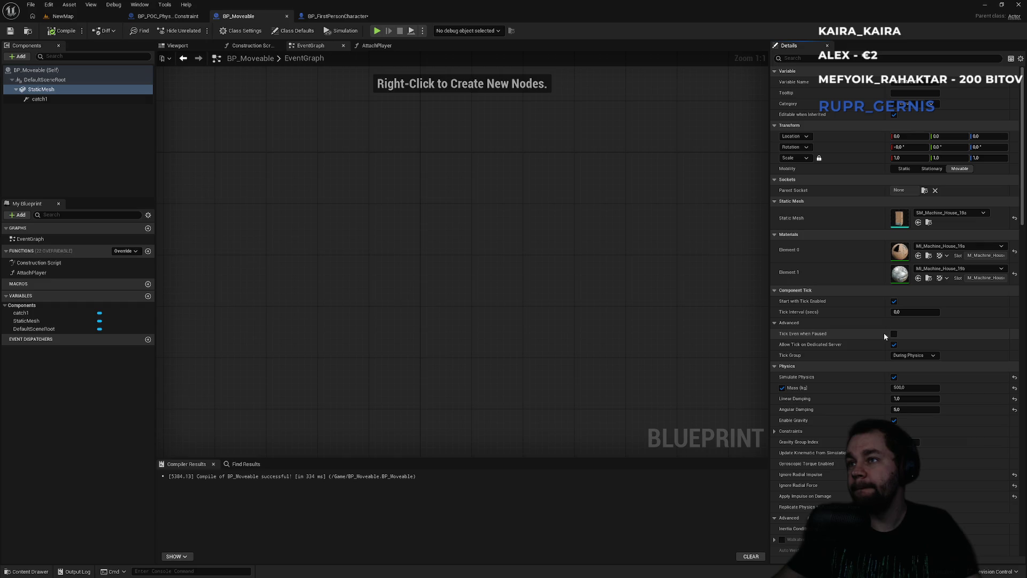
{"action": "left_click", "coordinate": [775, 323]}
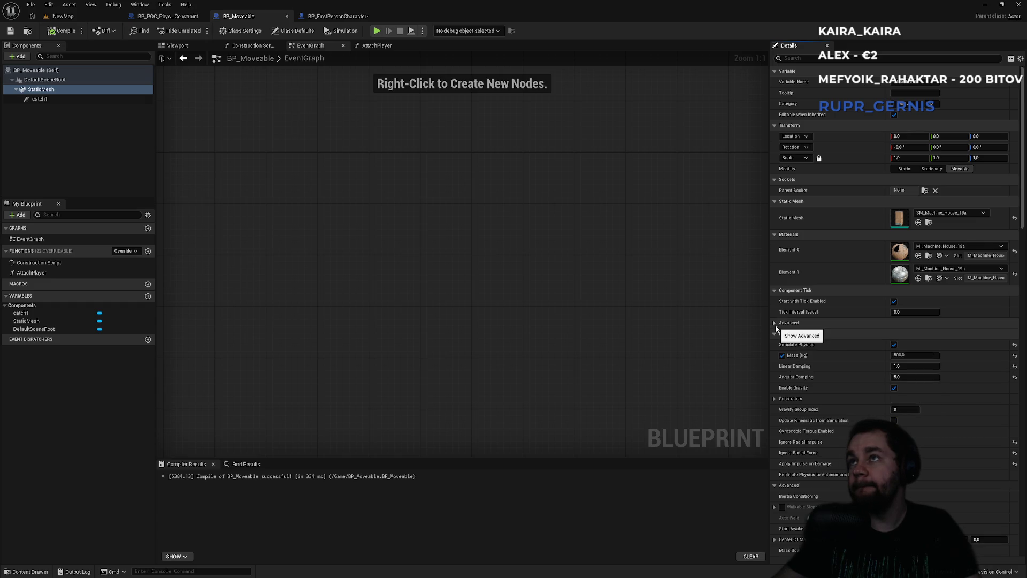
{"action": "scroll", "coordinate": [843, 352], "scroll_direction": "down", "scroll_amount": 5}
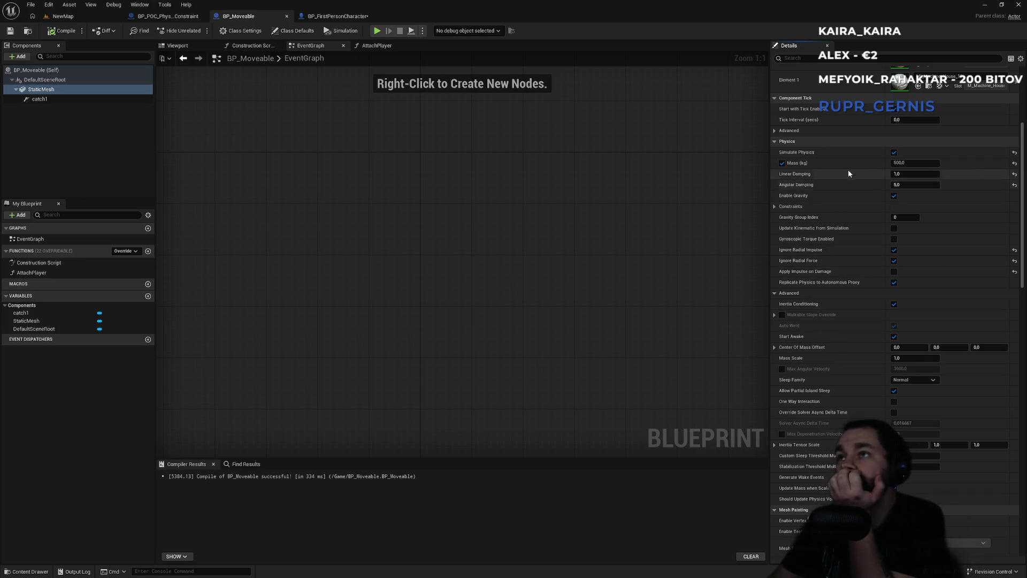
{"action": "scroll", "coordinate": [831, 141], "scroll_direction": "up", "scroll_amount": 2}
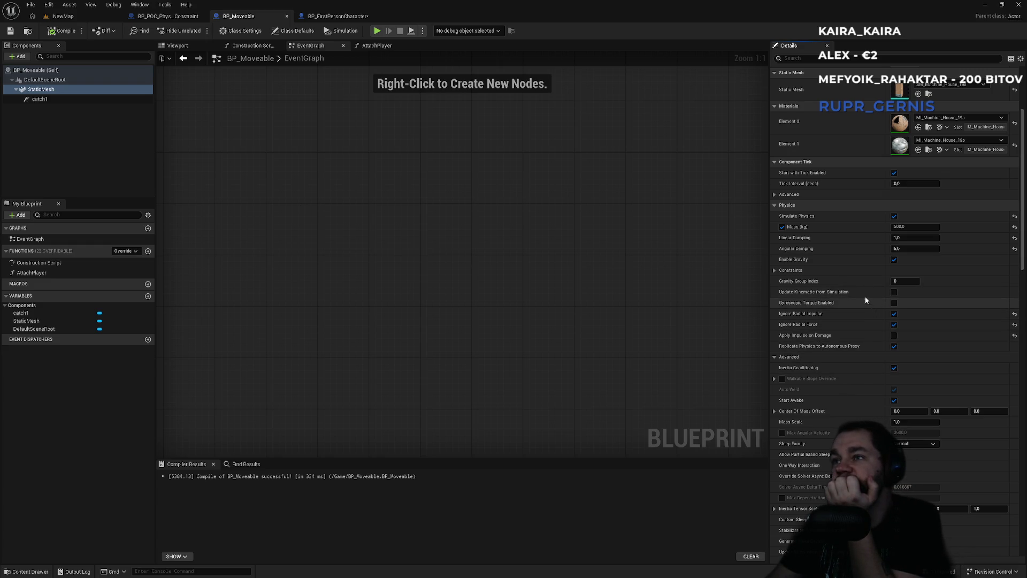
{"action": "scroll", "coordinate": [842, 272], "scroll_direction": "down", "scroll_amount": 3}
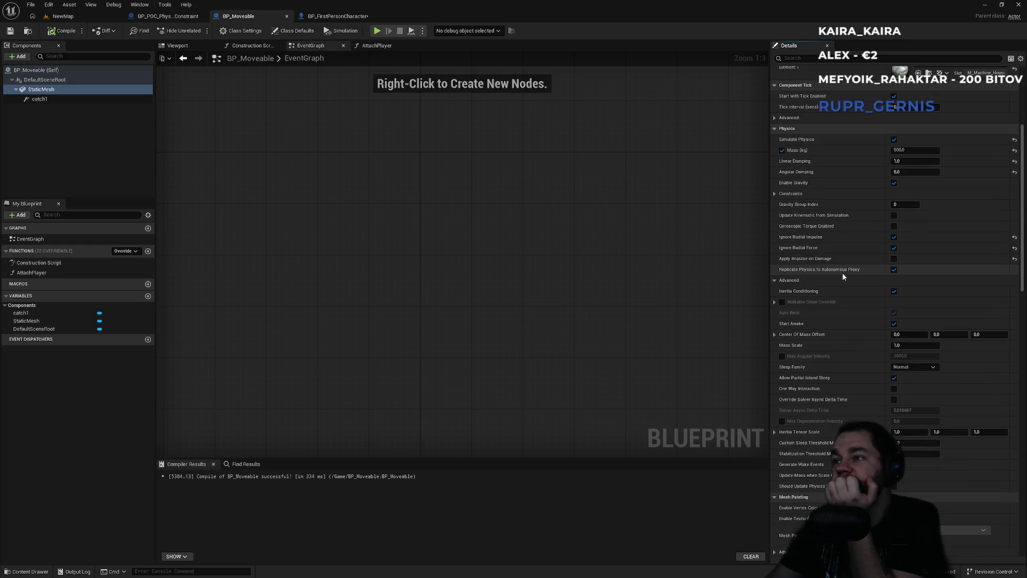
{"action": "scroll", "coordinate": [860, 362], "scroll_direction": "down", "scroll_amount": 2}
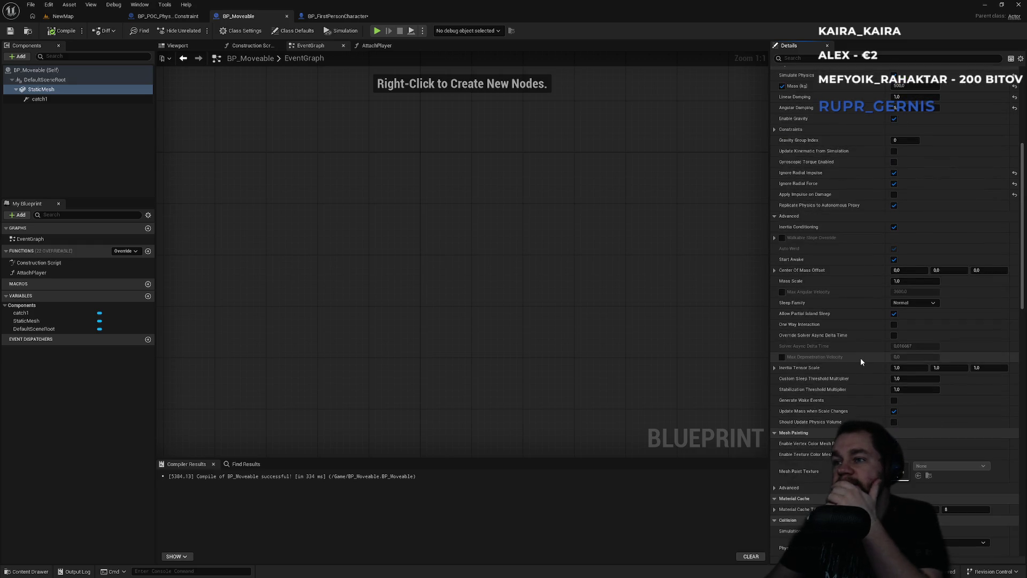
{"action": "scroll", "coordinate": [861, 358], "scroll_direction": "down", "scroll_amount": 6}
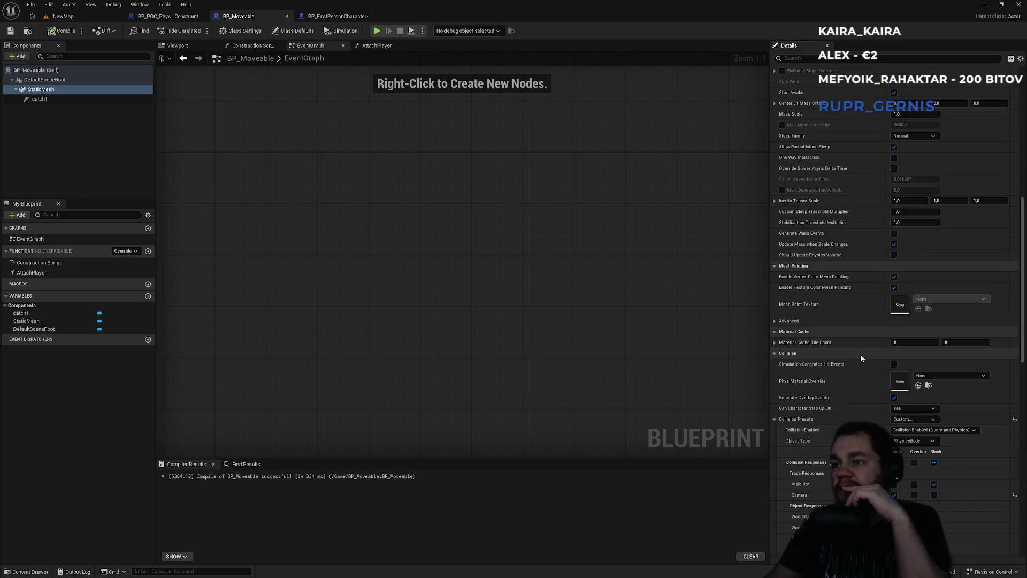
{"action": "left_click_drag", "start_coordinate": [1023, 209], "coordinate": [1024, 74]}
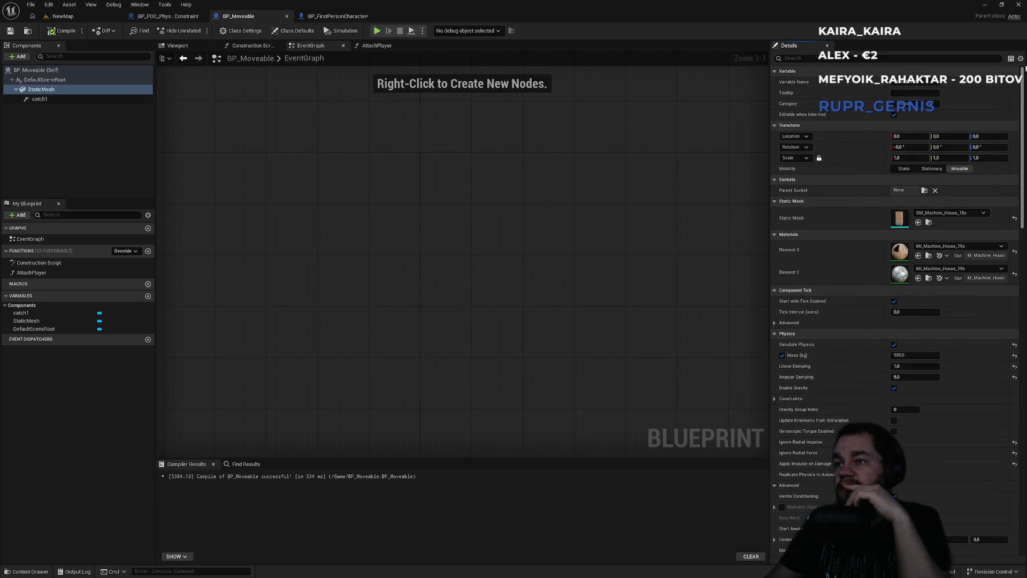
{"action": "left_click", "coordinate": [906, 378]}
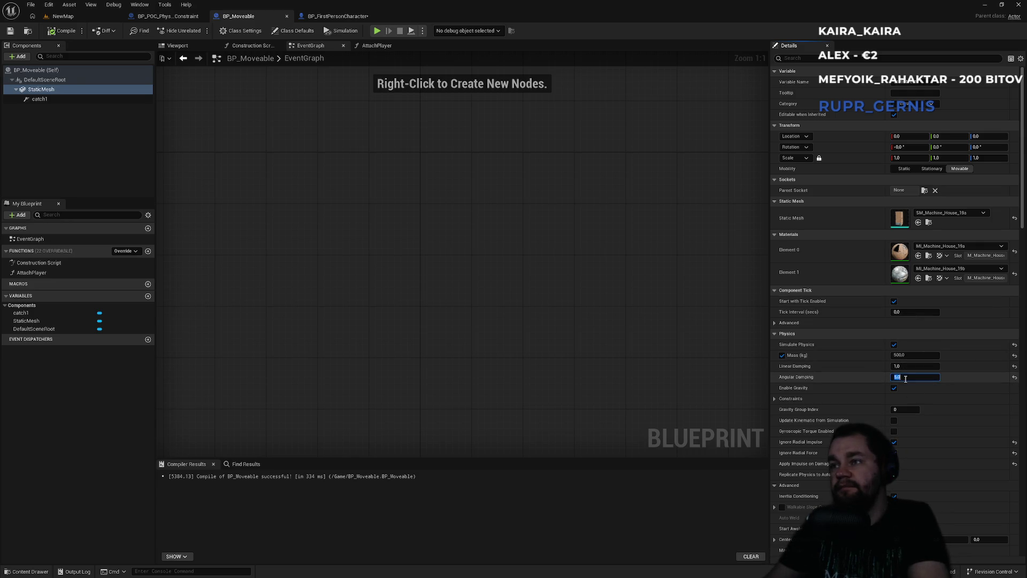
{"action": "type", "text": "0"}
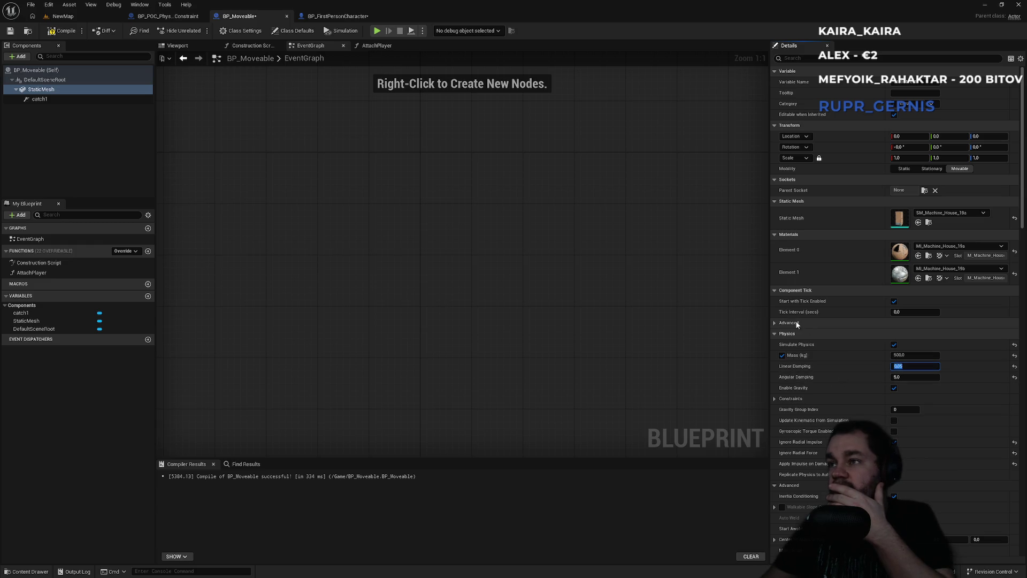
Step: Review the StaticMesh's remaining physics settings: 500 kg mass and custom PhysicsBody collision
{"action": "left_click", "coordinate": [775, 322]}
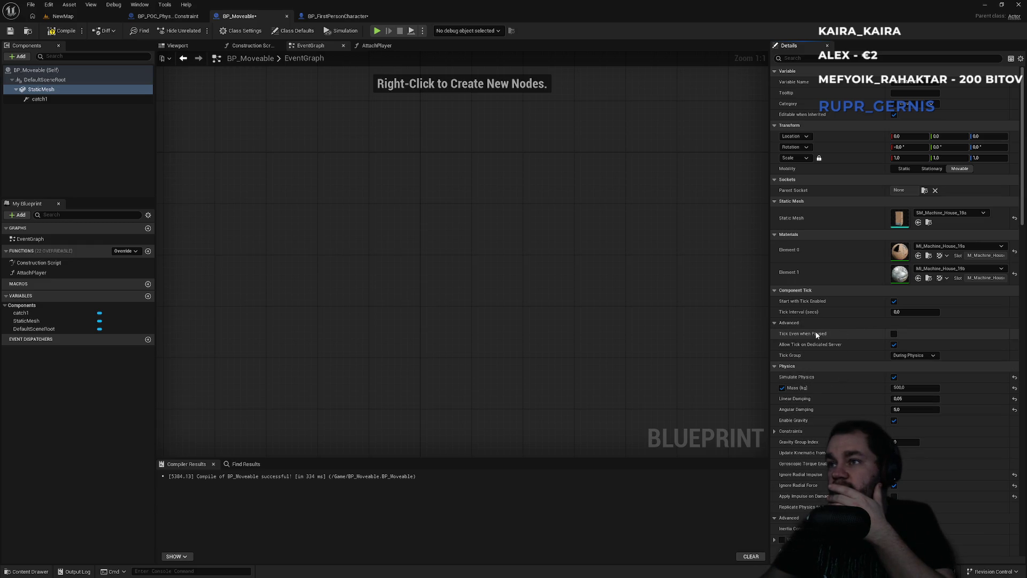
{"action": "scroll", "coordinate": [856, 310], "scroll_direction": "down", "scroll_amount": 3}
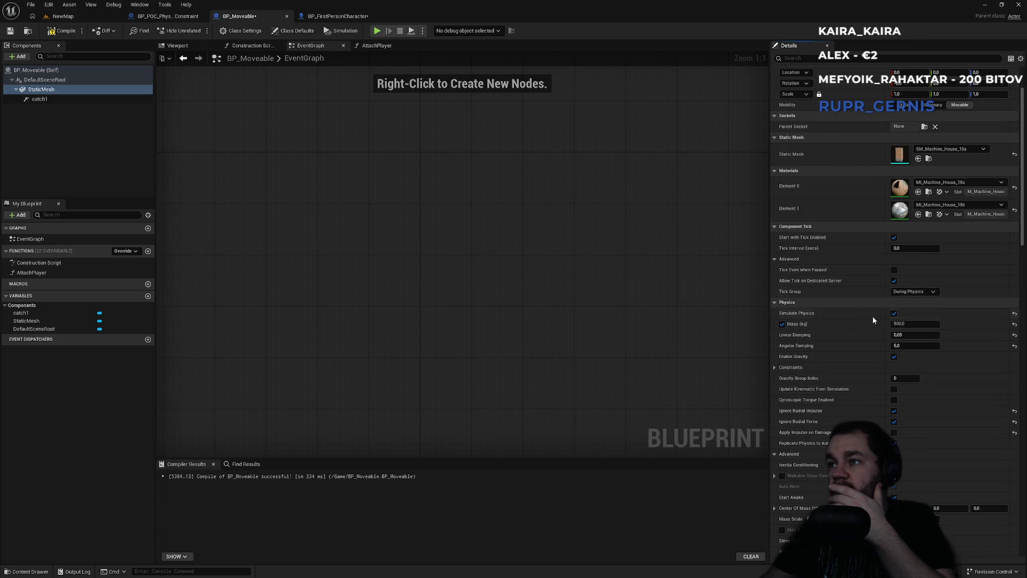
{"action": "scroll", "coordinate": [891, 386], "scroll_direction": "down", "scroll_amount": 1}
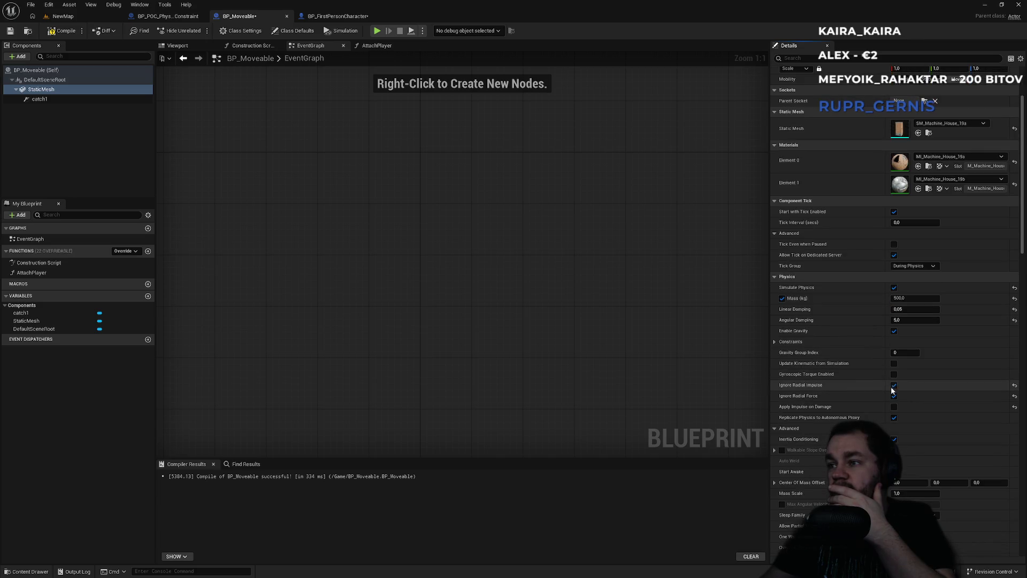
{"action": "scroll", "coordinate": [887, 378], "scroll_direction": "down", "scroll_amount": 2}
{"action": "scroll", "coordinate": [887, 379], "scroll_direction": "down", "scroll_amount": 2}
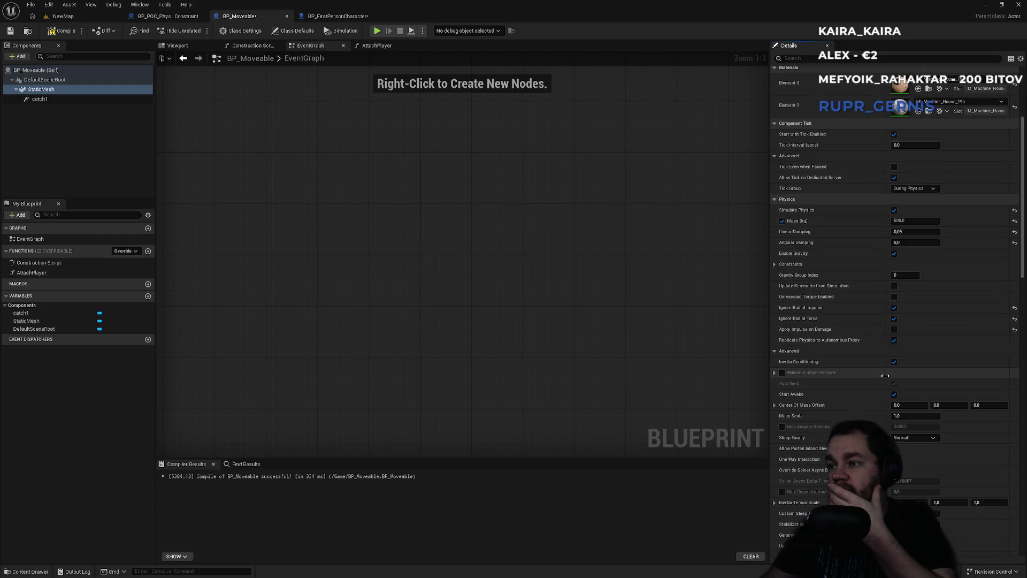
{"action": "scroll", "coordinate": [886, 374], "scroll_direction": "down", "scroll_amount": 3}
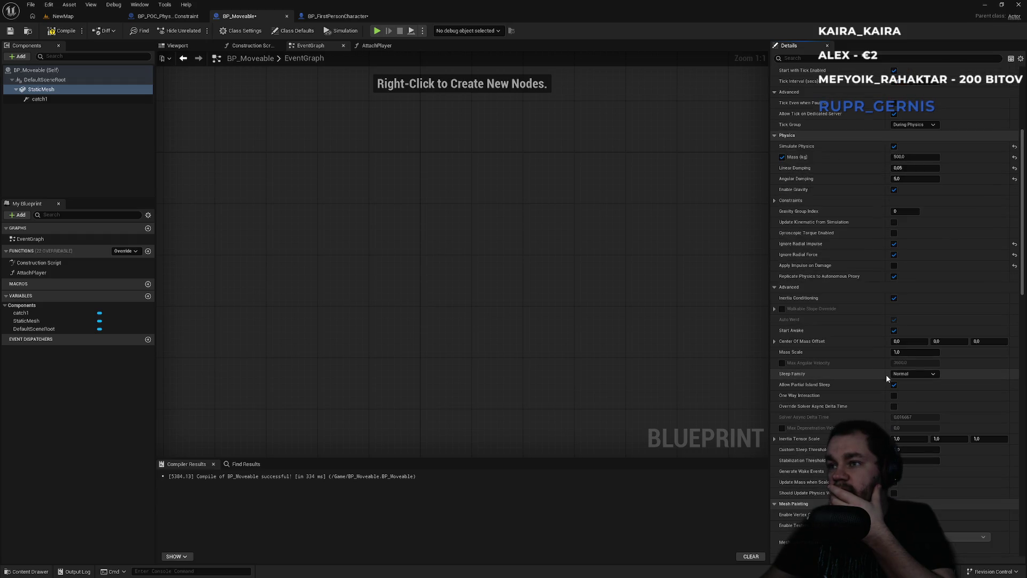
{"action": "scroll", "coordinate": [853, 361], "scroll_direction": "up", "scroll_amount": 2}
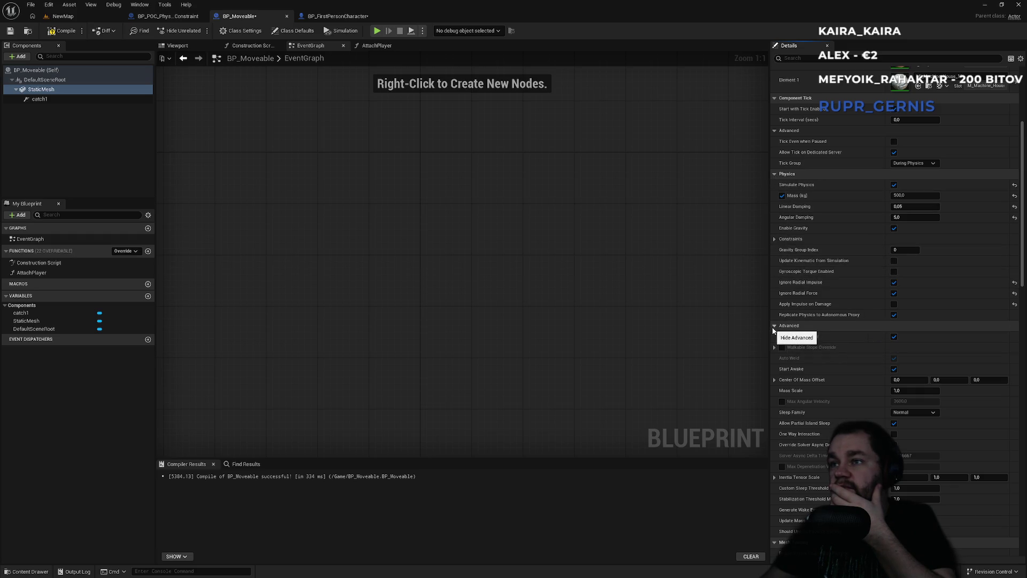
{"action": "left_click", "coordinate": [773, 328]}
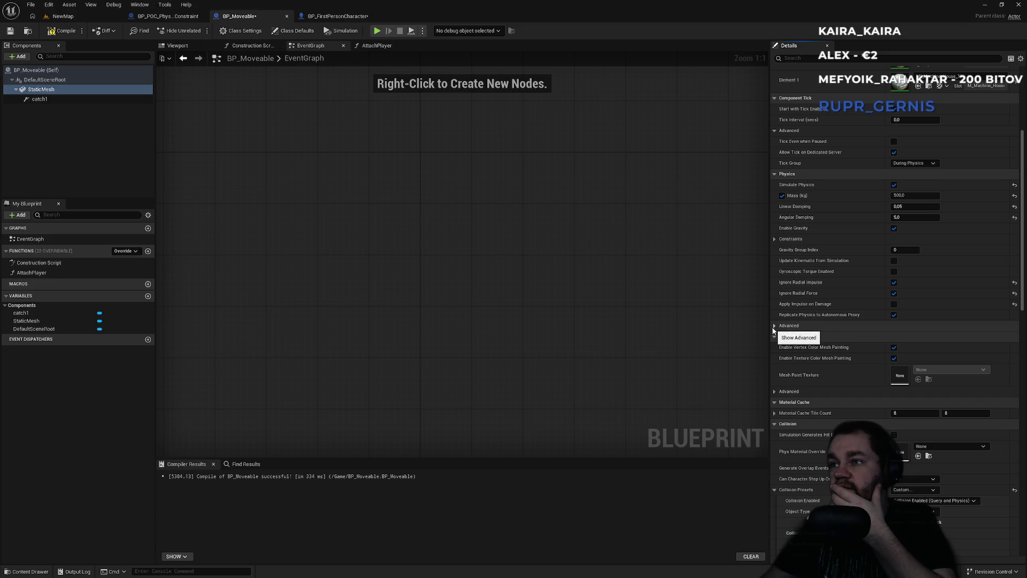
{"action": "scroll", "coordinate": [803, 362], "scroll_direction": "down", "scroll_amount": 8}
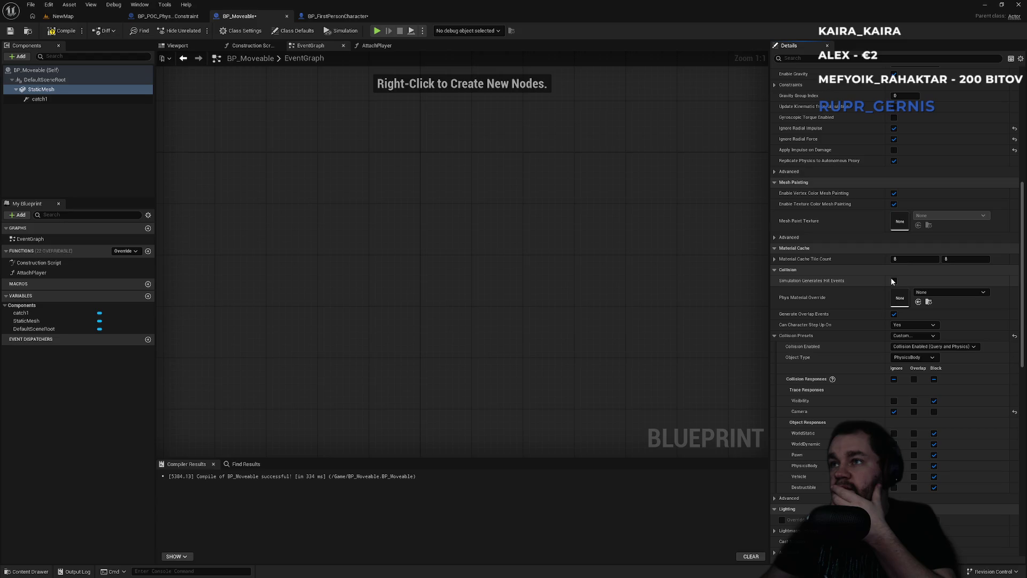
{"action": "scroll", "coordinate": [895, 317], "scroll_direction": "down", "scroll_amount": 4}
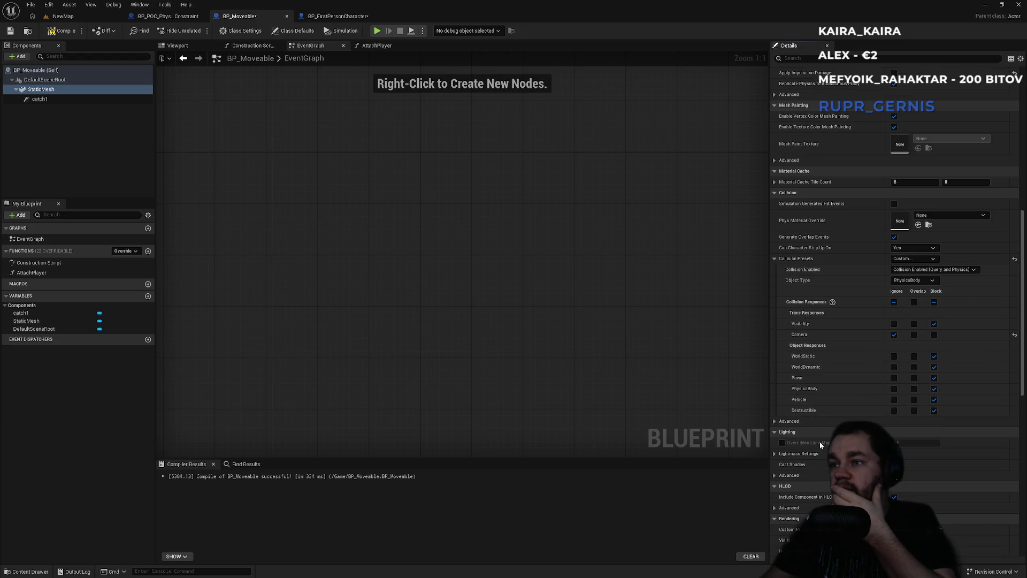
{"action": "scroll", "coordinate": [795, 474], "scroll_direction": "down", "scroll_amount": 3}
{"action": "scroll", "coordinate": [796, 475], "scroll_direction": "down", "scroll_amount": 12}
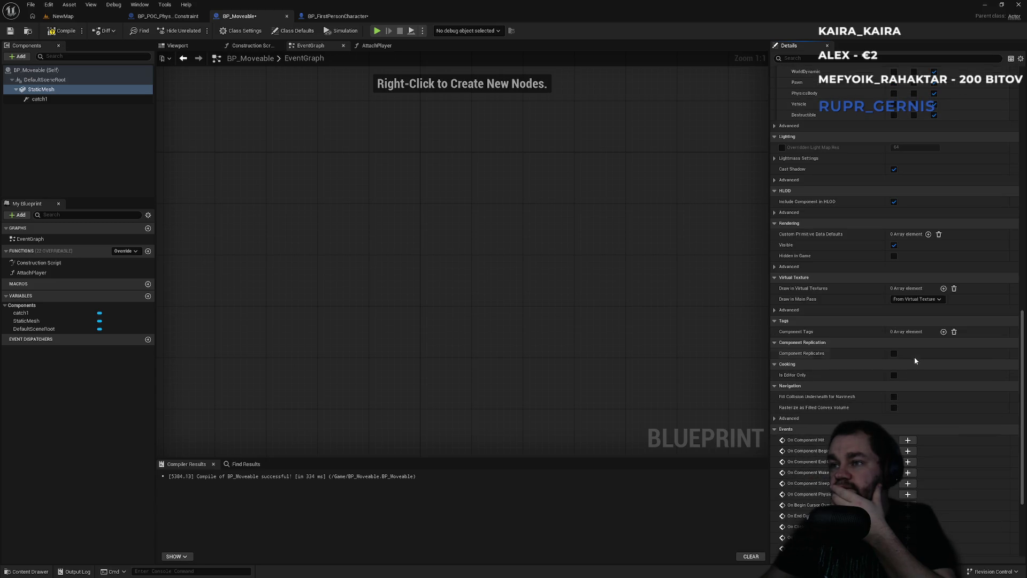
{"action": "scroll", "coordinate": [1015, 422], "scroll_direction": "down", "scroll_amount": 6}
{"action": "scroll", "coordinate": [1015, 269], "scroll_direction": "up", "scroll_amount": 15}
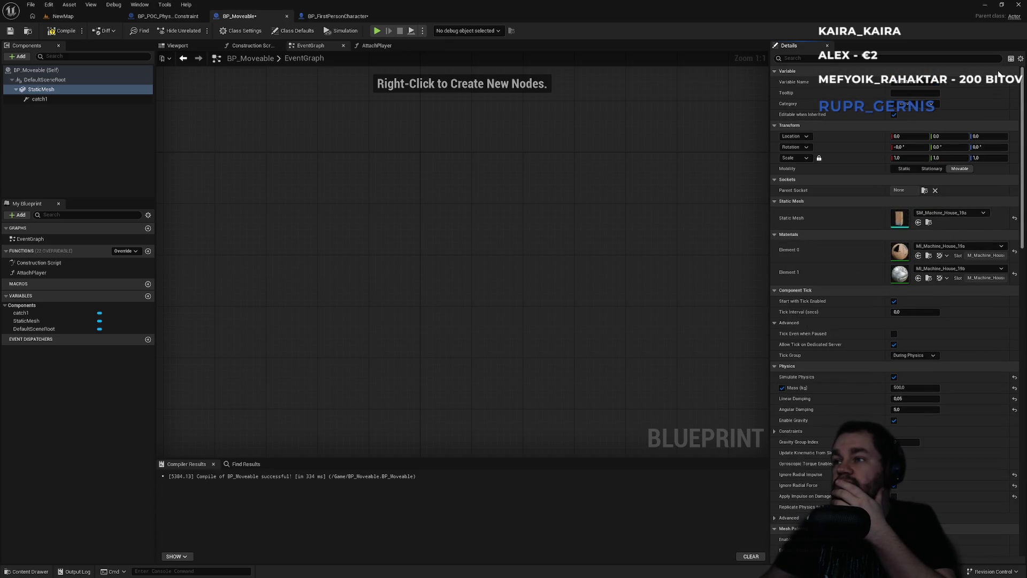
Step: Select the catch1 constraint, then expand and collapse its advanced rendering and tick options
{"action": "left_click", "coordinate": [59, 99]}
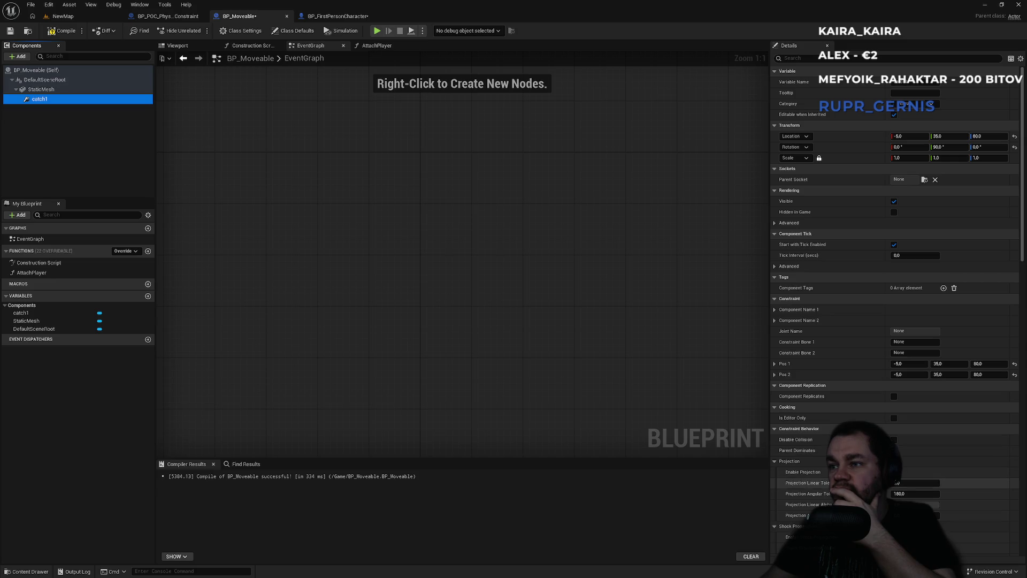
{"action": "scroll", "coordinate": [829, 482], "scroll_direction": "down", "scroll_amount": 3}
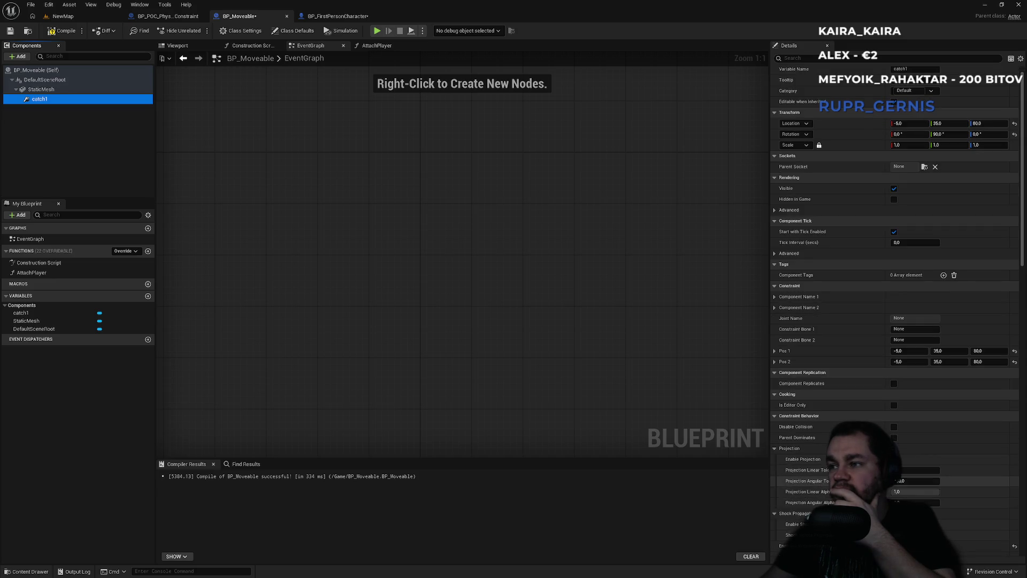
{"action": "scroll", "coordinate": [843, 373], "scroll_direction": "up", "scroll_amount": 3}
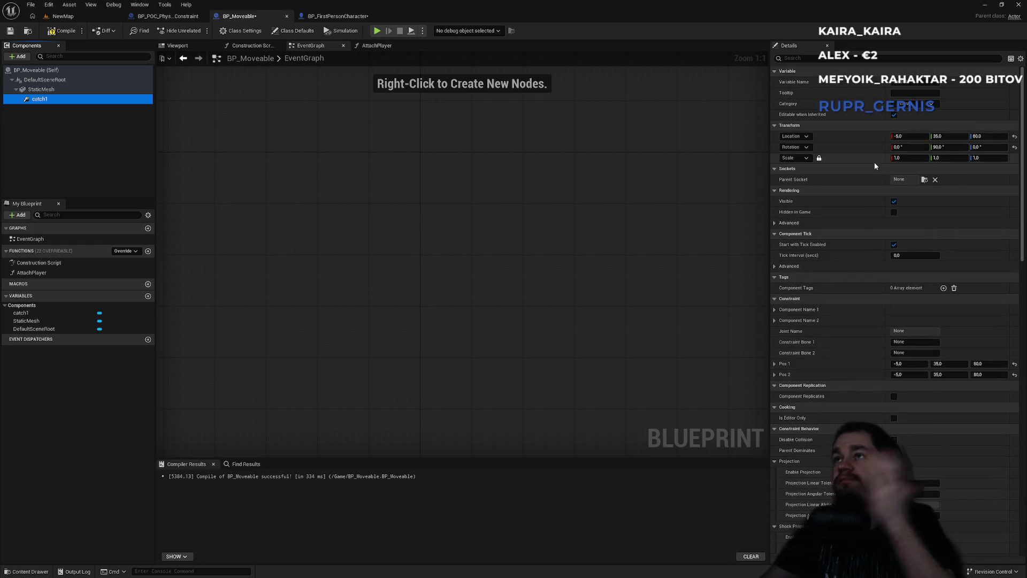
{"action": "left_click", "coordinate": [790, 223]}
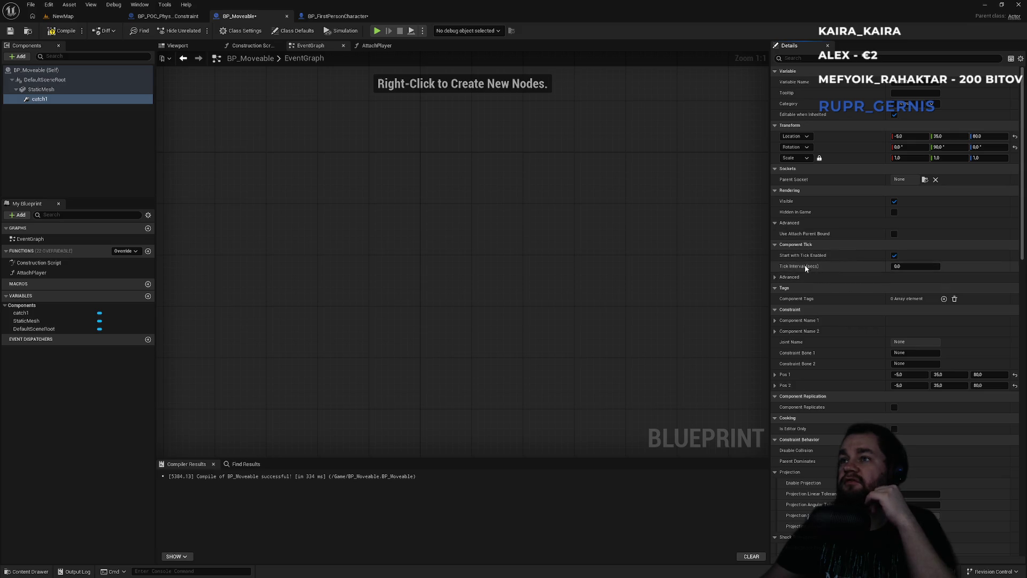
{"action": "left_click", "coordinate": [774, 278]}
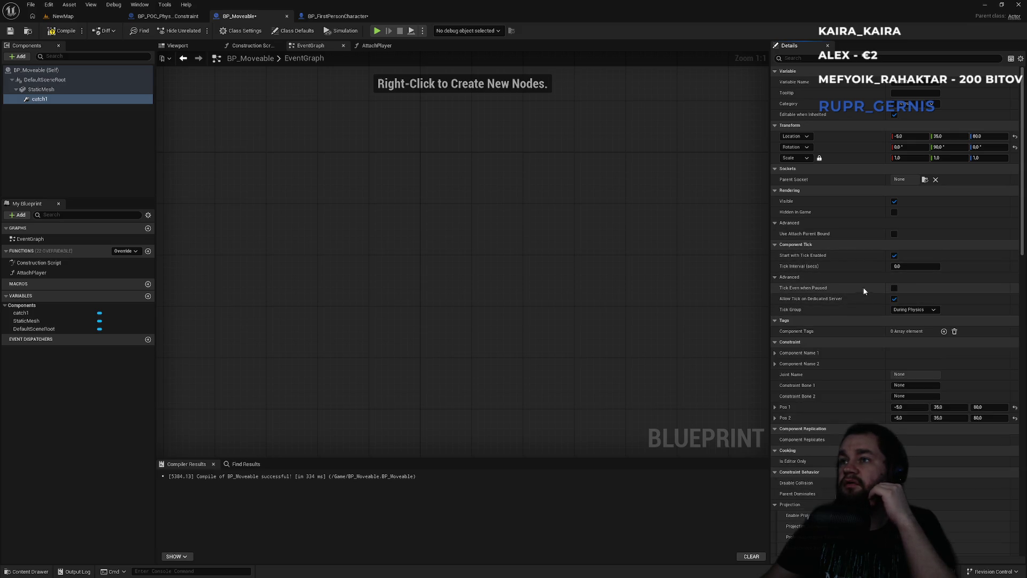
{"action": "left_click", "coordinate": [774, 277]}
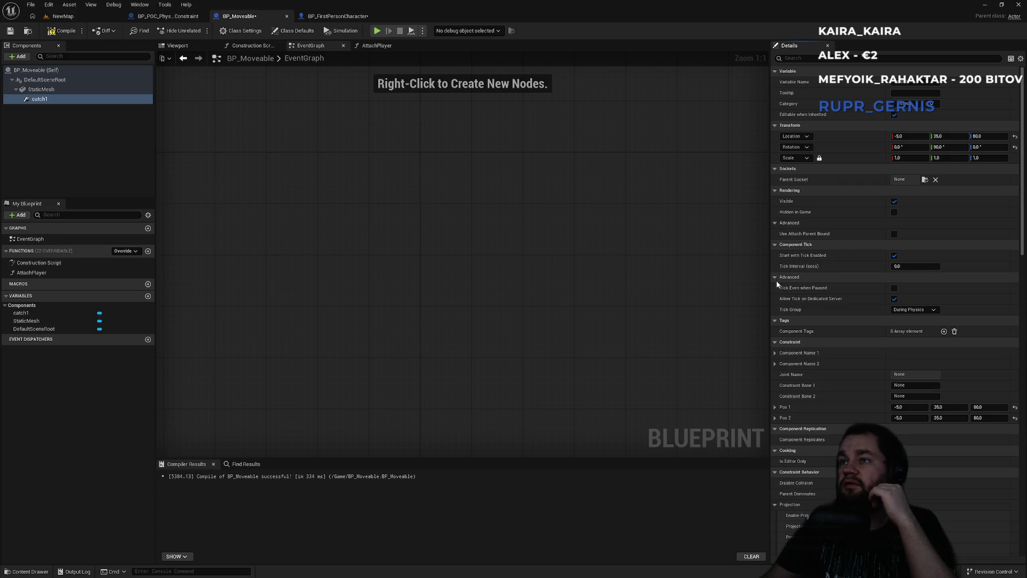
{"action": "left_click", "coordinate": [775, 223]}
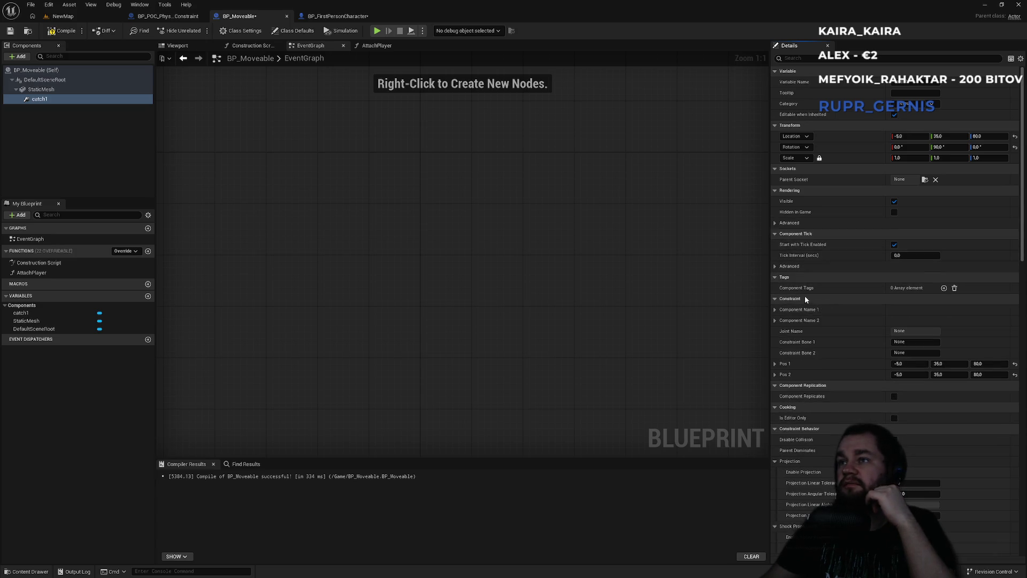
{"action": "left_click", "coordinate": [775, 309]}
{"action": "left_click", "coordinate": [774, 309]}
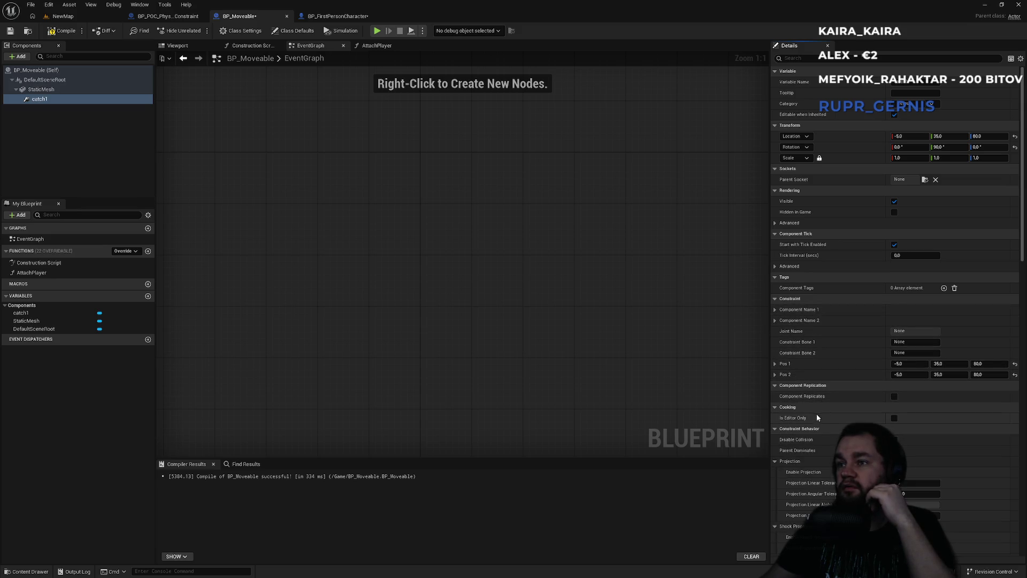
Step: Scroll catch1's Details down to the Angular Motor and limit settings
{"action": "scroll", "coordinate": [812, 443], "scroll_direction": "down", "scroll_amount": 3}
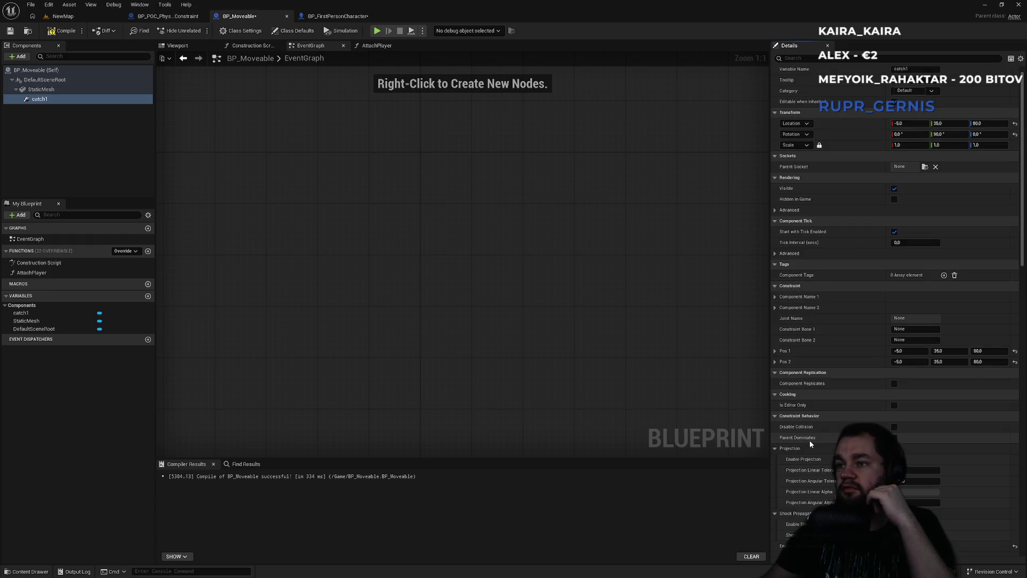
{"action": "scroll", "coordinate": [812, 445], "scroll_direction": "down", "scroll_amount": 5}
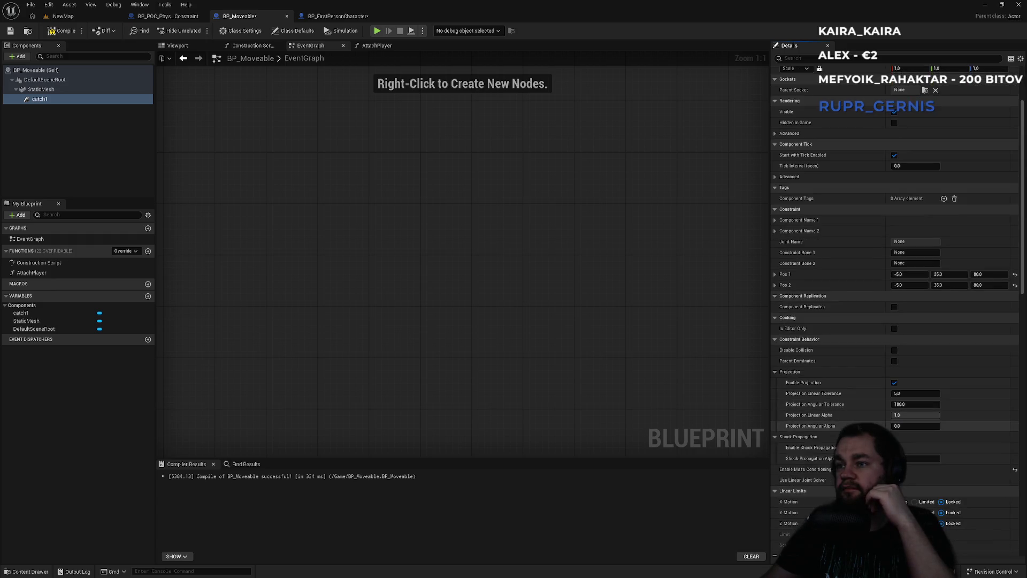
{"action": "scroll", "coordinate": [860, 420], "scroll_direction": "down", "scroll_amount": 6}
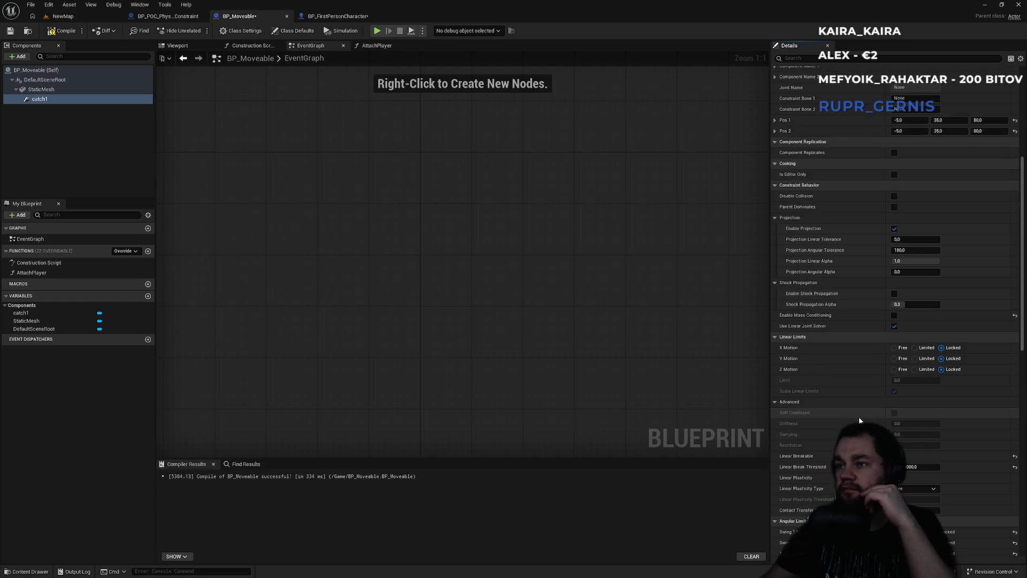
{"action": "scroll", "coordinate": [859, 416], "scroll_direction": "down", "scroll_amount": 10}
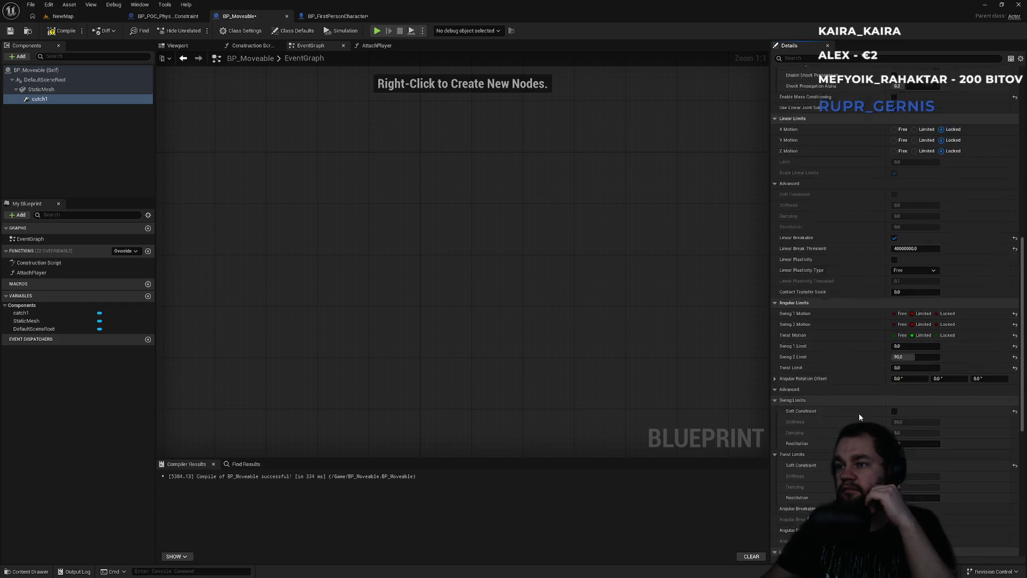
{"action": "scroll", "coordinate": [859, 414], "scroll_direction": "down", "scroll_amount": 9}
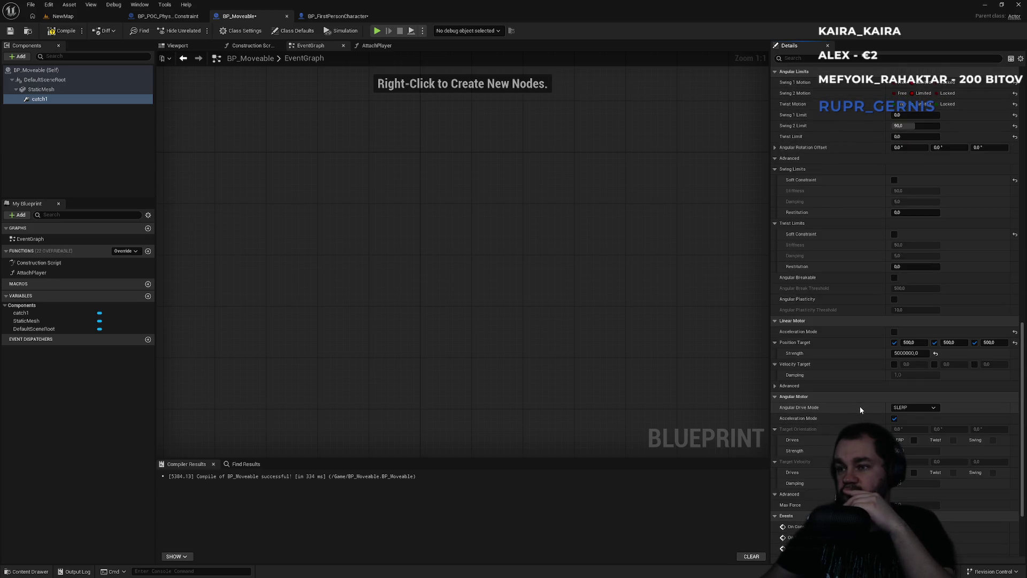
{"action": "scroll", "coordinate": [858, 410], "scroll_direction": "down", "scroll_amount": 1}
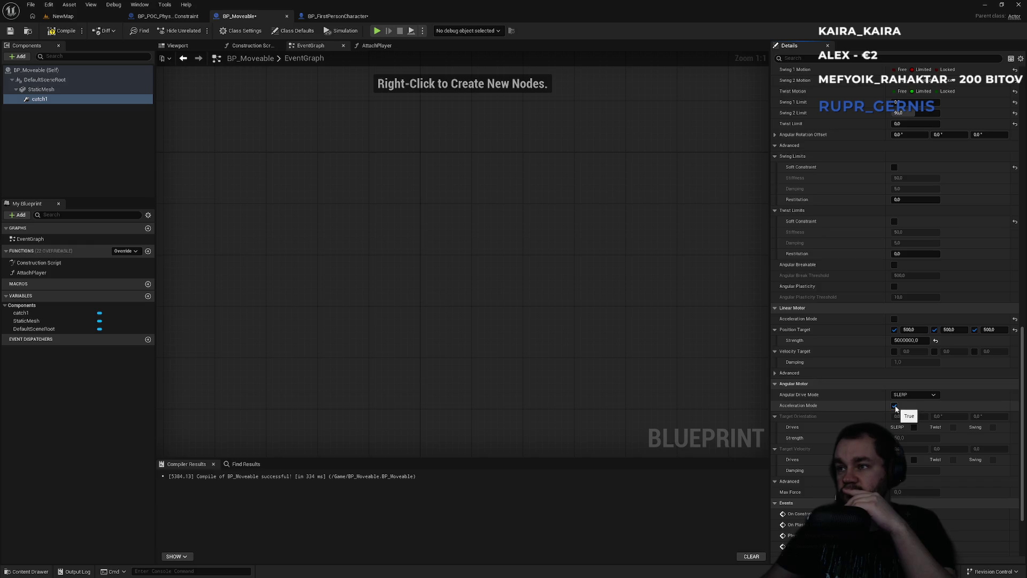
{"action": "scroll", "coordinate": [890, 405], "scroll_direction": "down", "scroll_amount": 3}
{"action": "scroll", "coordinate": [867, 394], "scroll_direction": "up", "scroll_amount": 2}
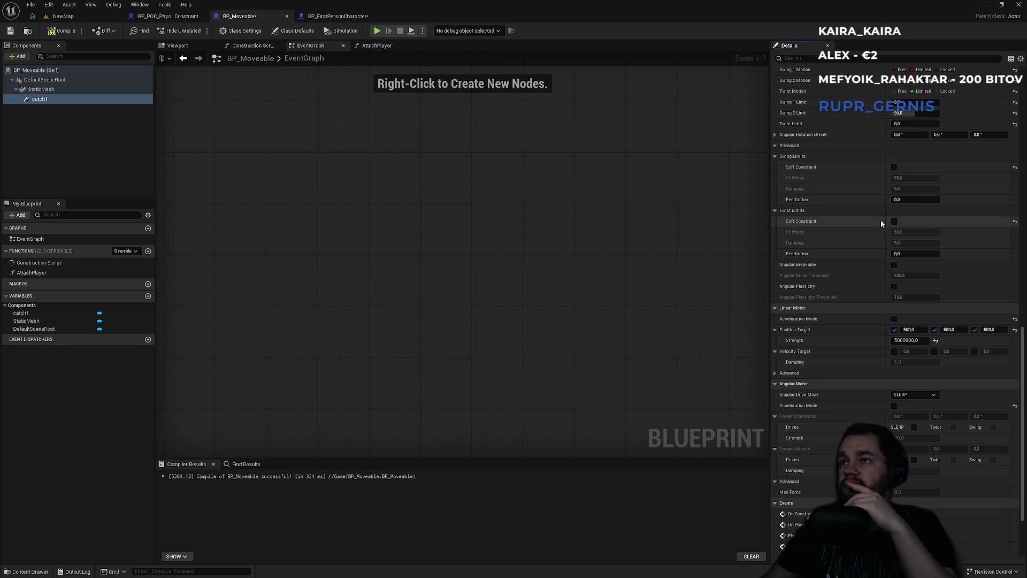
Step: Make catch1's Swing Limits and Twist Limits soft constraints
{"action": "left_click", "coordinate": [895, 168]}
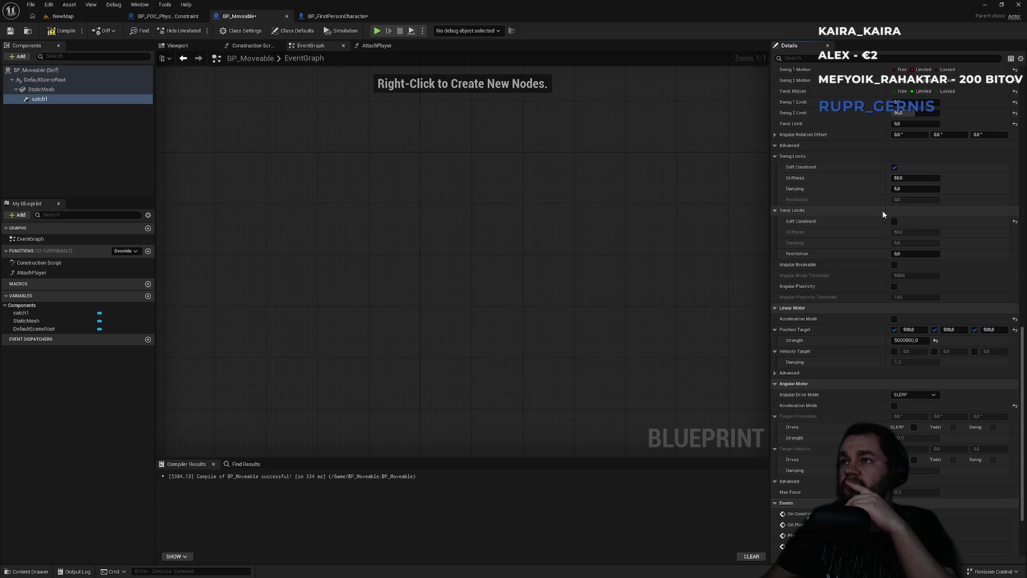
{"action": "left_click", "coordinate": [894, 220]}
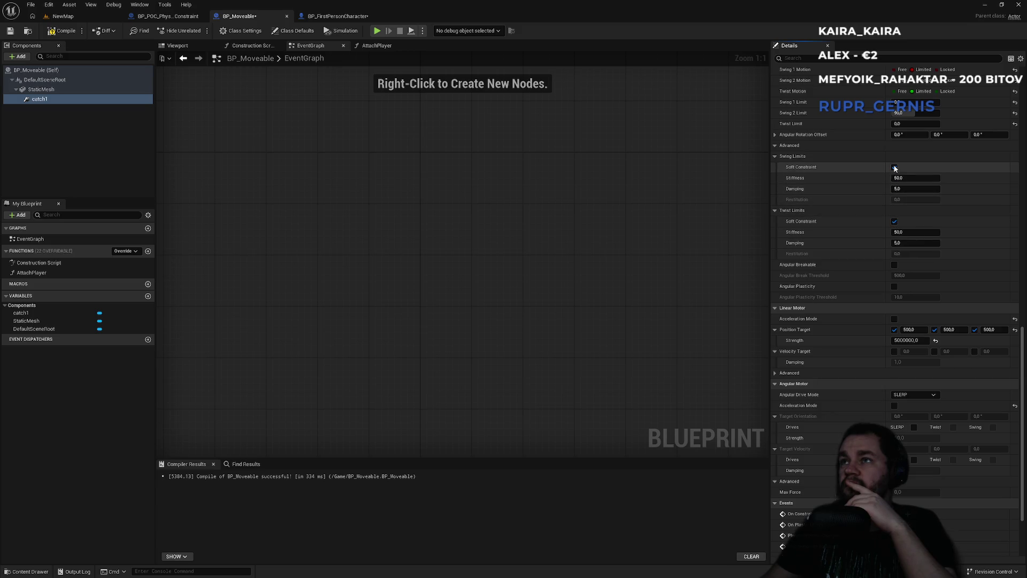
{"action": "left_click", "coordinate": [774, 136]}
{"action": "left_click", "coordinate": [774, 136]}
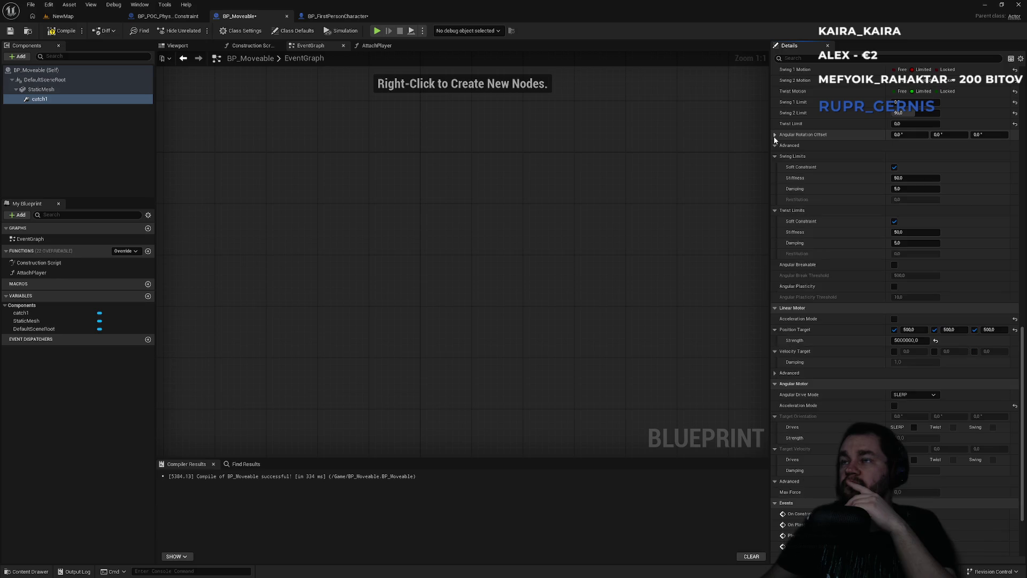
Step: Turn on Enable Mass Conditioning for catch1
{"action": "scroll", "coordinate": [772, 130], "scroll_direction": "up", "scroll_amount": 4}
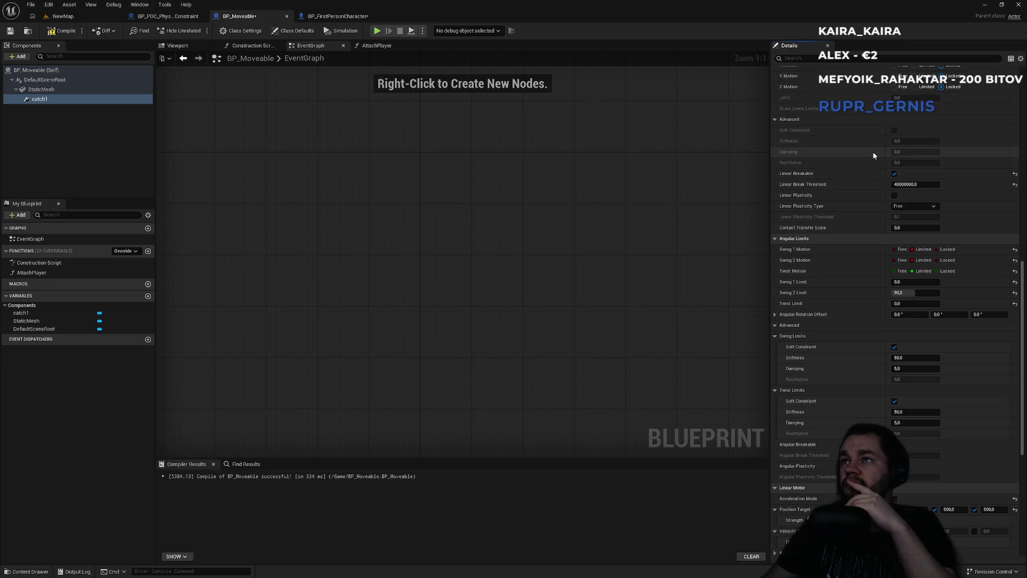
{"action": "scroll", "coordinate": [867, 162], "scroll_direction": "up", "scroll_amount": 3}
{"action": "scroll", "coordinate": [868, 166], "scroll_direction": "up", "scroll_amount": 2}
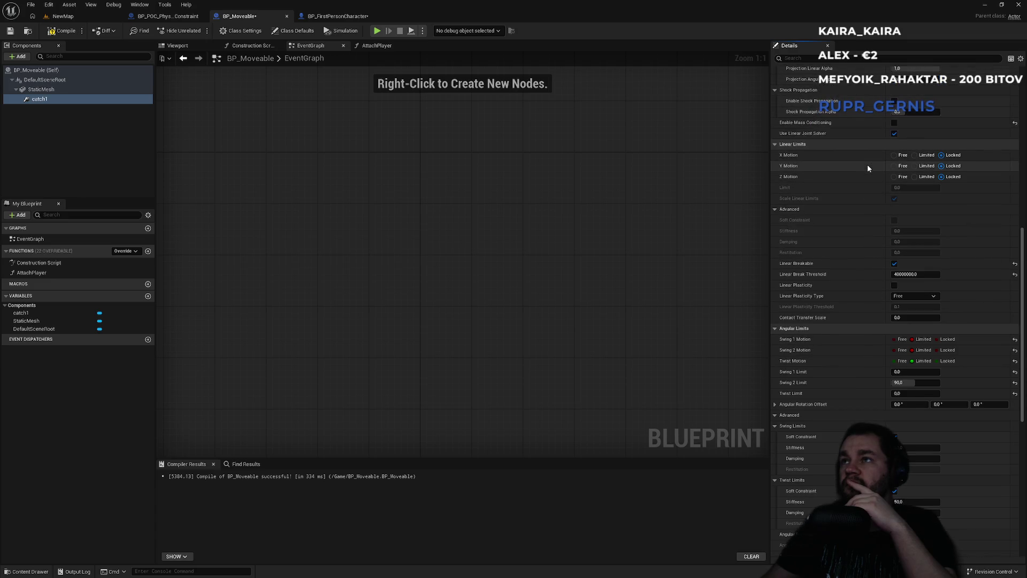
{"action": "left_click", "coordinate": [894, 123]}
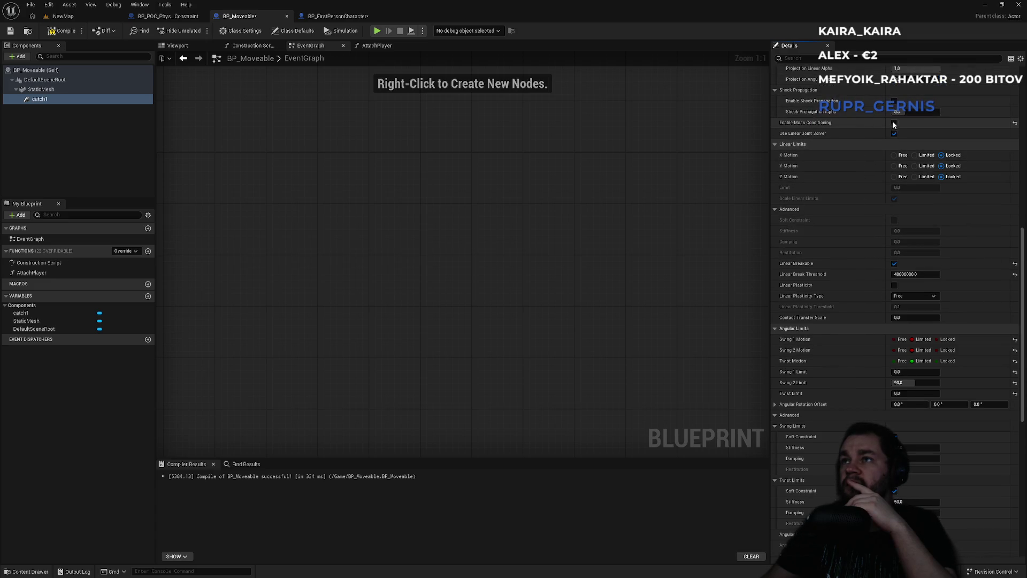
Step: Return to the NewMap level and start a play session
{"action": "scroll", "coordinate": [844, 128], "scroll_direction": "up", "scroll_amount": 3}
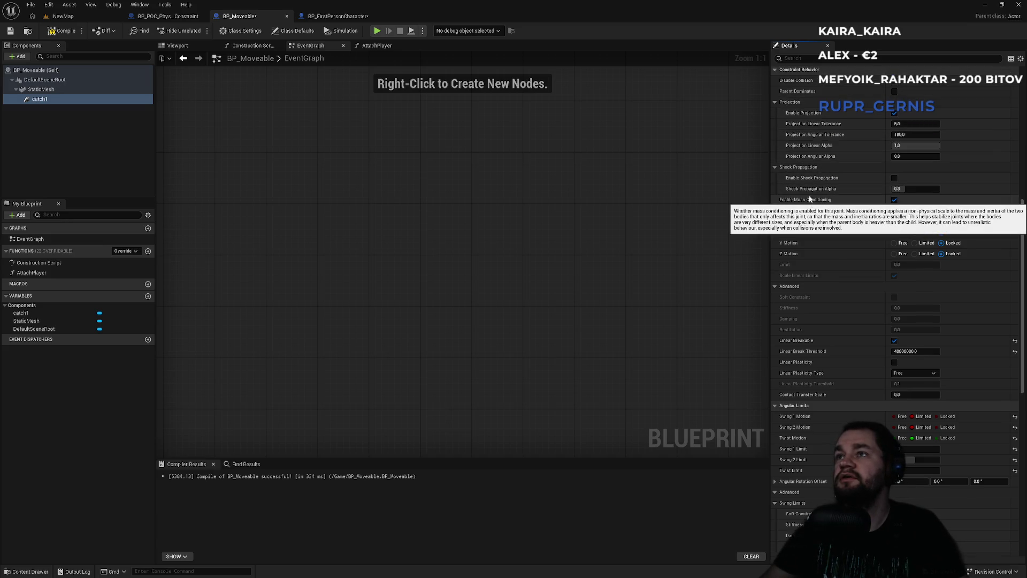
{"action": "scroll", "coordinate": [810, 196], "scroll_direction": "up", "scroll_amount": 2}
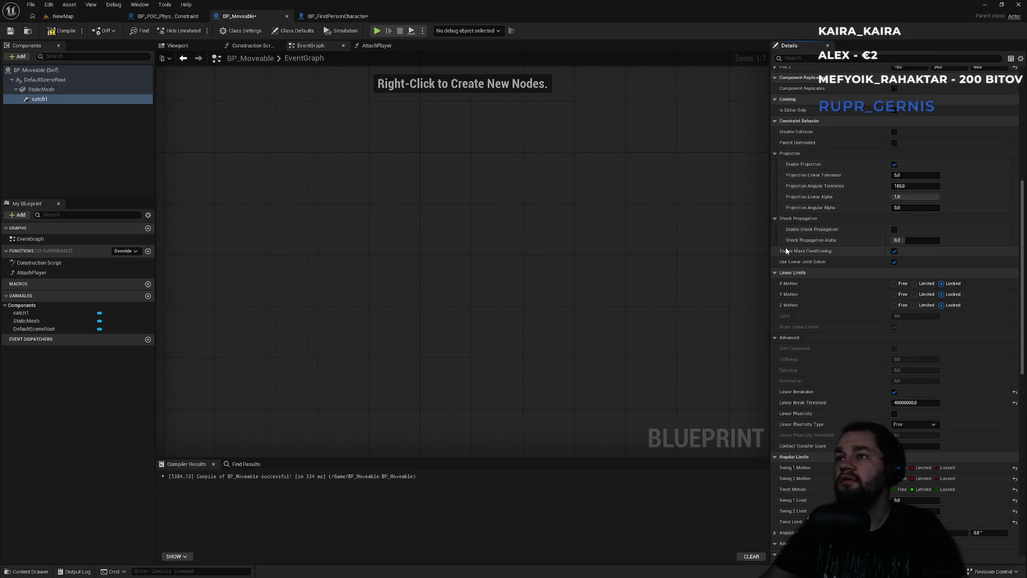
{"action": "left_click", "coordinate": [63, 16]}
{"action": "left_click", "coordinate": [199, 30]}
Step: Play-test walking up to the crate twice, stopping each session with Esc
{"action": "key", "text": "w"}
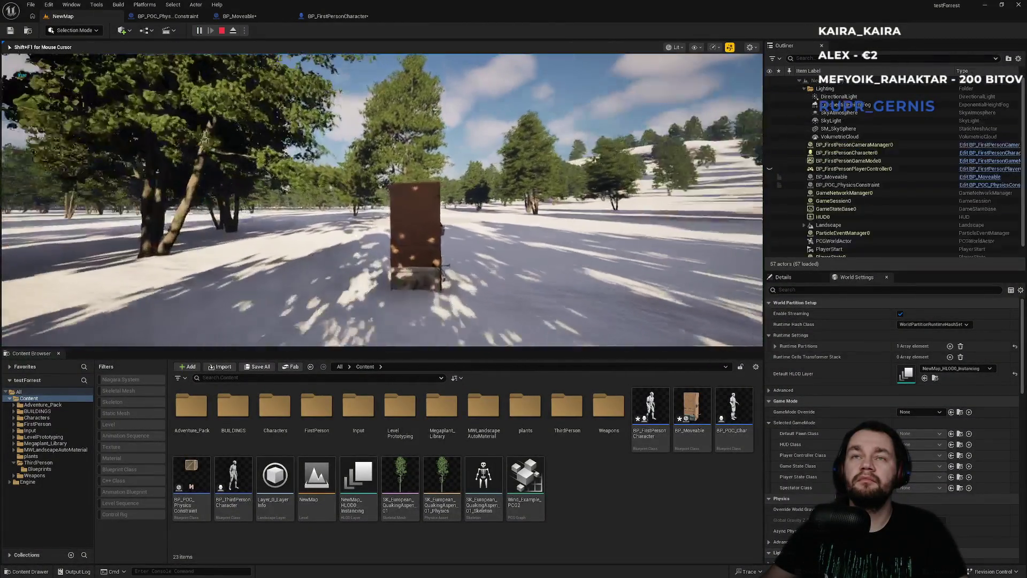
{"action": "key", "text": "w"}
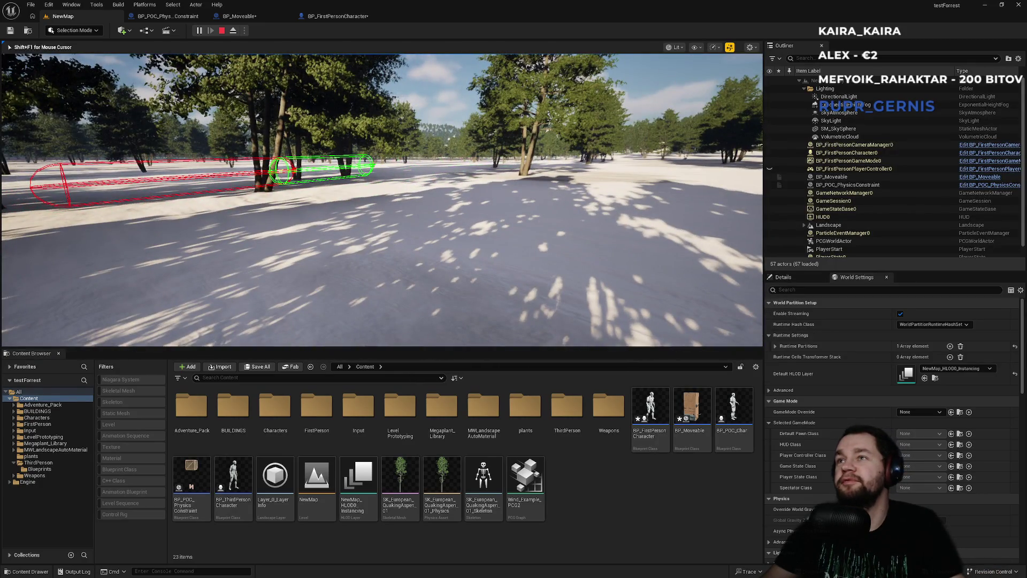
{"action": "key", "text": "Escape"}
{"action": "left_click", "coordinate": [198, 31]}
{"action": "key", "text": "w"}
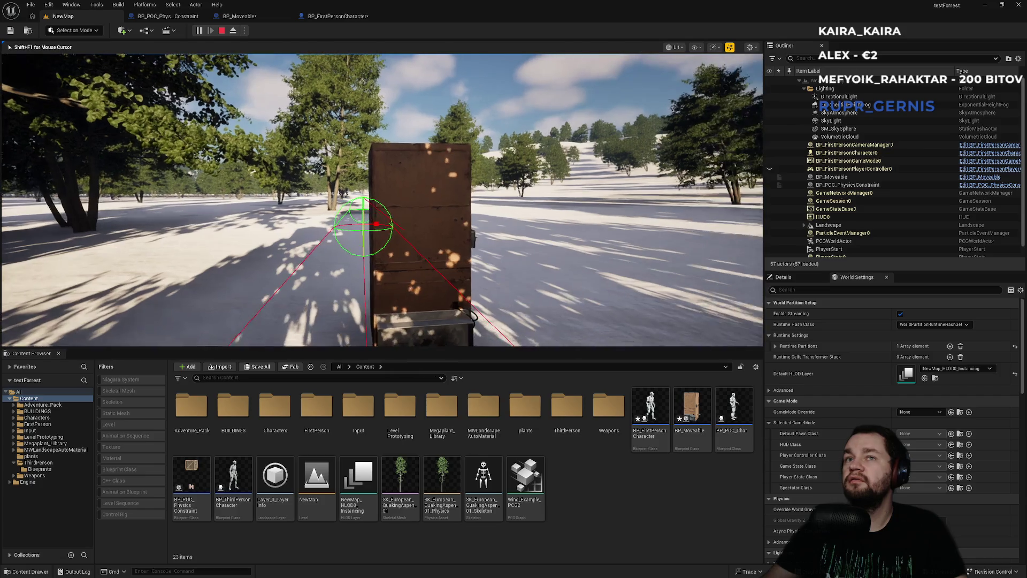
{"action": "key", "text": "e"}
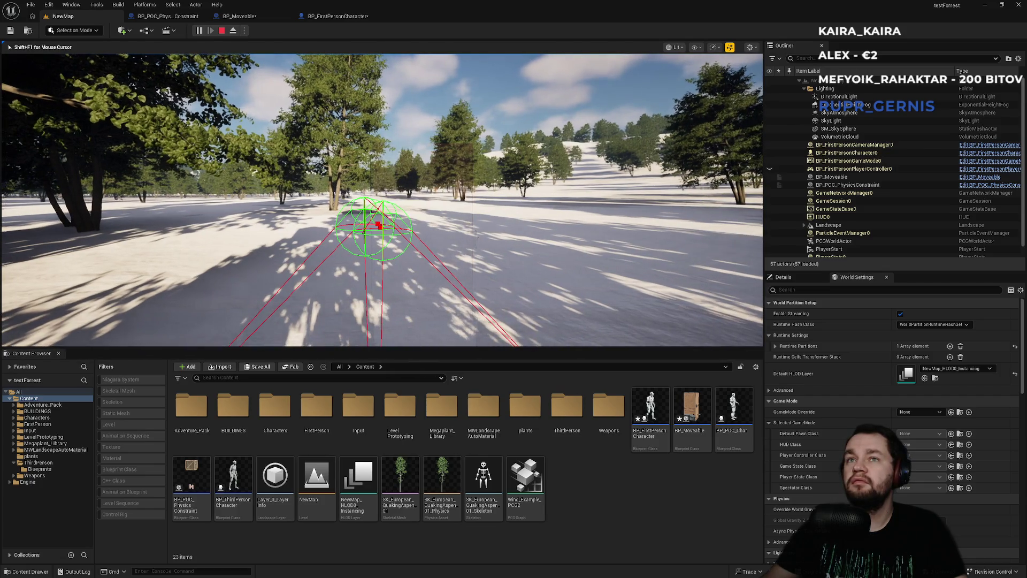
{"action": "key", "text": "w"}
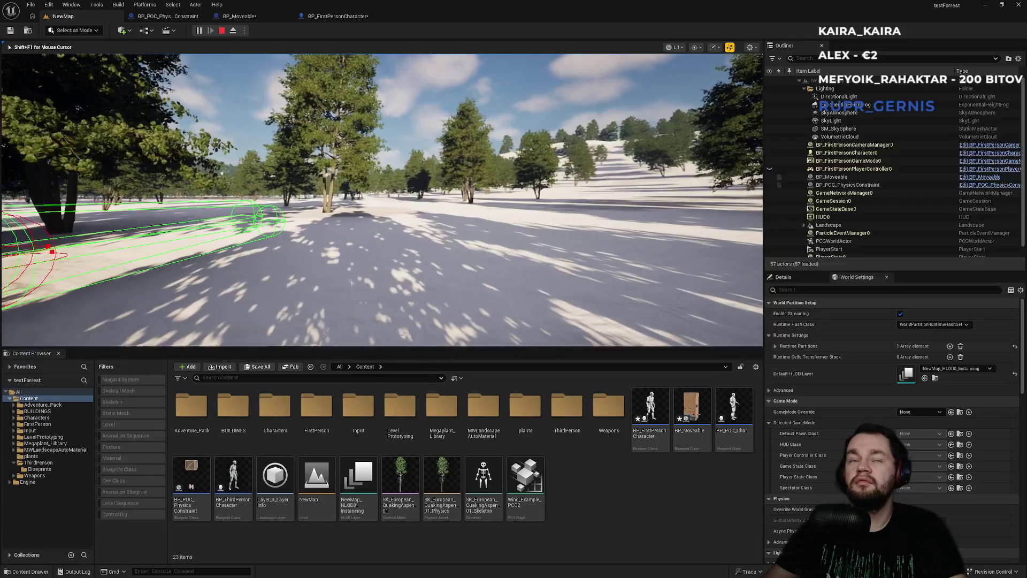
{"action": "key", "text": "Escape"}
Step: Start another session with Alt+P, grab the crate, and free the mouse with Shift+F1
{"action": "key", "text": "alt+p"}
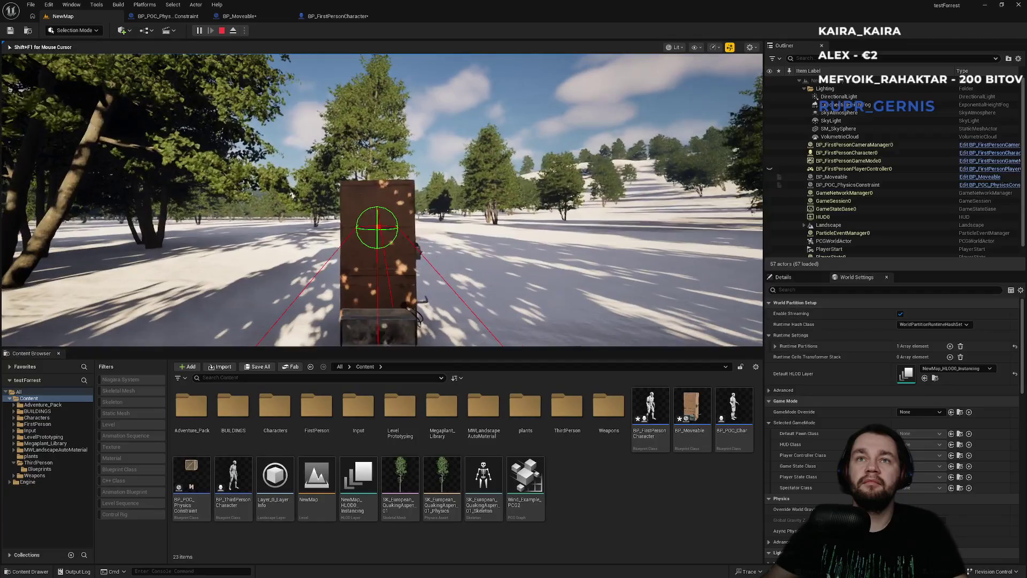
{"action": "left_click", "coordinate": [382, 199]}
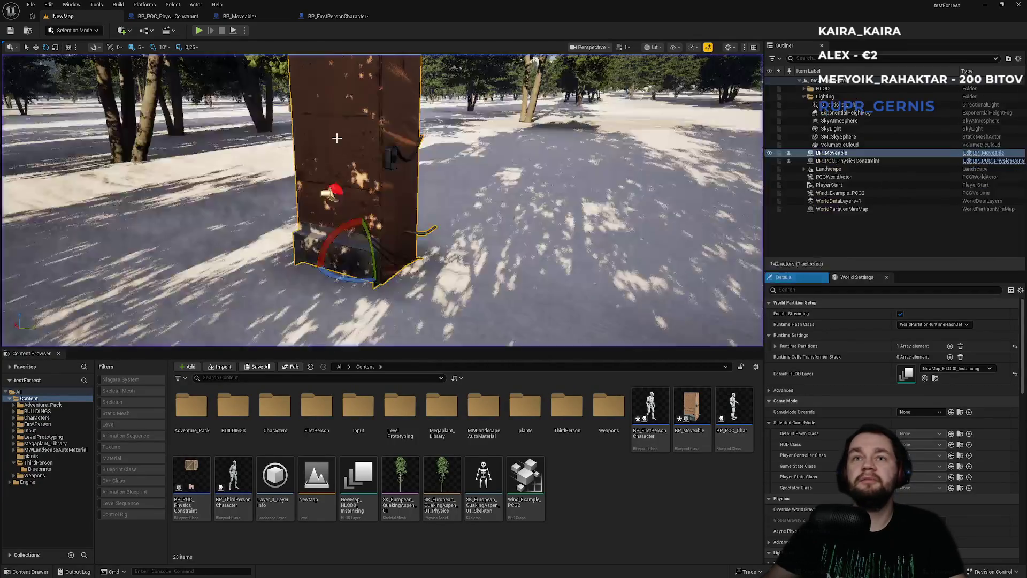
{"action": "key", "text": "shift+F1"}
Step: In BP_FirstPersonCharacter, select the mesh-less StaticMesh component and show the 3D Viewport
{"action": "left_click", "coordinate": [329, 17]}
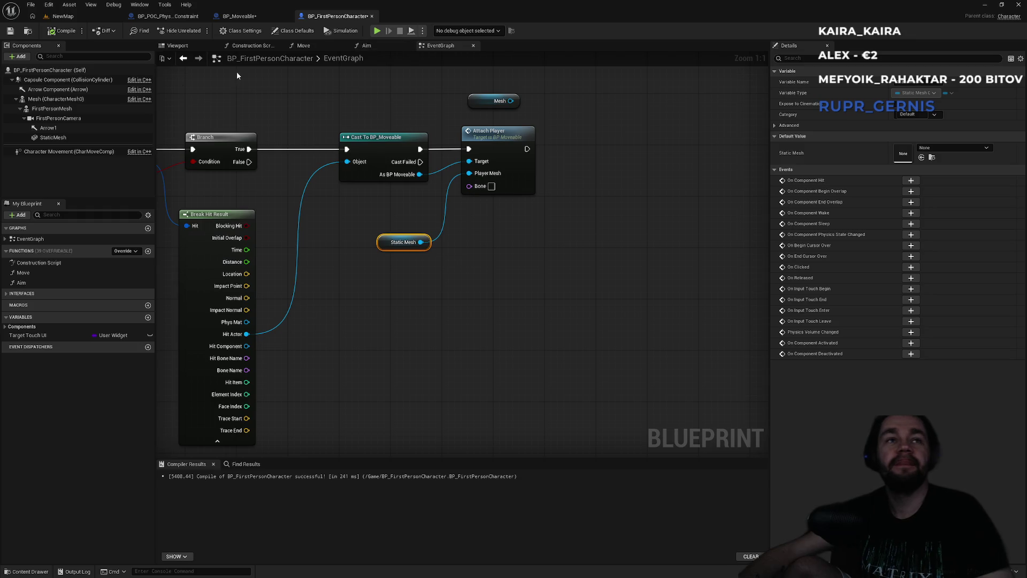
{"action": "left_click", "coordinate": [304, 46]}
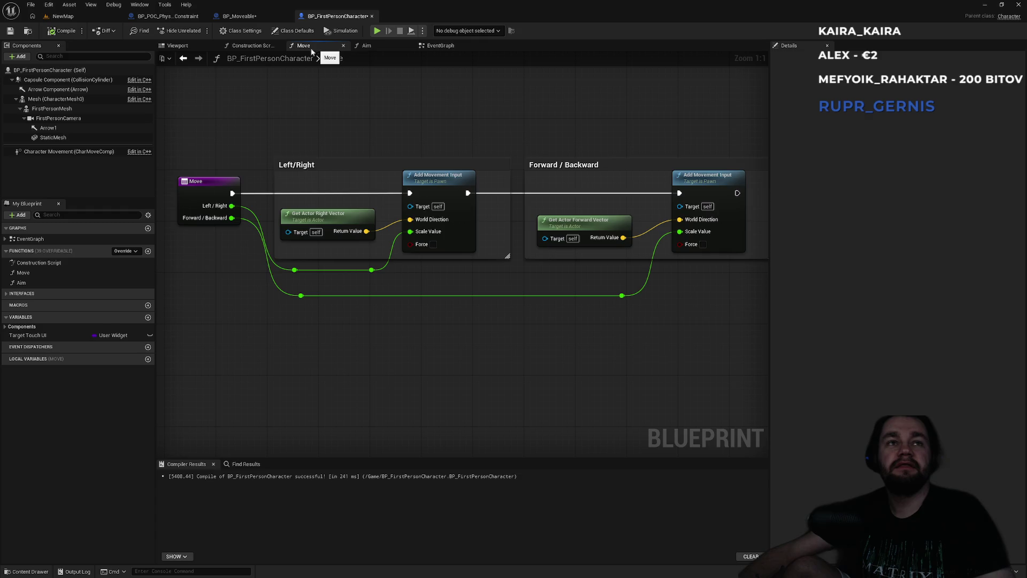
{"action": "left_click", "coordinate": [67, 135]}
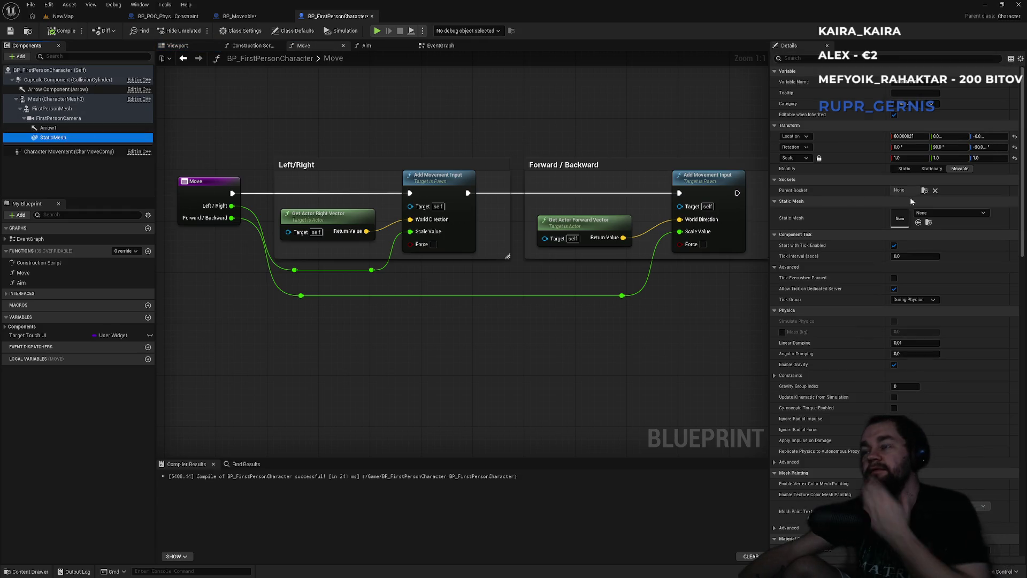
{"action": "left_click", "coordinate": [784, 180]}
{"action": "left_click", "coordinate": [784, 180]}
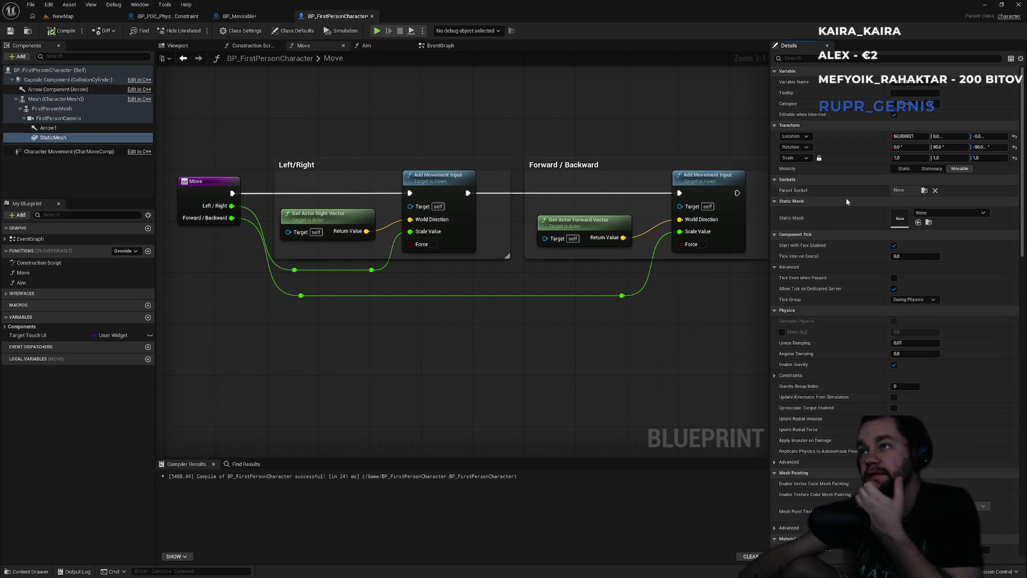
{"action": "left_click", "coordinate": [51, 138]}
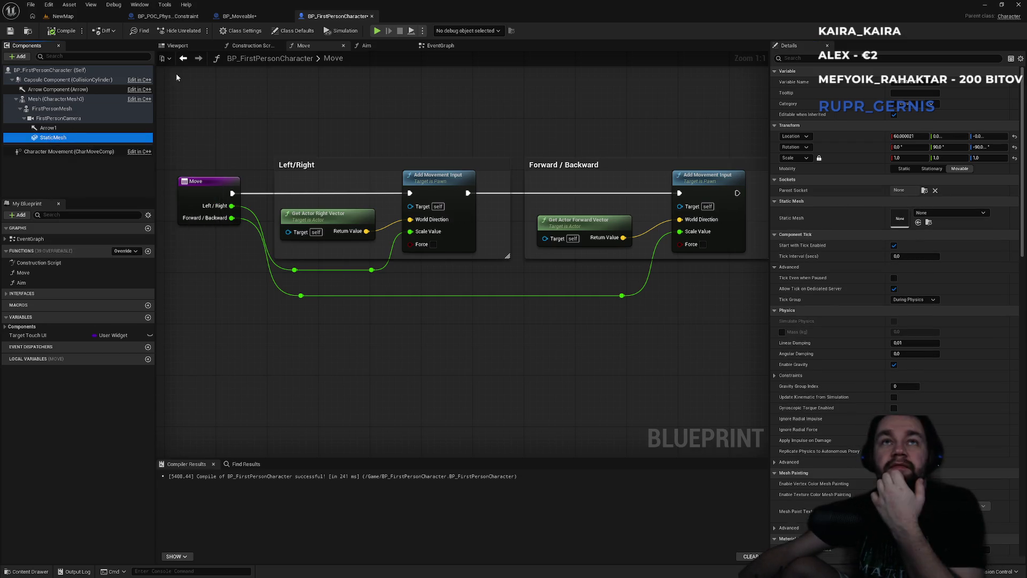
{"action": "left_click", "coordinate": [193, 47]}
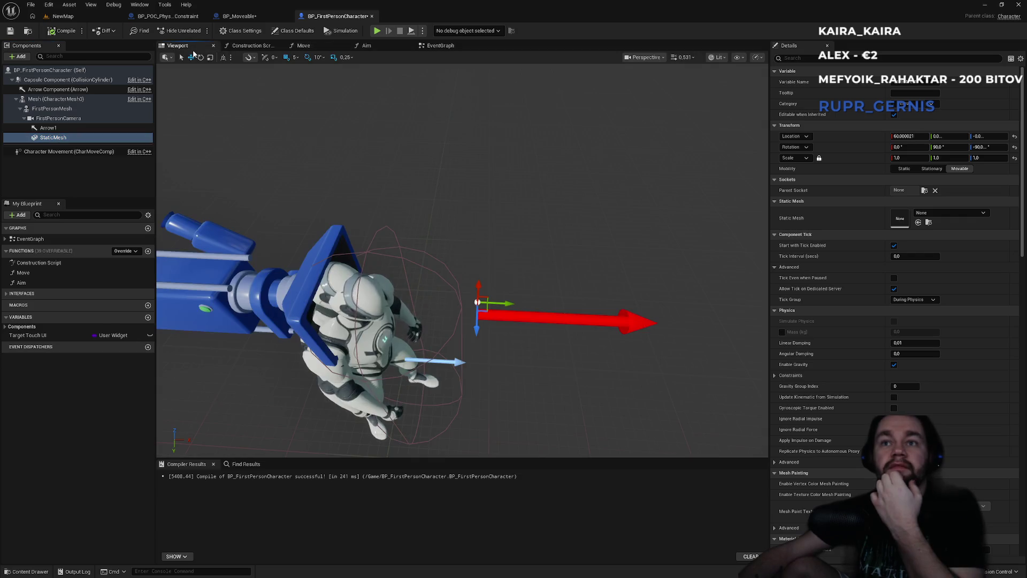
Step: Assign FirstPersonProjectileMesh to the character's StaticMesh component and frame the sphere
{"action": "left_click", "coordinate": [941, 214]}
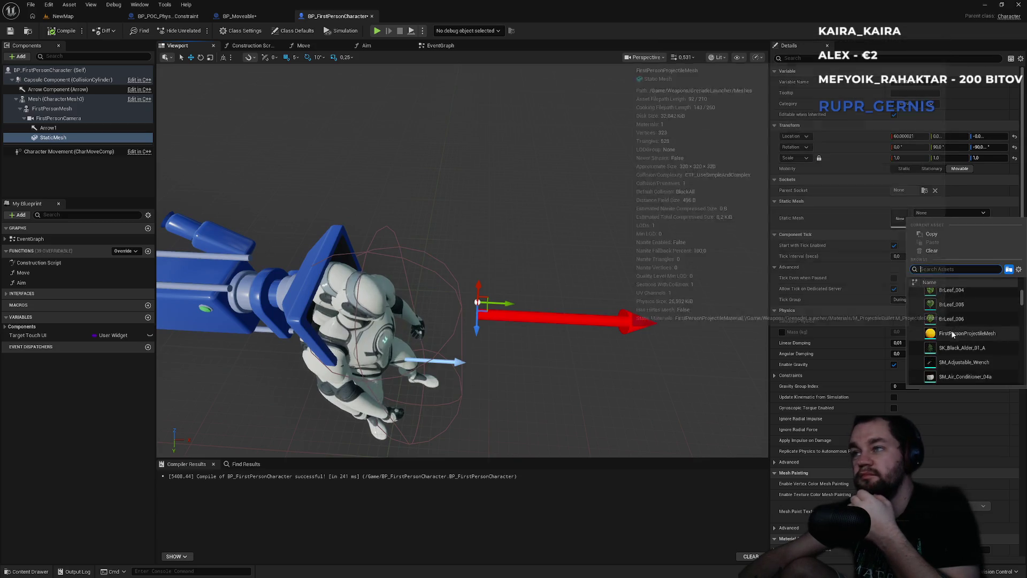
{"action": "left_click", "coordinate": [951, 332]}
{"action": "key", "text": "f"}
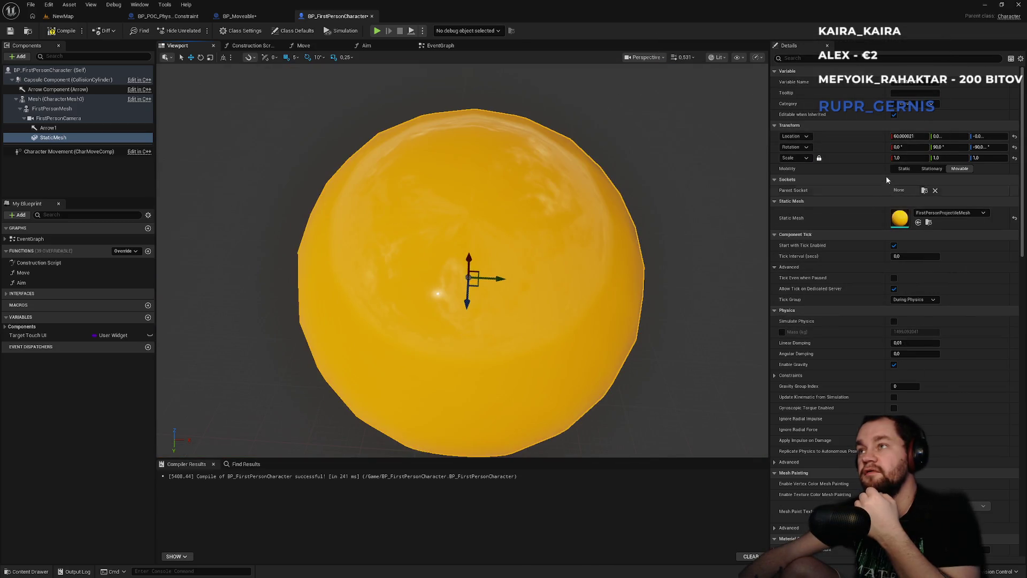
Step: Shrink the sphere, trying scales 0,05 and 0,01 before settling on 0,02, then return to NewMap
{"action": "left_click", "coordinate": [901, 159]}
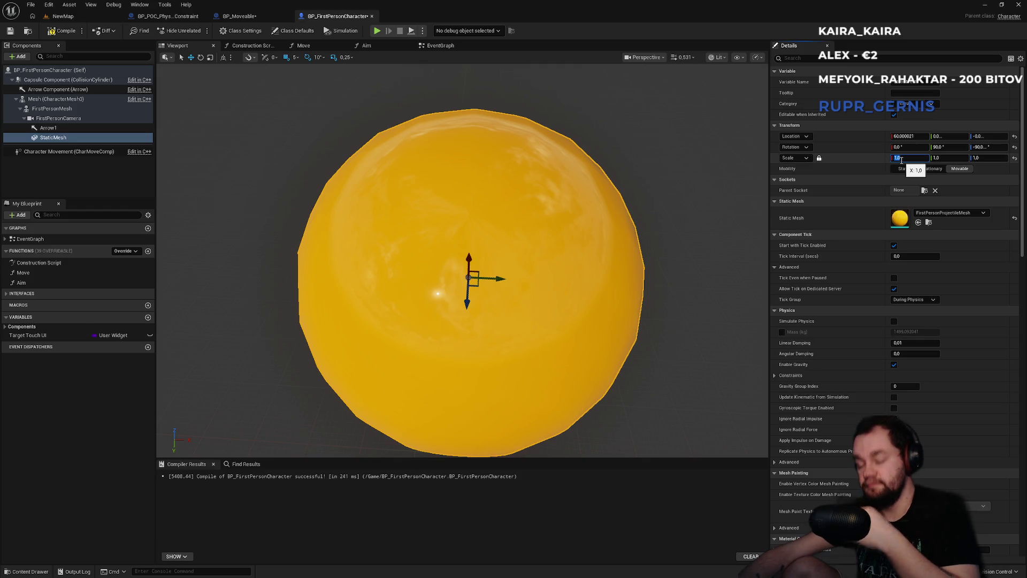
{"action": "type", "text": "0,05"}
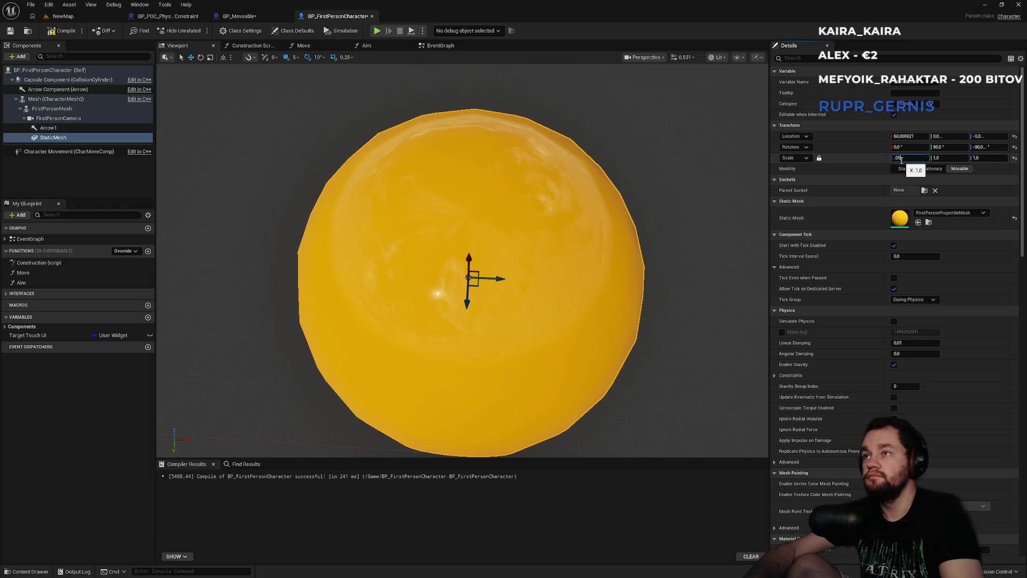
{"action": "key", "text": "Return"}
{"action": "key", "text": "f"}
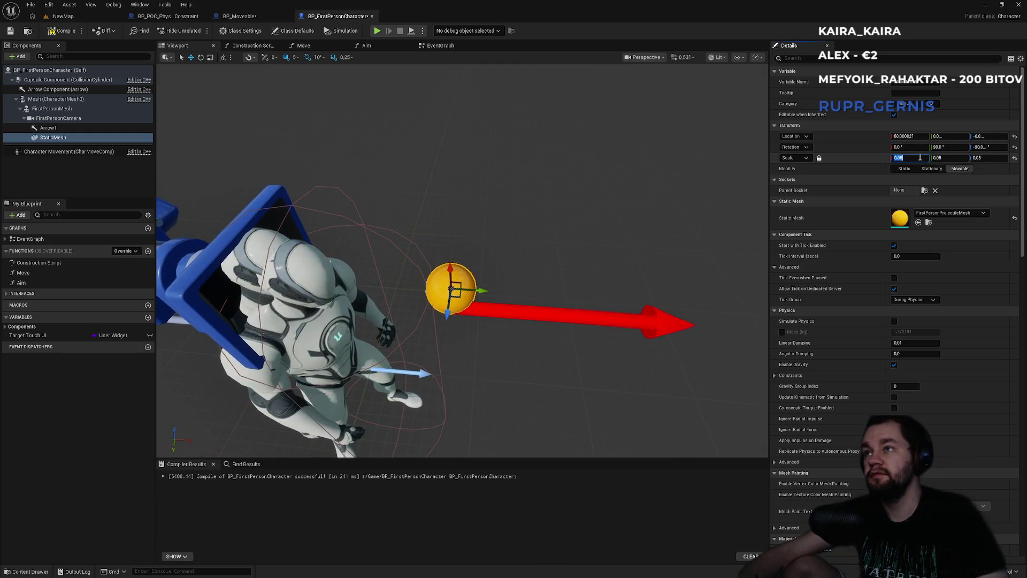
{"action": "left_click", "coordinate": [920, 157]}
{"action": "type", "text": "0,01"}
{"action": "key", "text": "Return"}
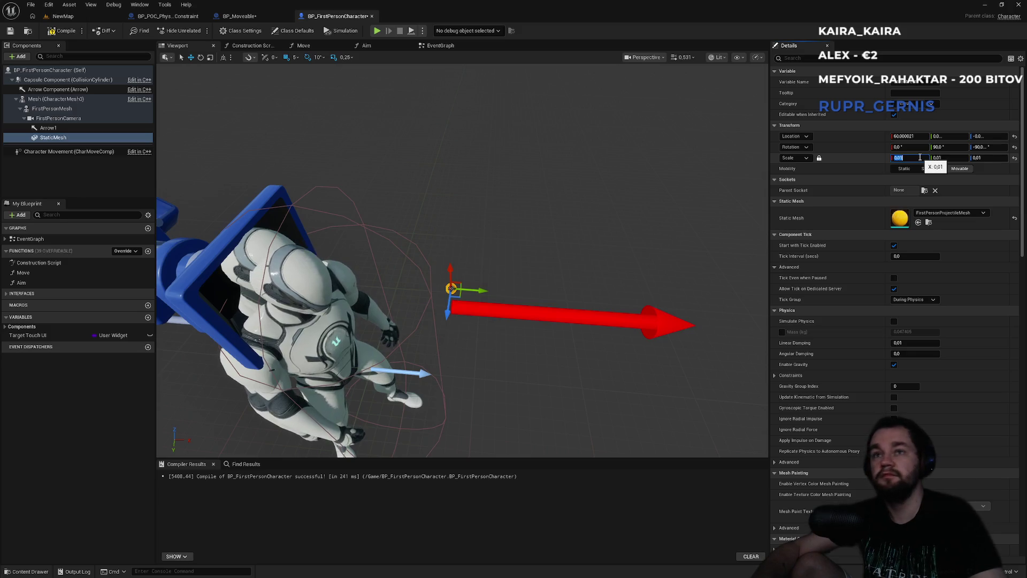
{"action": "type", "text": "0,02"}
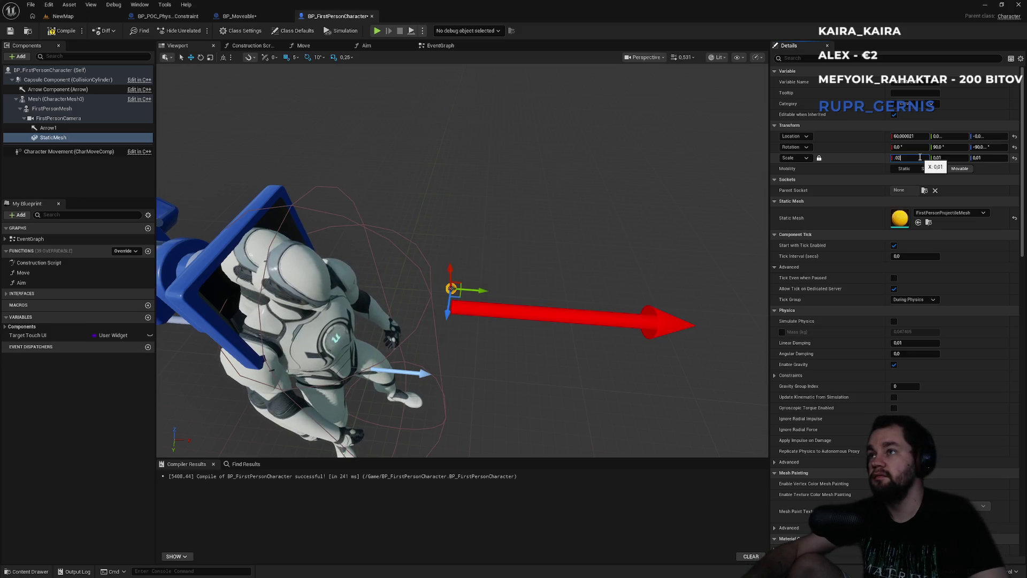
{"action": "key", "text": "Return"}
{"action": "left_click", "coordinate": [61, 16]}
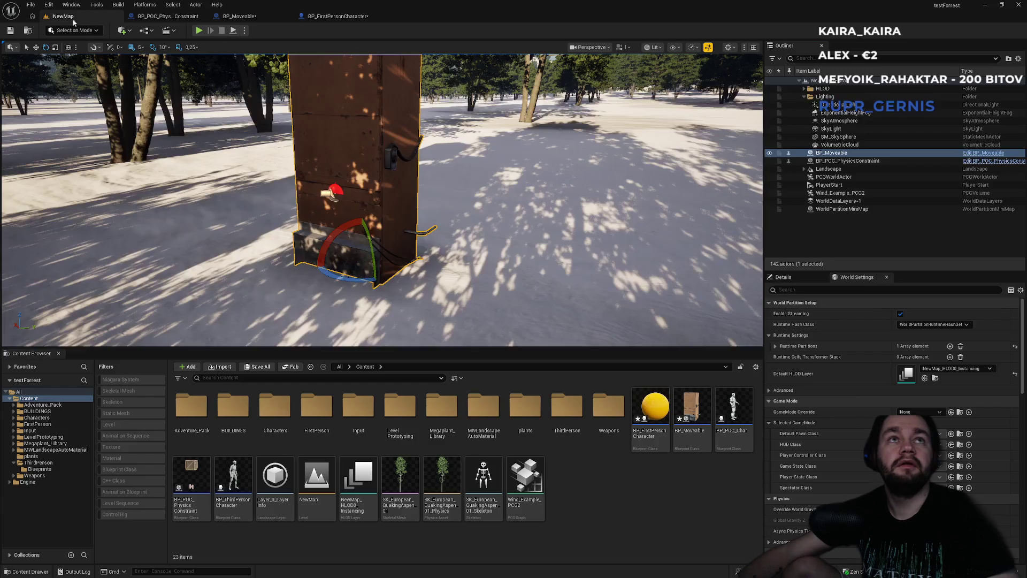
Step: Play-test grabbing and carrying the crate, then go fullscreen with F11 and walk toward it
{"action": "left_click", "coordinate": [198, 31]}
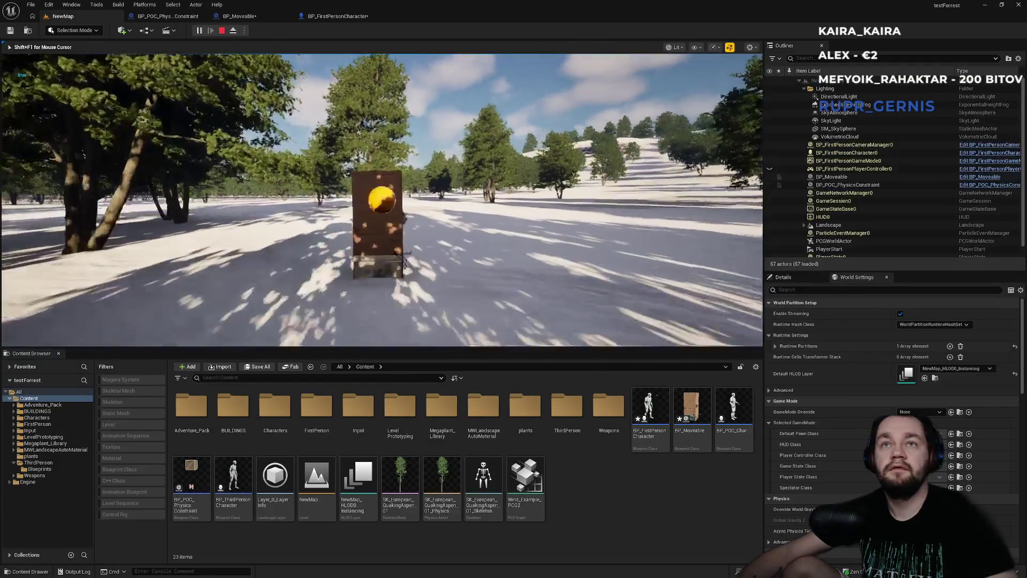
{"action": "left_click", "coordinate": [382, 199]}
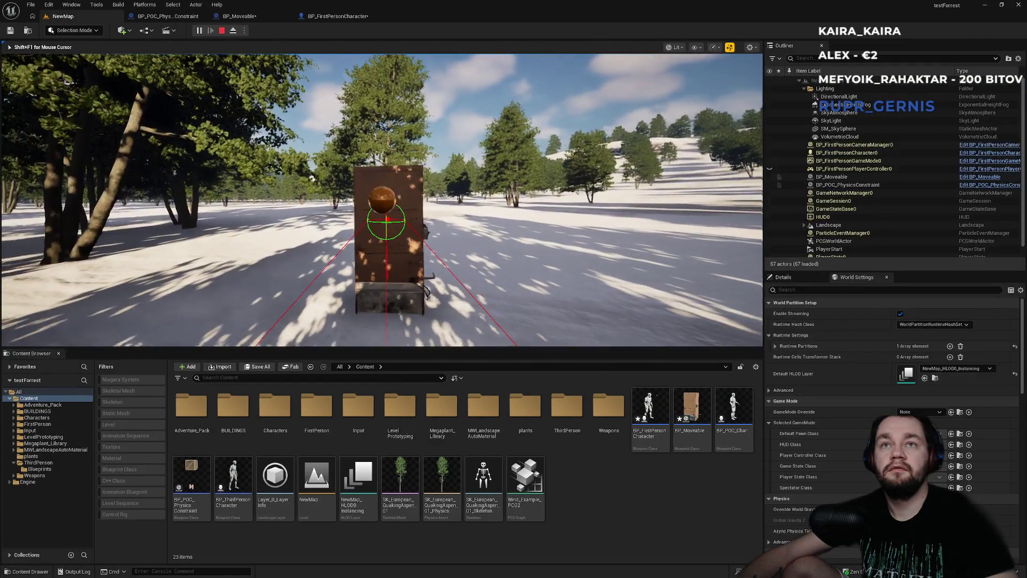
{"action": "left_click_drag", "start_coordinate": [381, 200], "coordinate": [378, 171]}
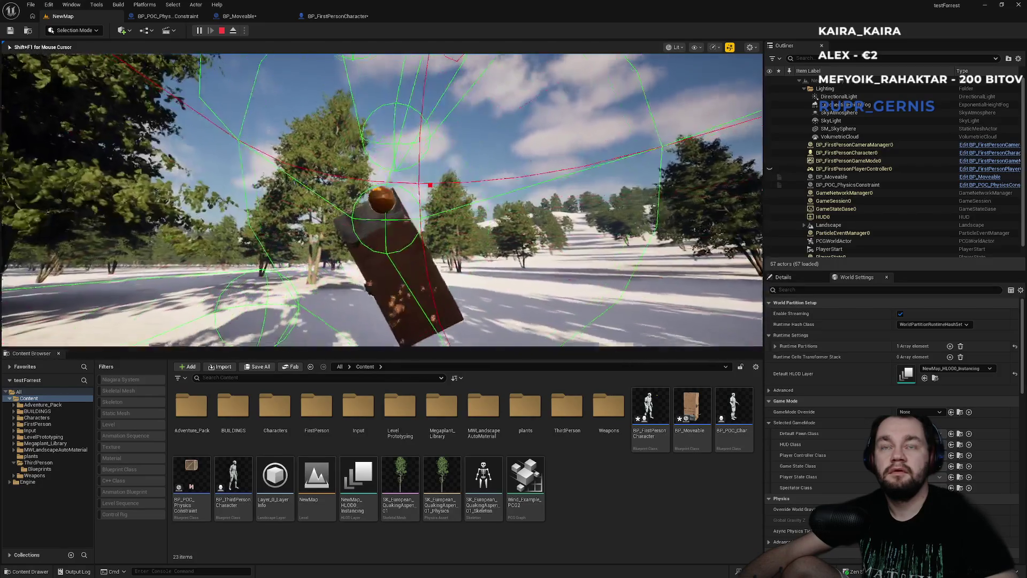
{"action": "mouse_move", "coordinate": [381, 200]}
{"action": "left_mouse_down"}
{"action": "mouse_move", "coordinate": [369, 199]}
{"action": "mouse_move", "coordinate": [382, 212]}
{"action": "mouse_move", "coordinate": [382, 182]}
{"action": "left_mouse_up"}
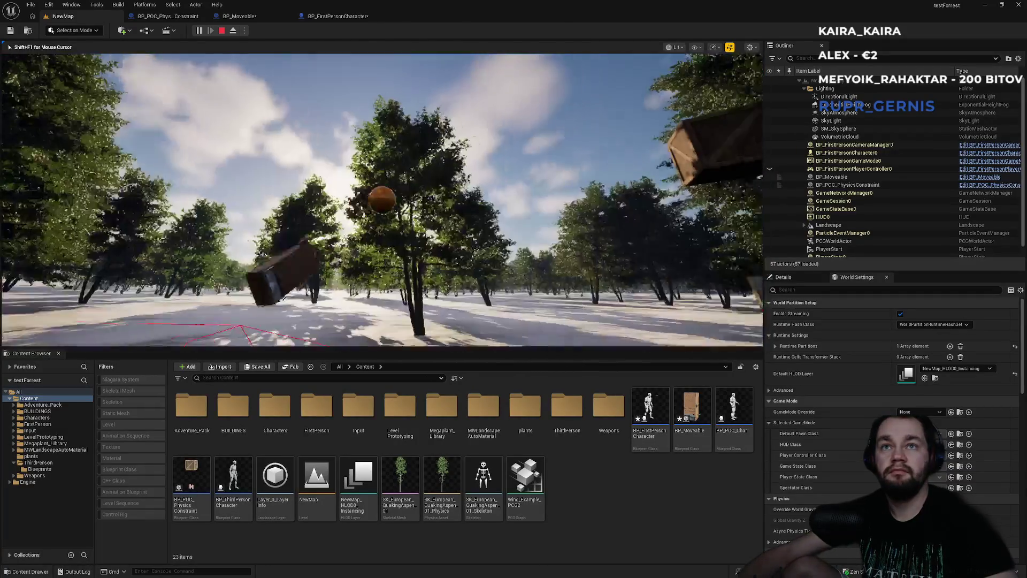
{"action": "key", "text": "F11"}
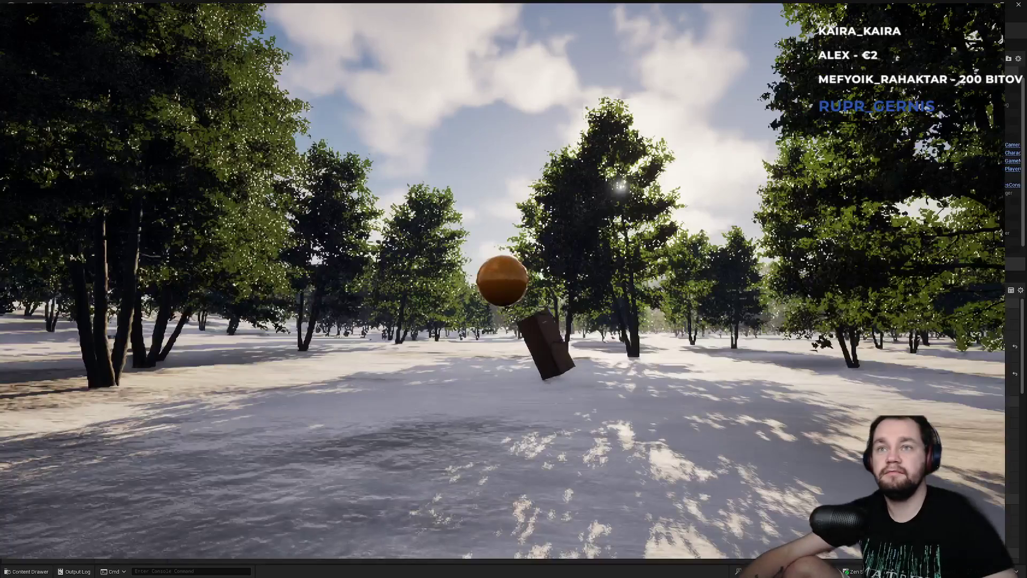
{"action": "left_click_drag", "start_coordinate": [514, 289], "coordinate": [514, 321]}
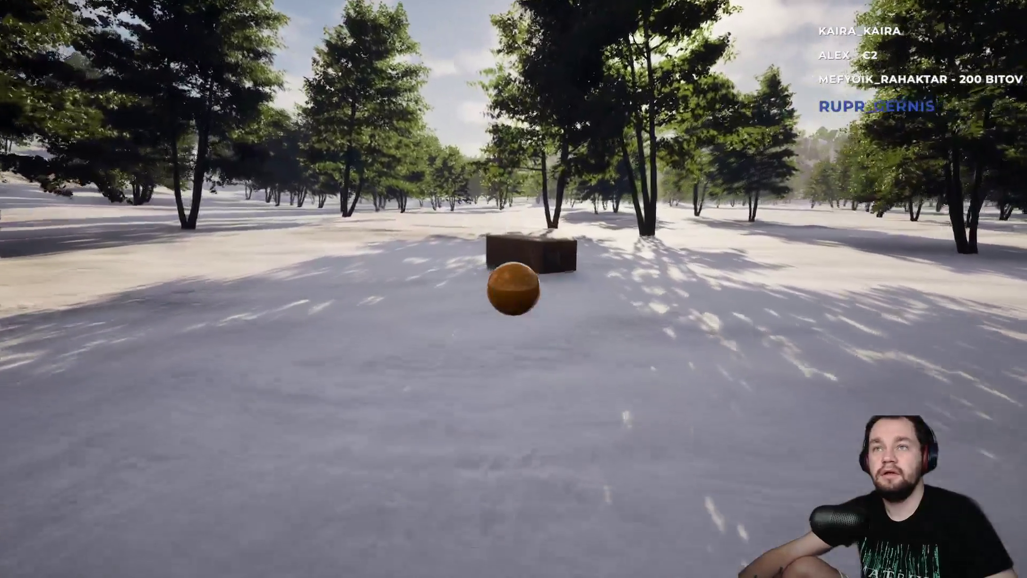
{"action": "key", "text": "w"}
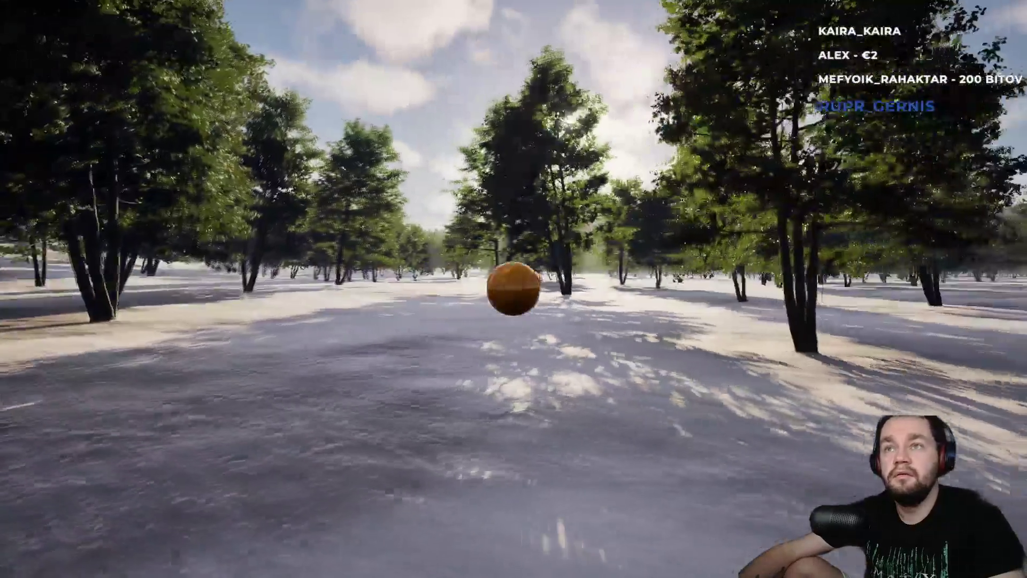
Step: Check BP_FirstPersonCharacter, then replay NewMap fullscreen, lifting and swinging the crate before stopping
{"action": "key", "text": "F11"}
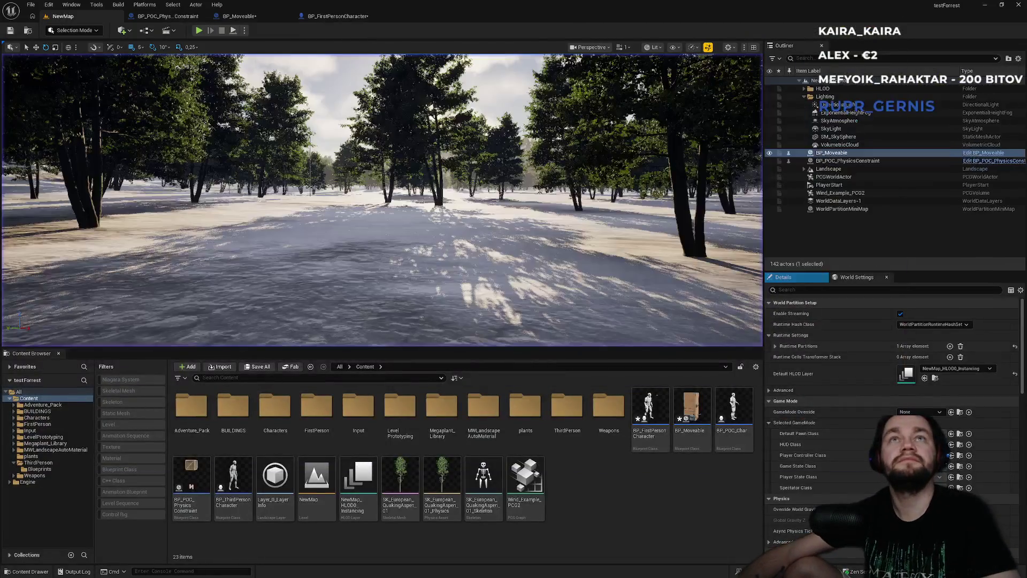
{"action": "left_click", "coordinate": [337, 16]}
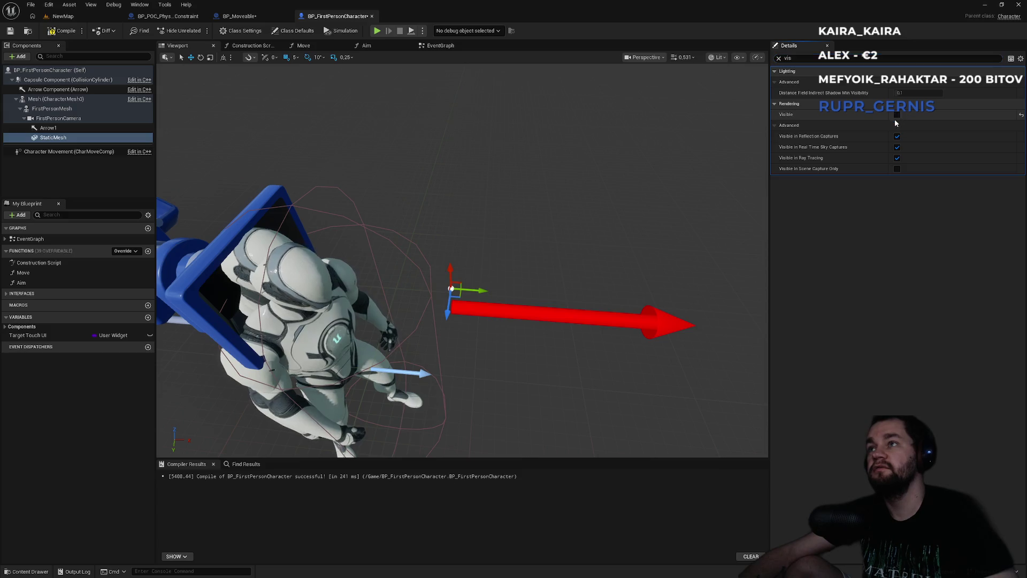
{"action": "left_click", "coordinate": [97, 19]}
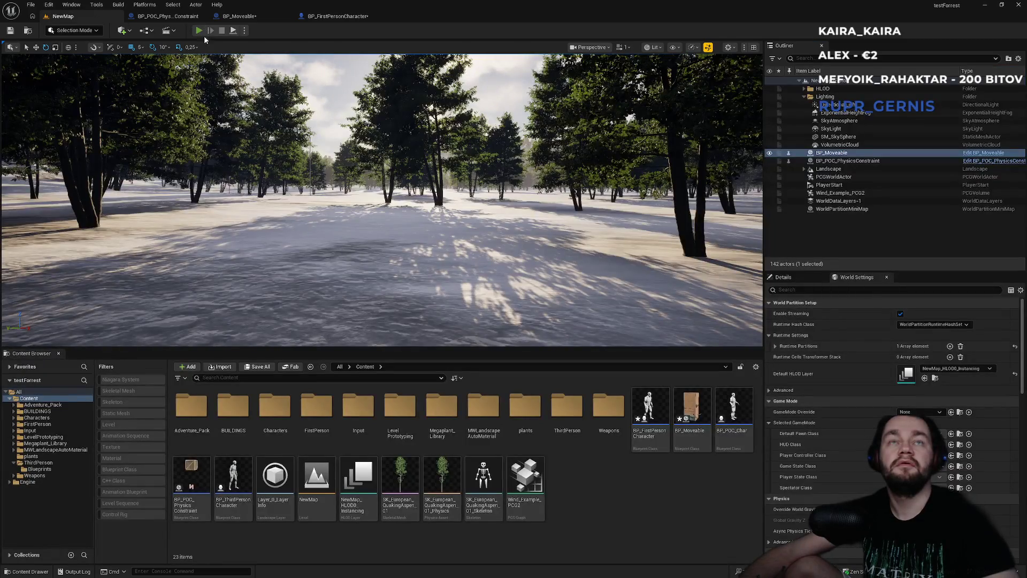
{"action": "key", "text": "alt+p"}
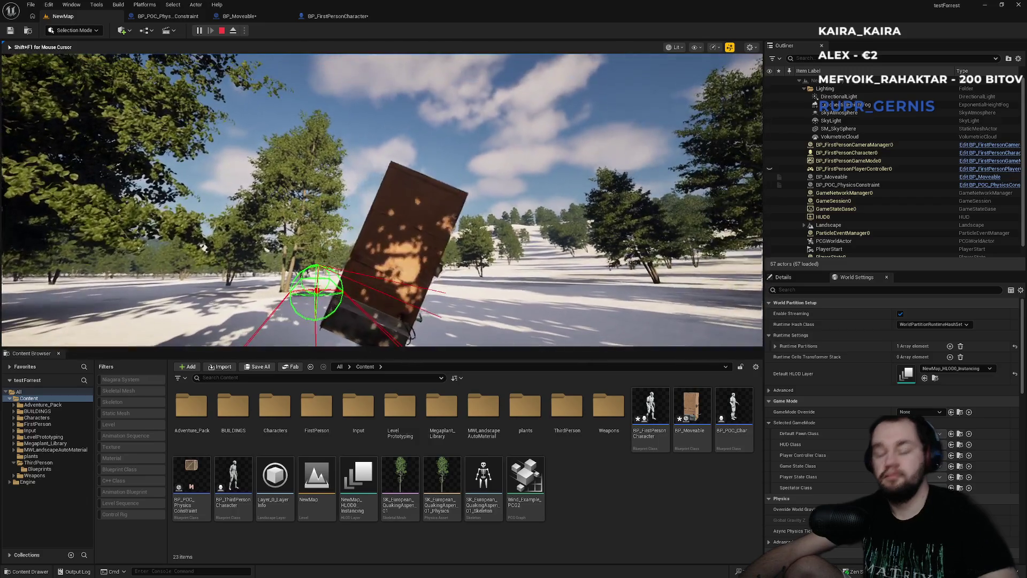
{"action": "key", "text": "F11"}
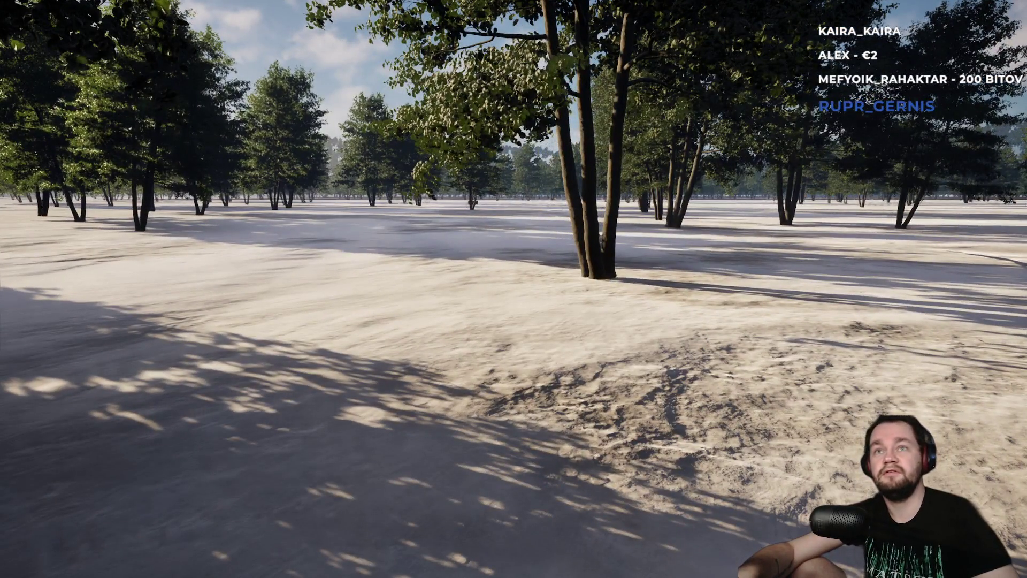
{"action": "key", "text": "F11"}
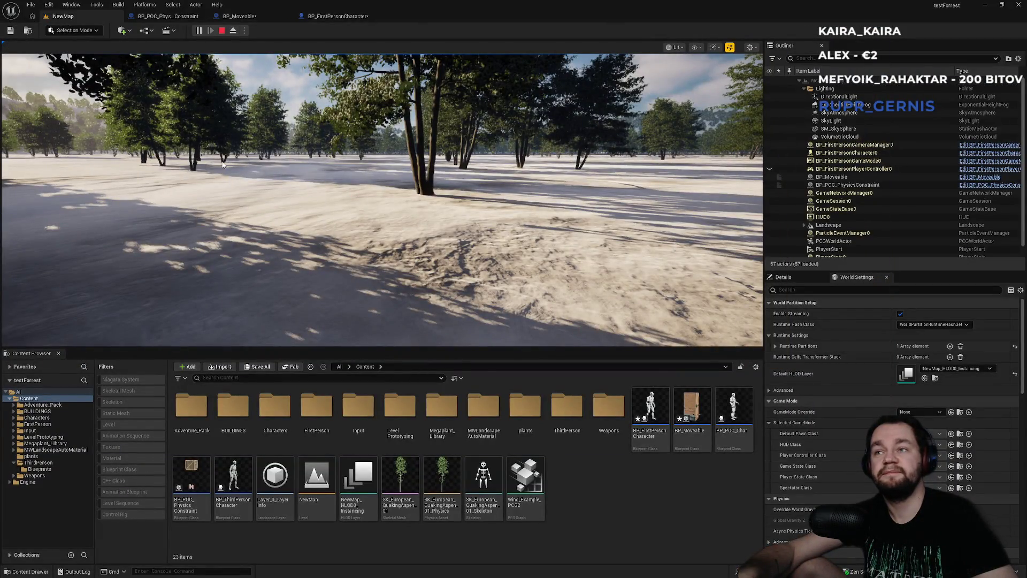
{"action": "key", "text": "Escape"}
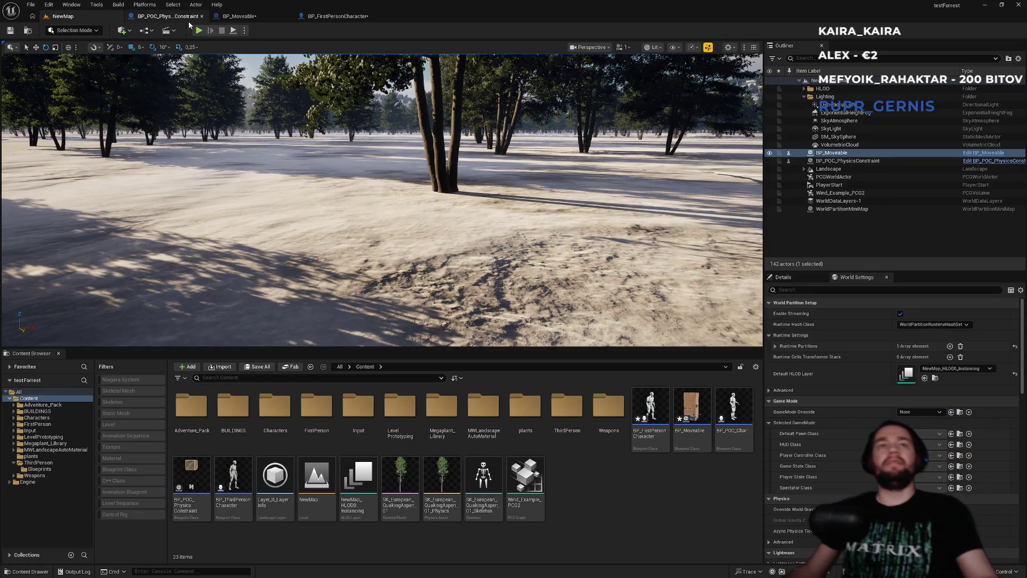
Step: In BP_Moveable, select catch1 and add its On Constraint Broken event
{"action": "left_click", "coordinate": [261, 20]}
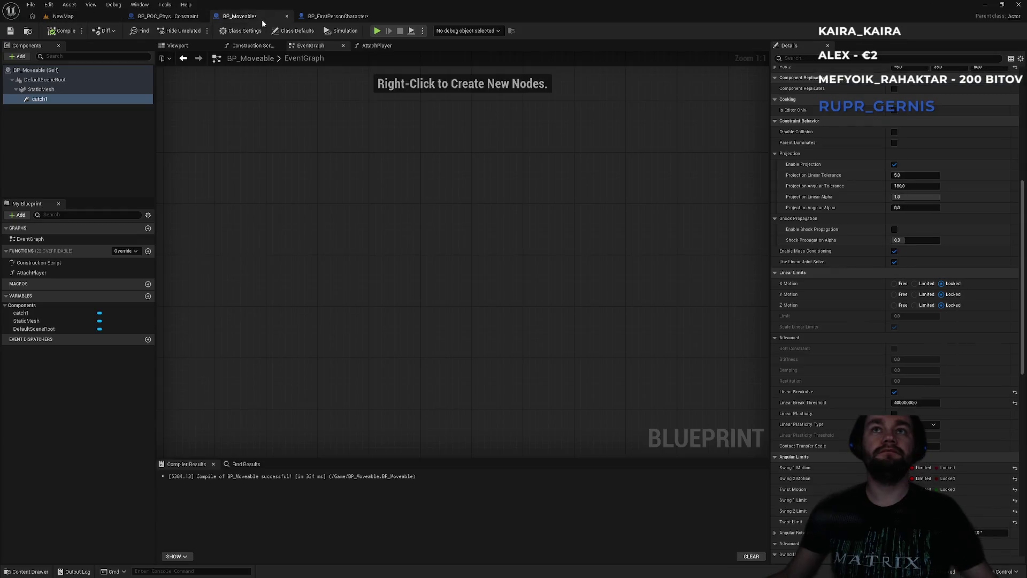
{"action": "left_click", "coordinate": [97, 20]}
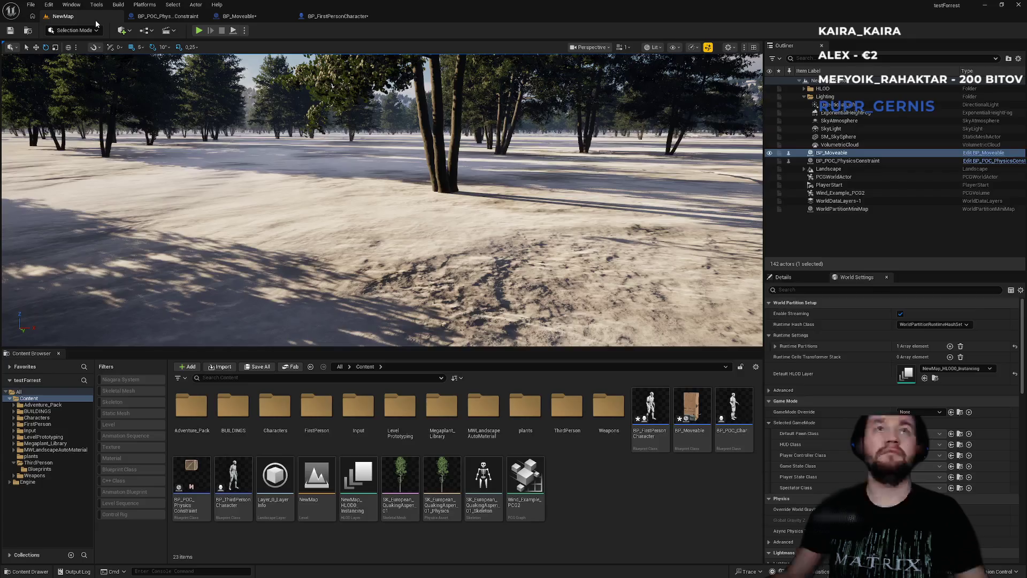
{"action": "left_click", "coordinate": [322, 16]}
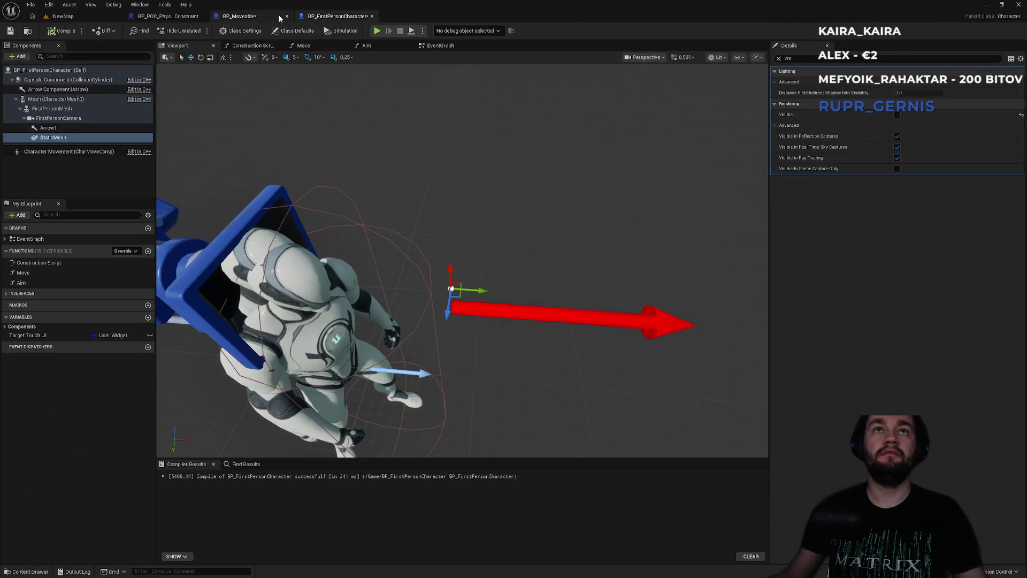
{"action": "left_click", "coordinate": [262, 19]}
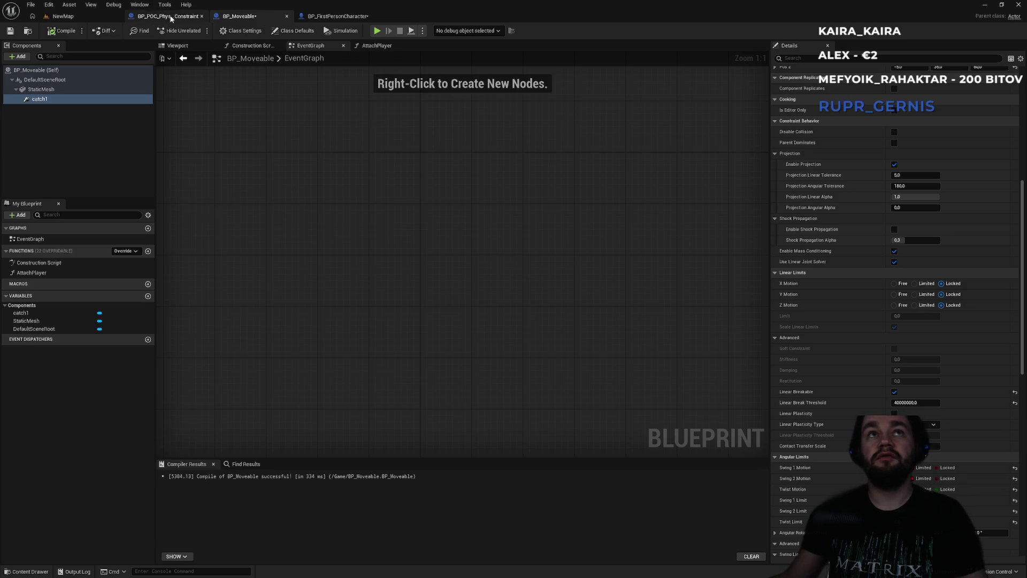
{"action": "left_click", "coordinate": [188, 19]}
{"action": "left_click", "coordinate": [258, 21]}
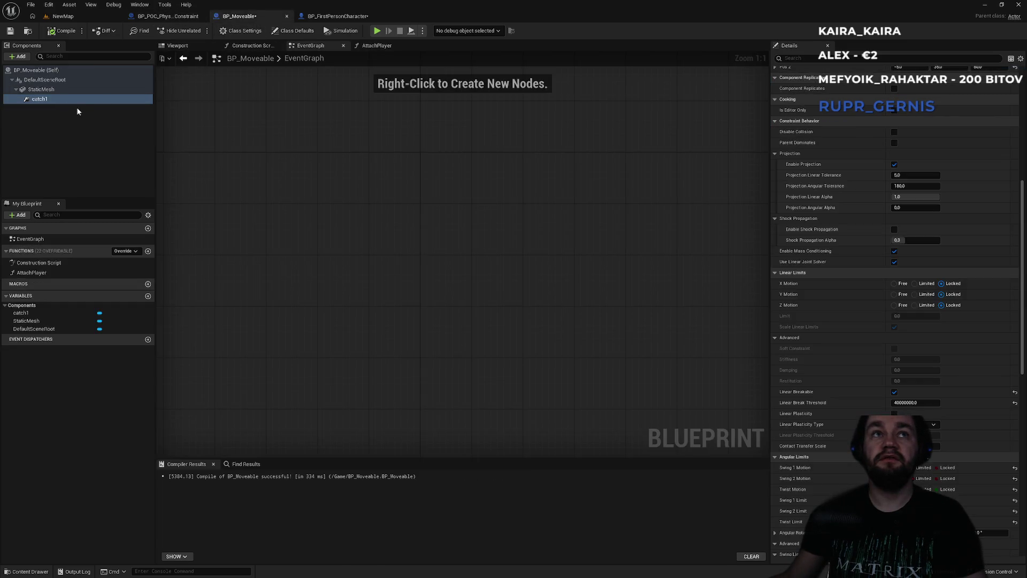
{"action": "left_click", "coordinate": [60, 101]}
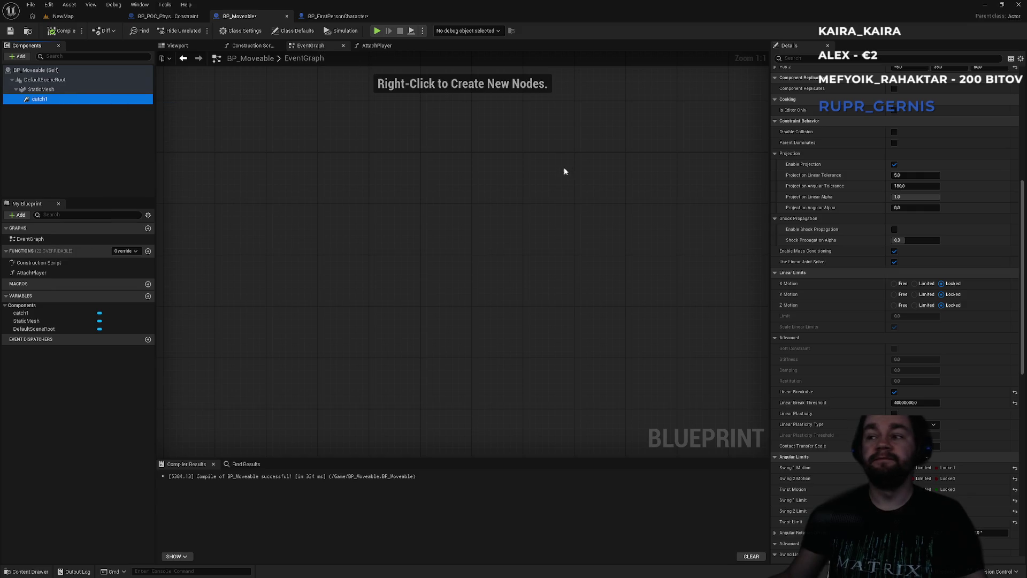
{"action": "left_click", "coordinate": [377, 46]}
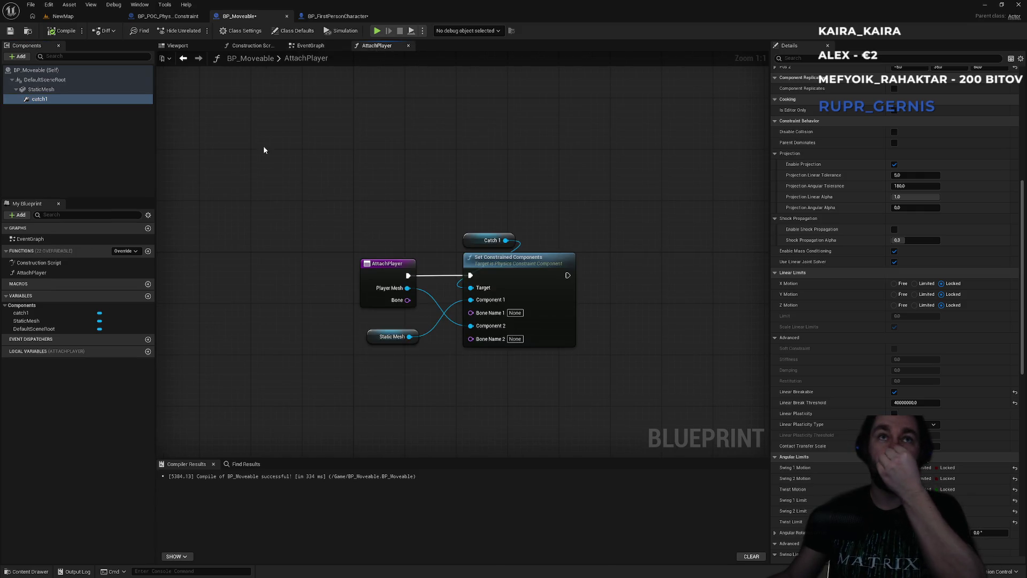
{"action": "scroll", "coordinate": [895, 402], "scroll_direction": "down", "scroll_amount": 10}
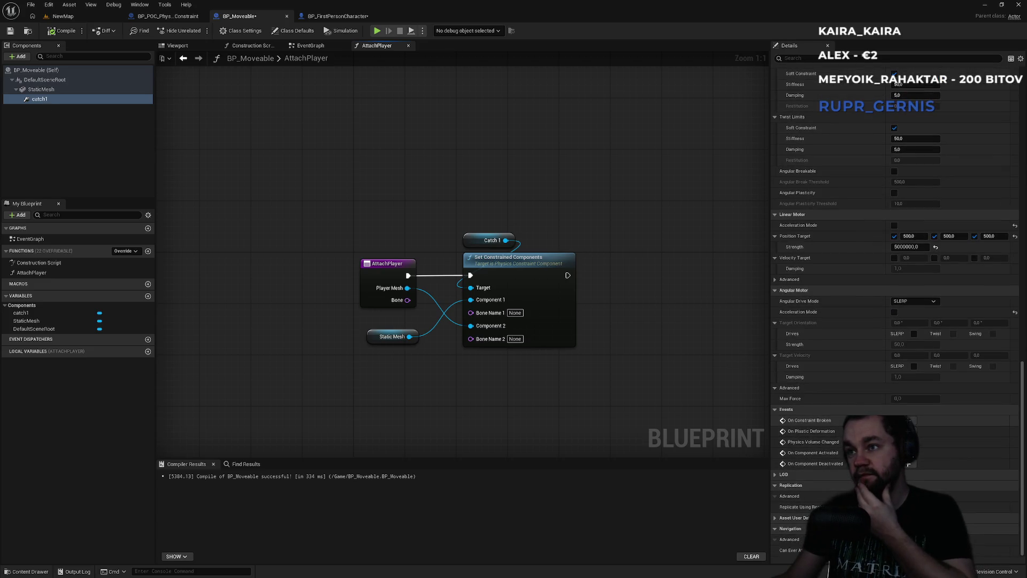
{"action": "left_click", "coordinate": [911, 420]}
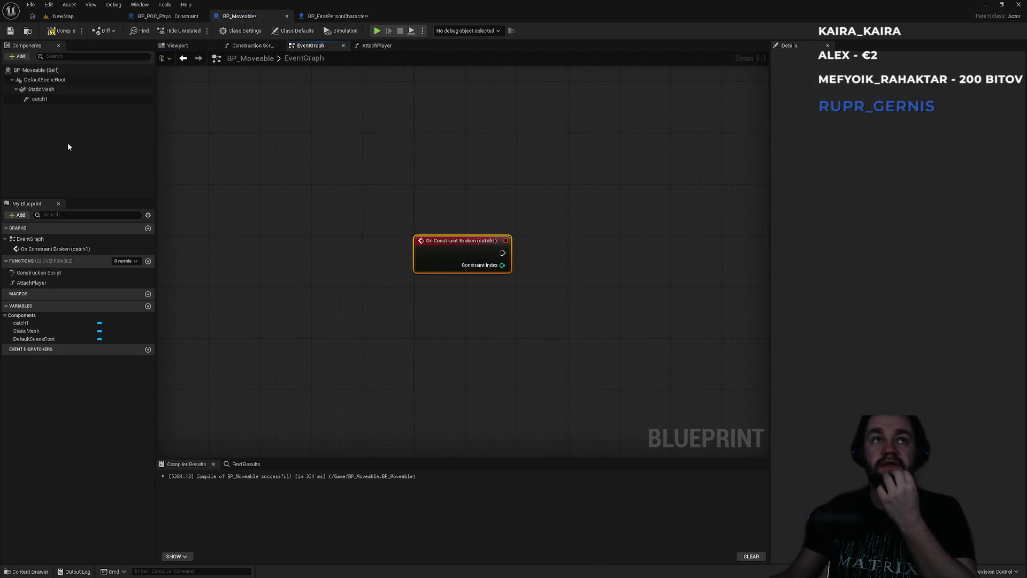
Step: Wire On Constraint Broken into a Set Simulate Physics node for Static Mesh, then compile
{"action": "mouse_move", "coordinate": [45, 91]}
{"action": "left_mouse_down"}
{"action": "mouse_move", "coordinate": [447, 316]}
{"action": "mouse_move", "coordinate": [543, 291]}
{"action": "left_mouse_up"}
{"action": "type", "text": "simuloa"}
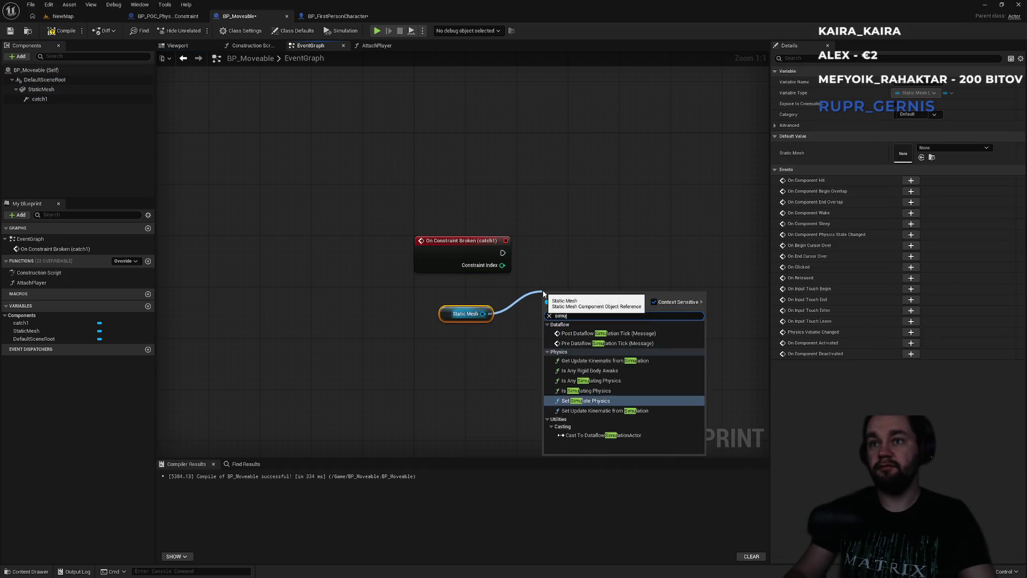
{"action": "key", "text": "BackSpace"}
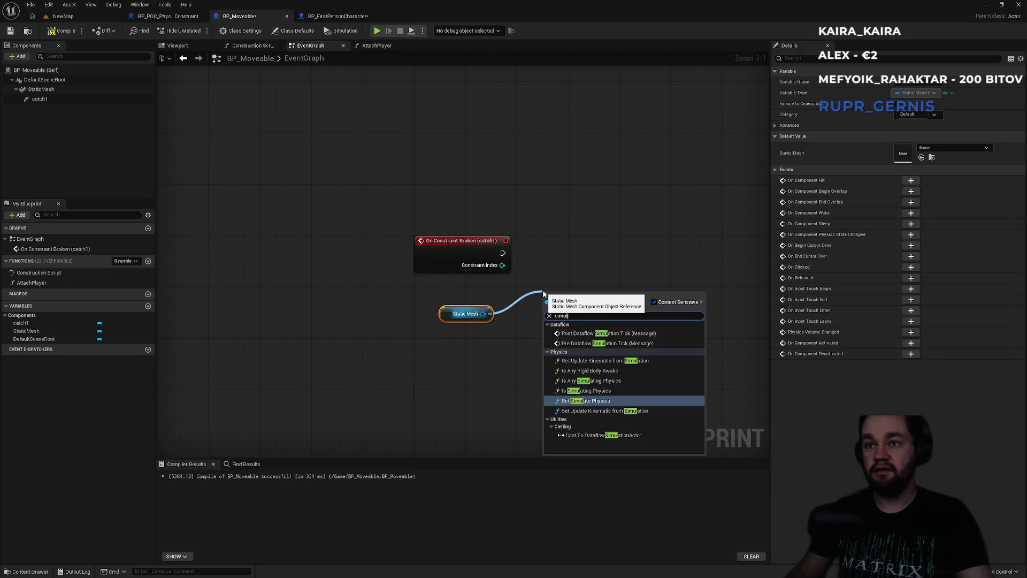
{"action": "key", "text": "Return"}
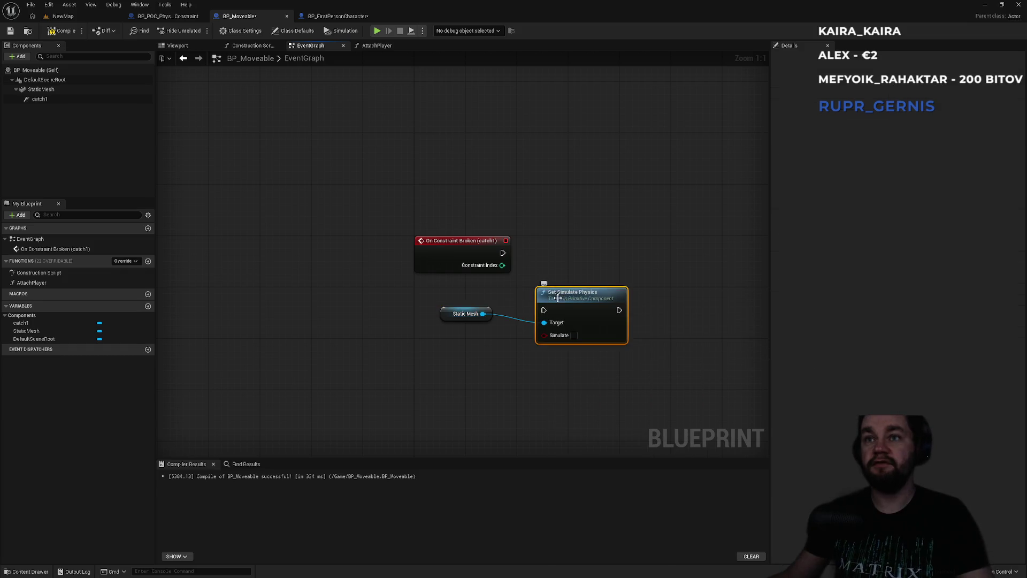
{"action": "mouse_move", "coordinate": [501, 254]}
{"action": "left_mouse_down"}
{"action": "mouse_move", "coordinate": [551, 272]}
{"action": "mouse_move", "coordinate": [587, 256]}
{"action": "left_mouse_up"}
{"action": "key", "text": "F7"}
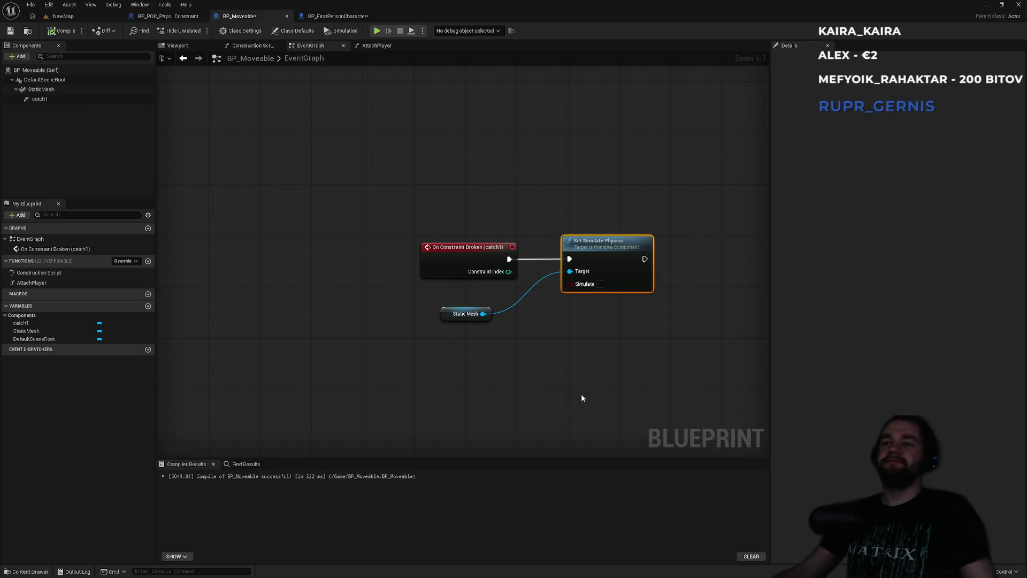
Step: Duplicate the Static Mesh and Set Simulate Physics nodes, with Simulate ticked on the copy
{"action": "mouse_move", "coordinate": [425, 335]}
{"action": "left_mouse_down"}
{"action": "mouse_move", "coordinate": [603, 316]}
{"action": "mouse_move", "coordinate": [609, 289]}
{"action": "left_mouse_up"}
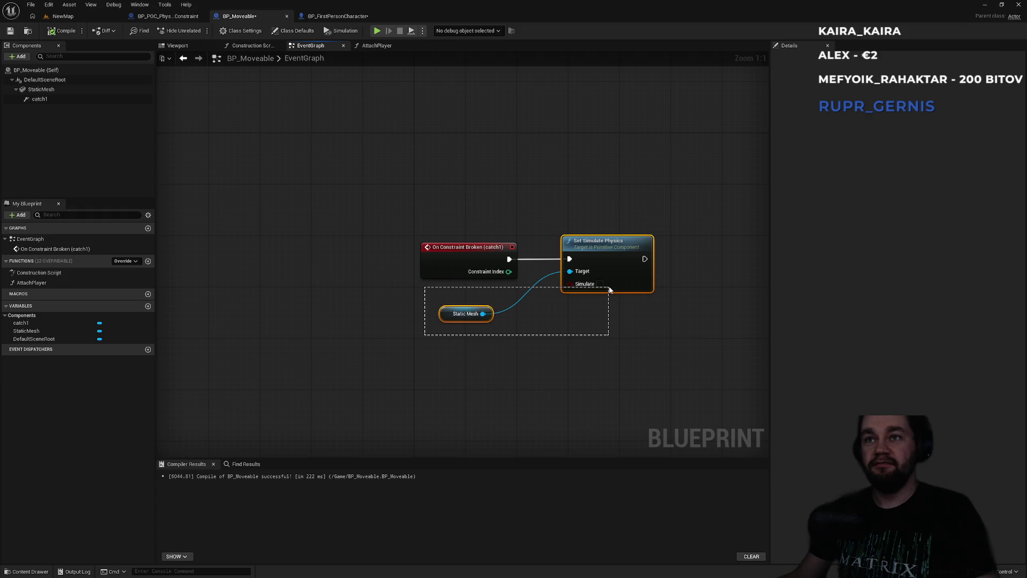
{"action": "key", "text": "ctrl+c"}
{"action": "key", "text": "ctrl+v"}
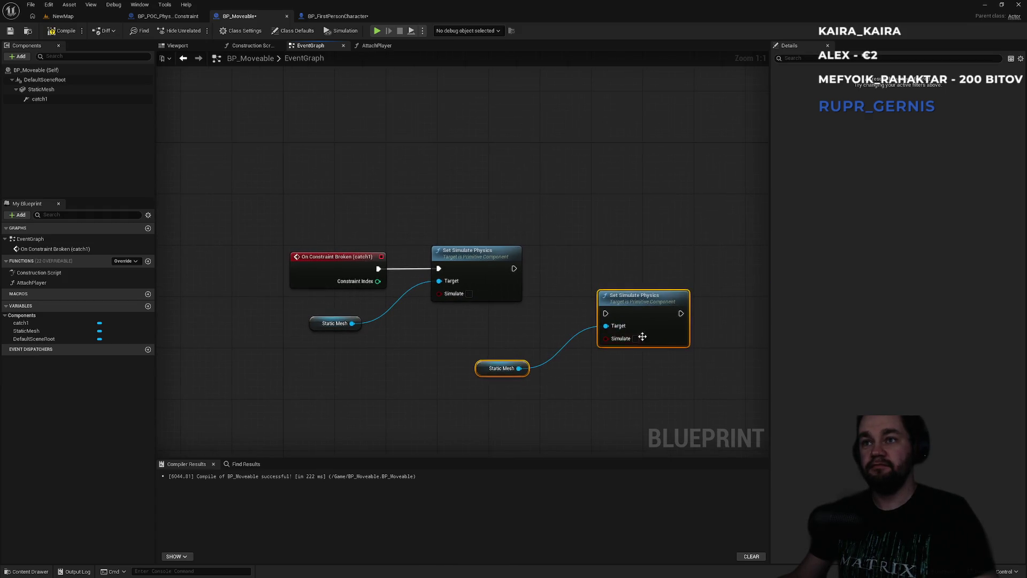
{"action": "left_click", "coordinate": [635, 338]}
{"action": "left_click_drag", "start_coordinate": [642, 298], "coordinate": [661, 280]}
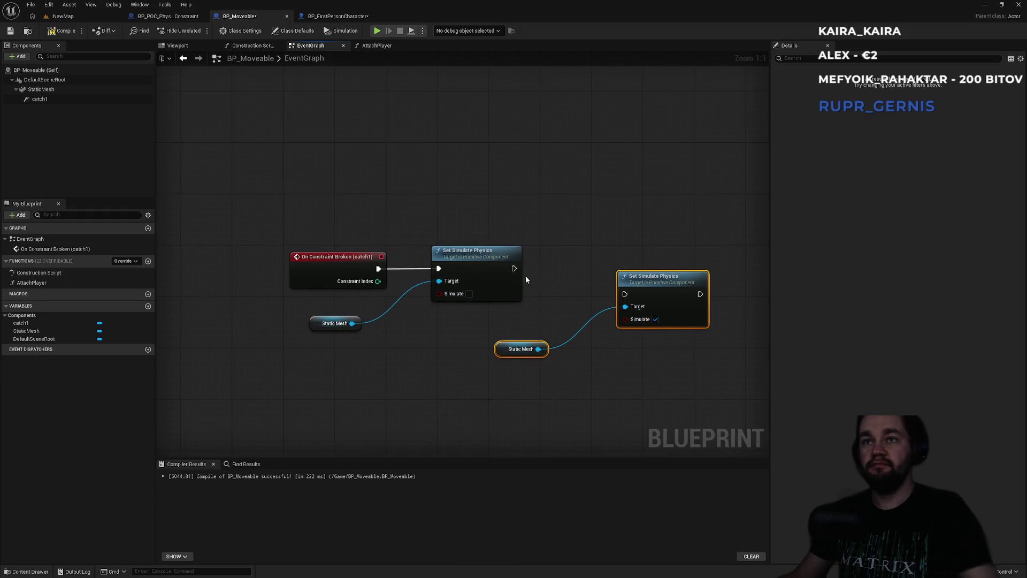
Step: Insert a 0,05 Delay between the two physics nodes, then return to NewMap
{"action": "left_click_drag", "start_coordinate": [514, 268], "coordinate": [548, 248]}
{"action": "key", "text": "Escape"}
{"action": "left_click", "coordinate": [587, 275]}
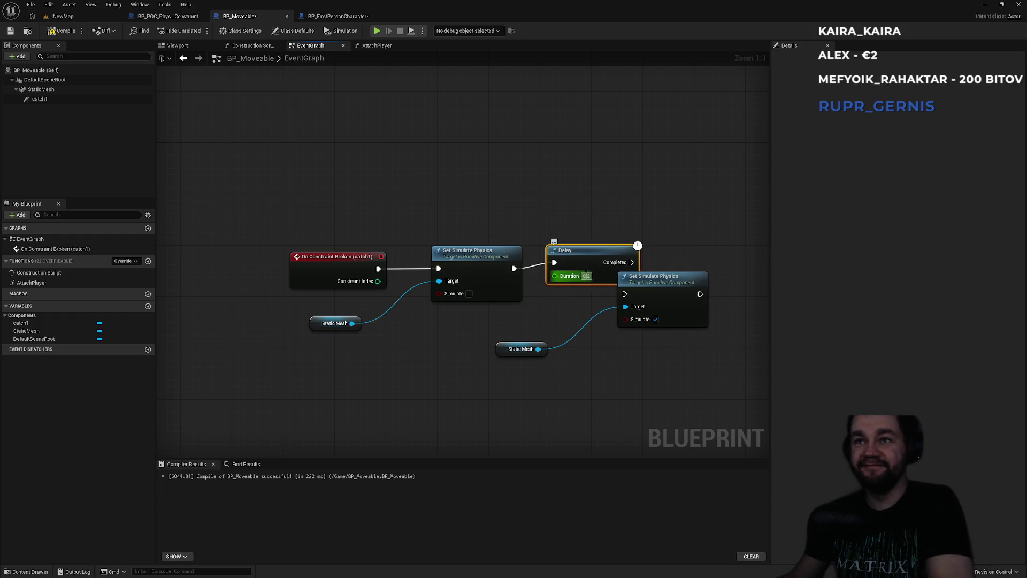
{"action": "type", "text": "0"}
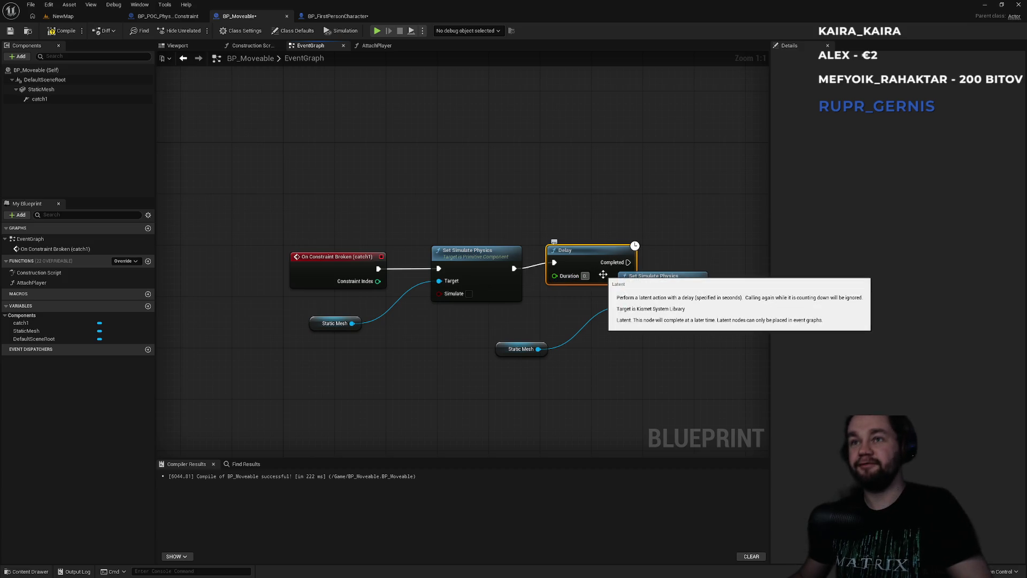
{"action": "type", "text": ",05"}
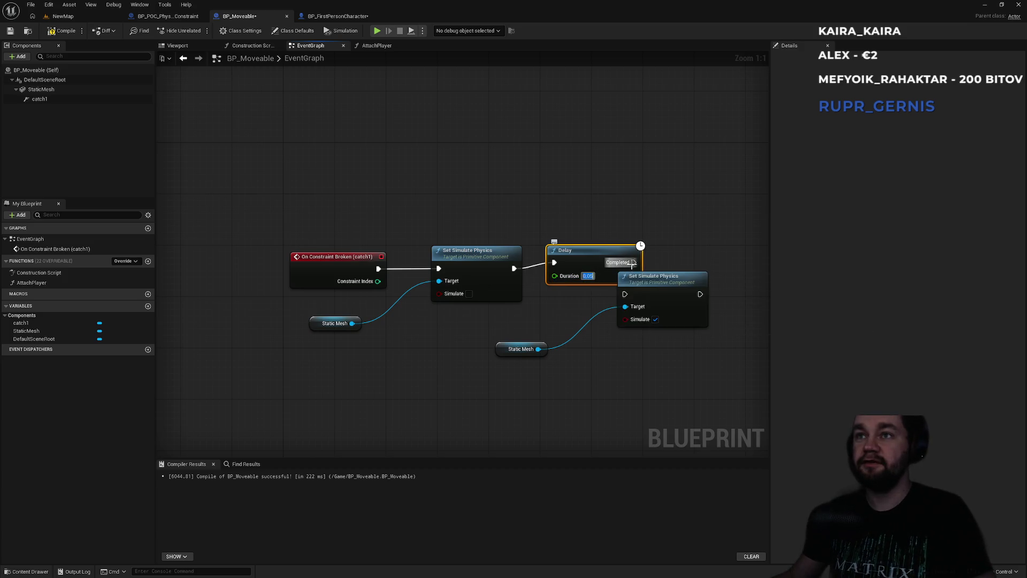
{"action": "left_click_drag", "start_coordinate": [626, 297], "coordinate": [625, 293]}
{"action": "key", "text": "Escape"}
{"action": "left_click", "coordinate": [665, 255]}
{"action": "left_click", "coordinate": [63, 16]}
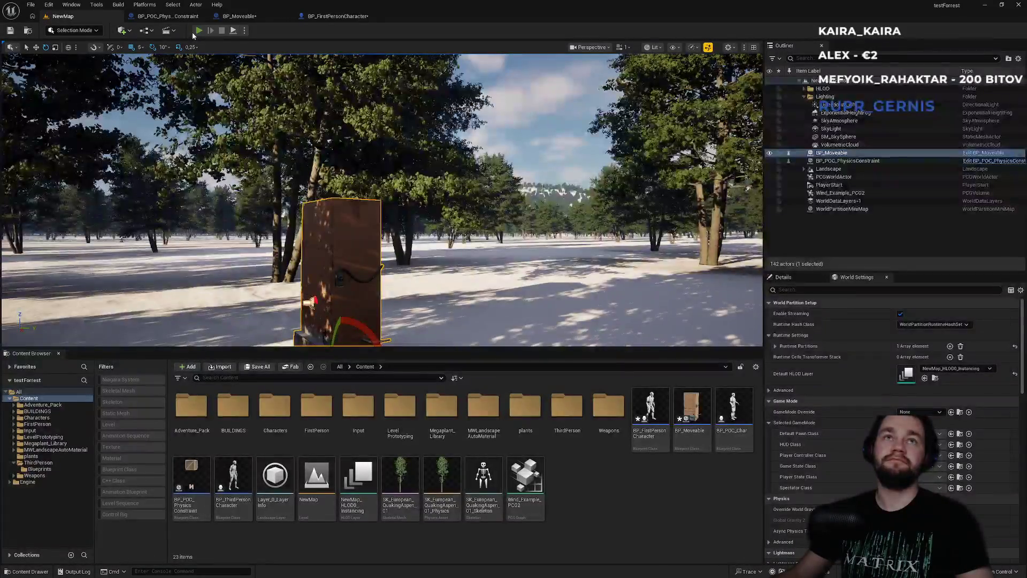
Step: Playtest the level fullscreen, walk up to a crate and grab it, then stop the game
{"action": "left_click", "coordinate": [198, 31]}
{"action": "key", "text": "F11"}
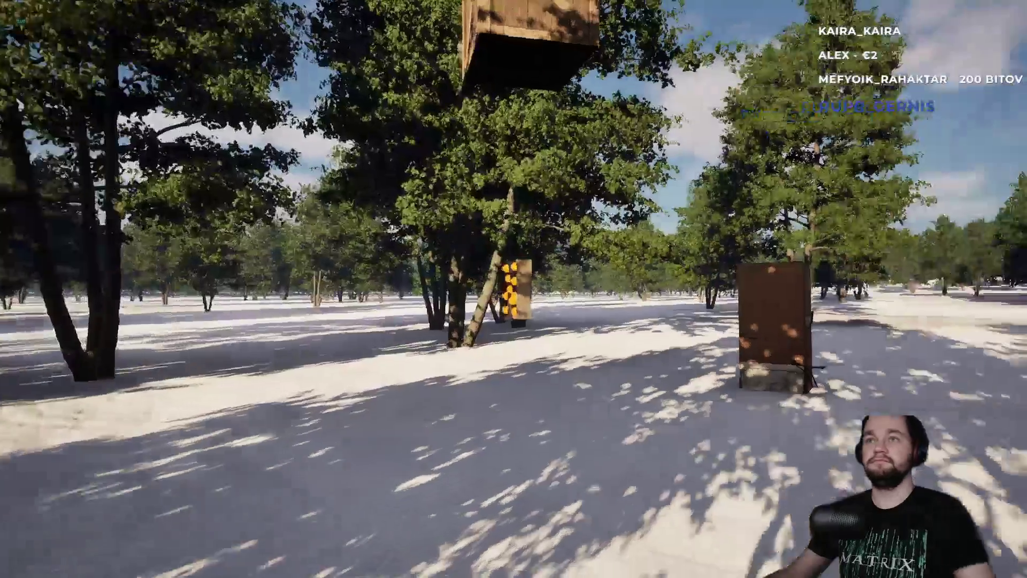
{"action": "key", "text": "w"}
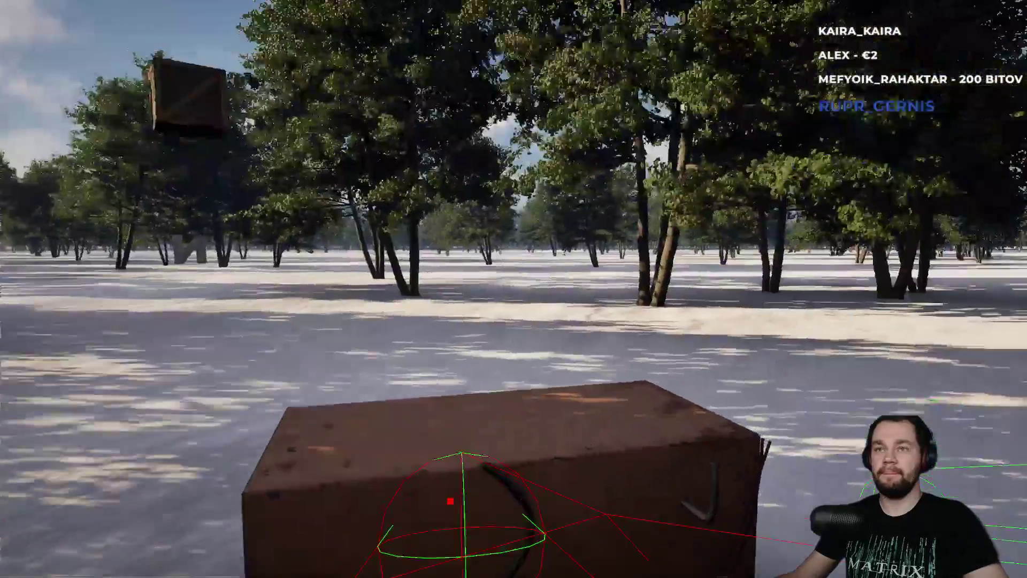
{"action": "key", "text": "Escape"}
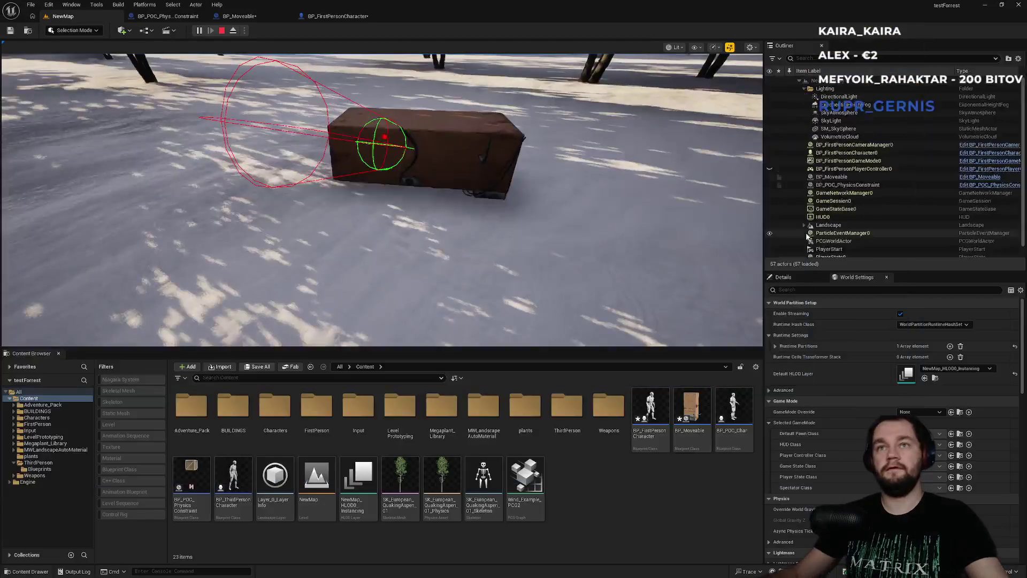
Step: Change the Delay node's Duration in BP_Moveable's EventGraph to 0,02 seconds
{"action": "left_click", "coordinate": [357, 17]}
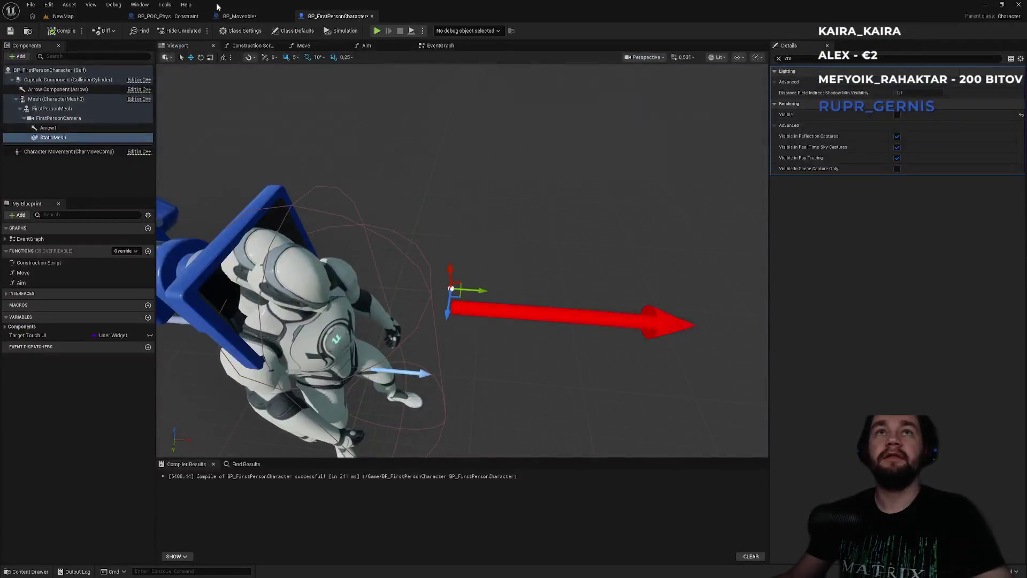
{"action": "left_click", "coordinate": [242, 17]}
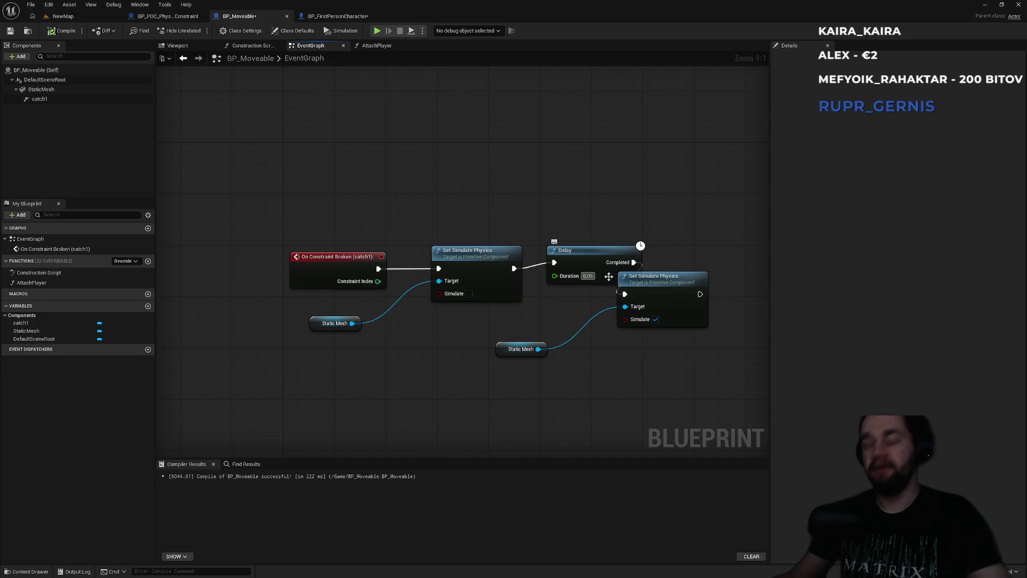
{"action": "left_click", "coordinate": [588, 276]}
{"action": "type", "text": "0,02"}
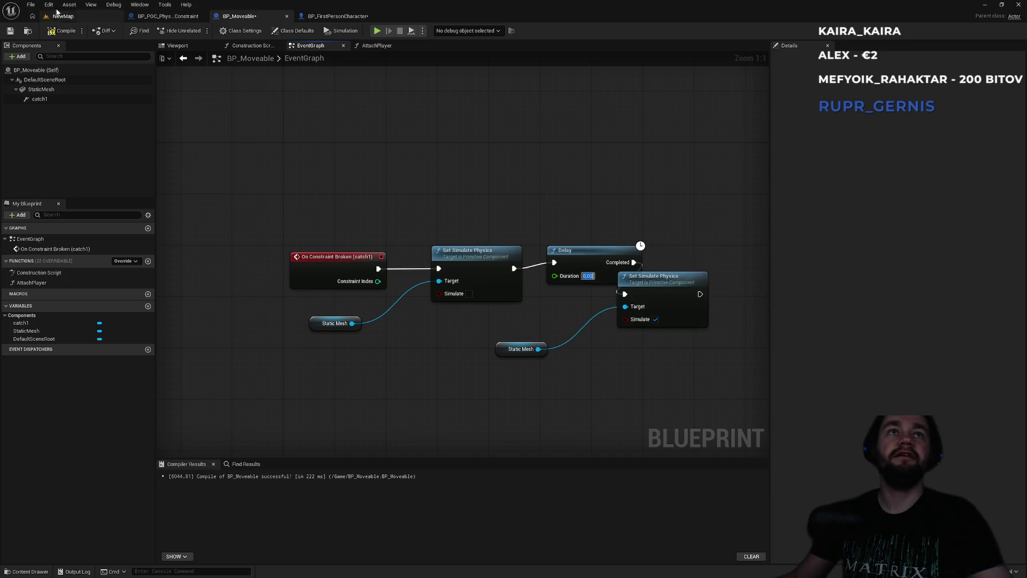
{"action": "left_click", "coordinate": [59, 15]}
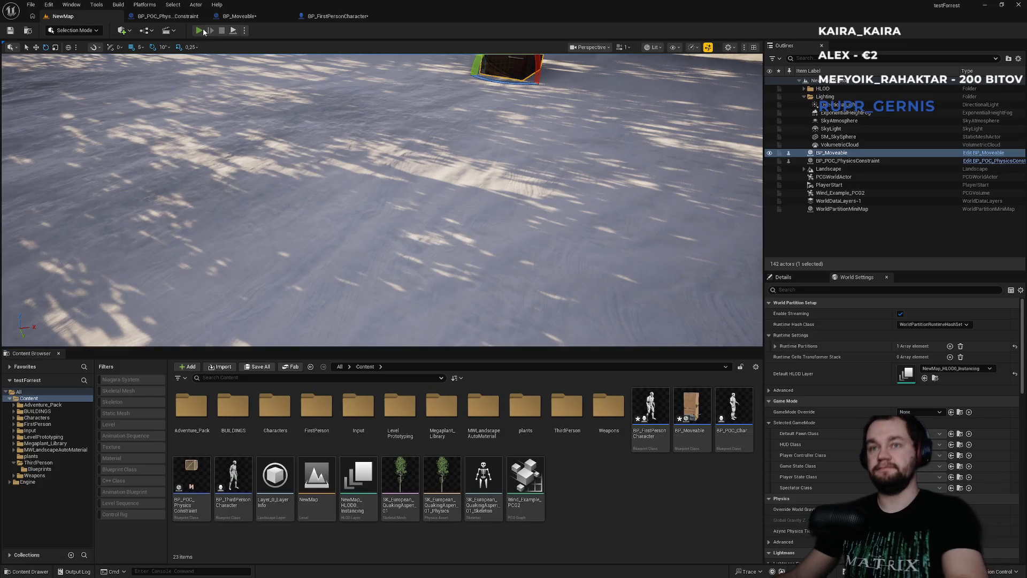
Step: Playtest fullscreen, walk to the wooden box, grab and lift it with E, then stop
{"action": "left_click", "coordinate": [199, 30]}
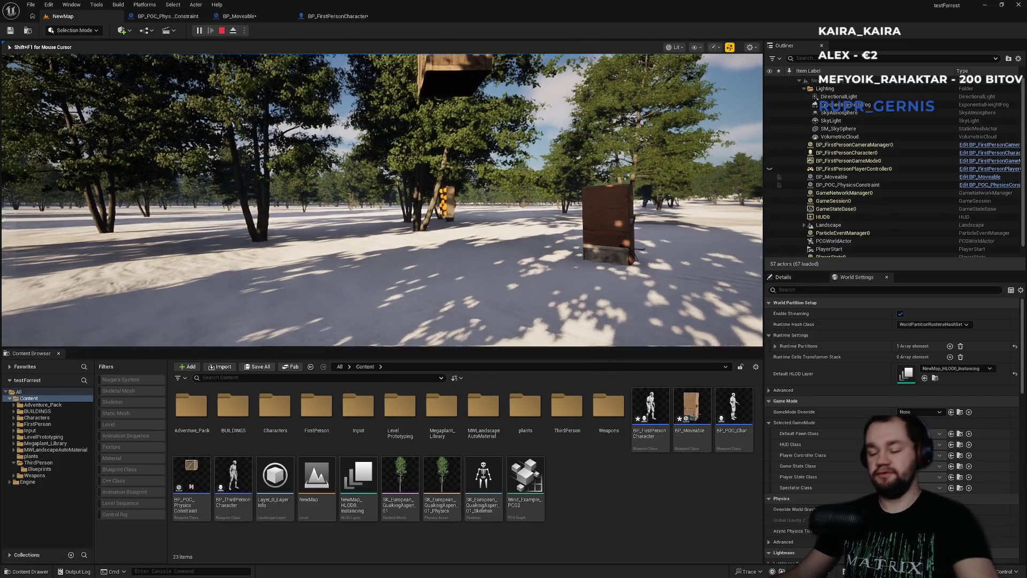
{"action": "key", "text": "F11"}
{"action": "key", "text": "w"}
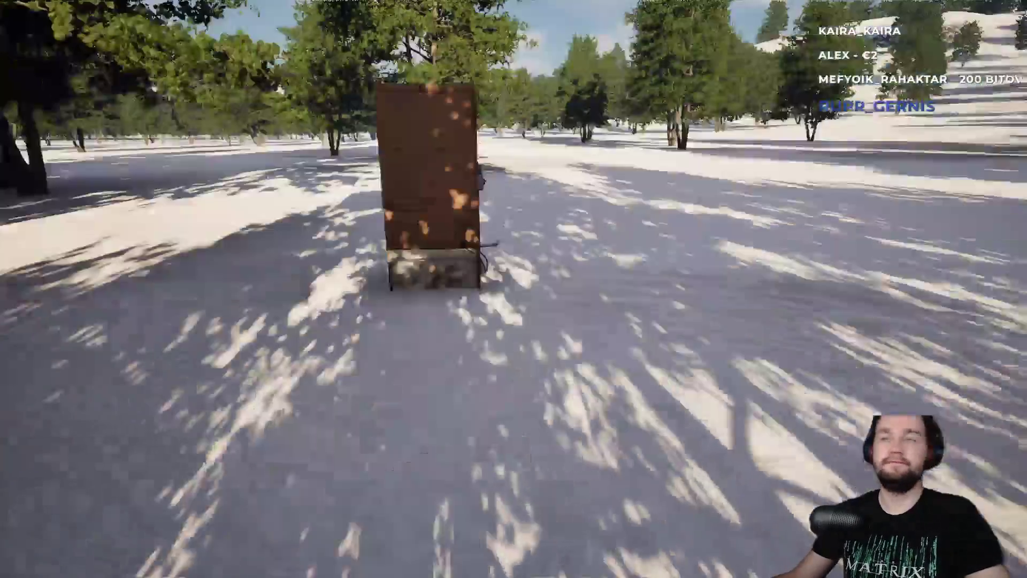
{"action": "key", "text": "e"}
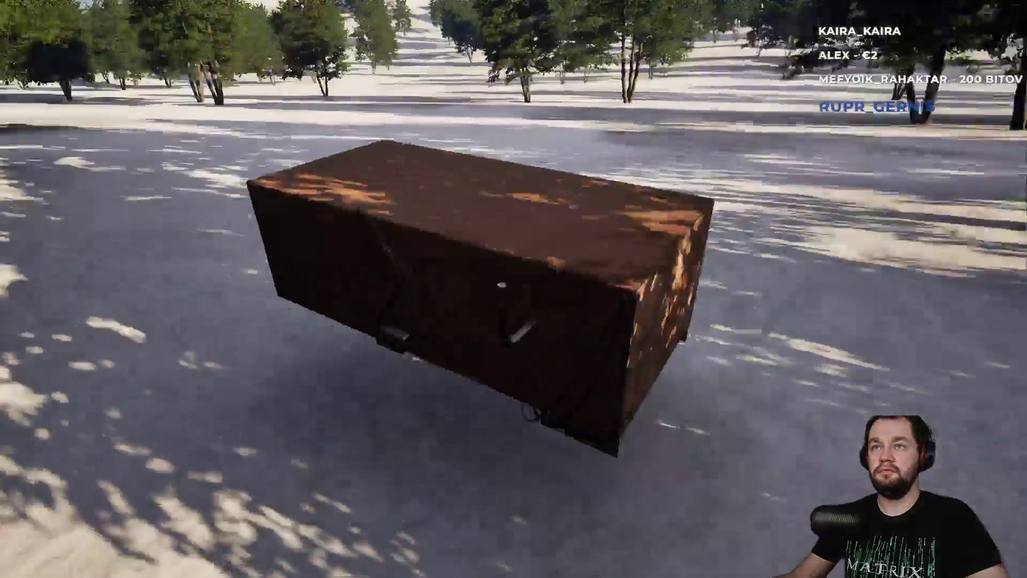
{"action": "key", "text": "Escape"}
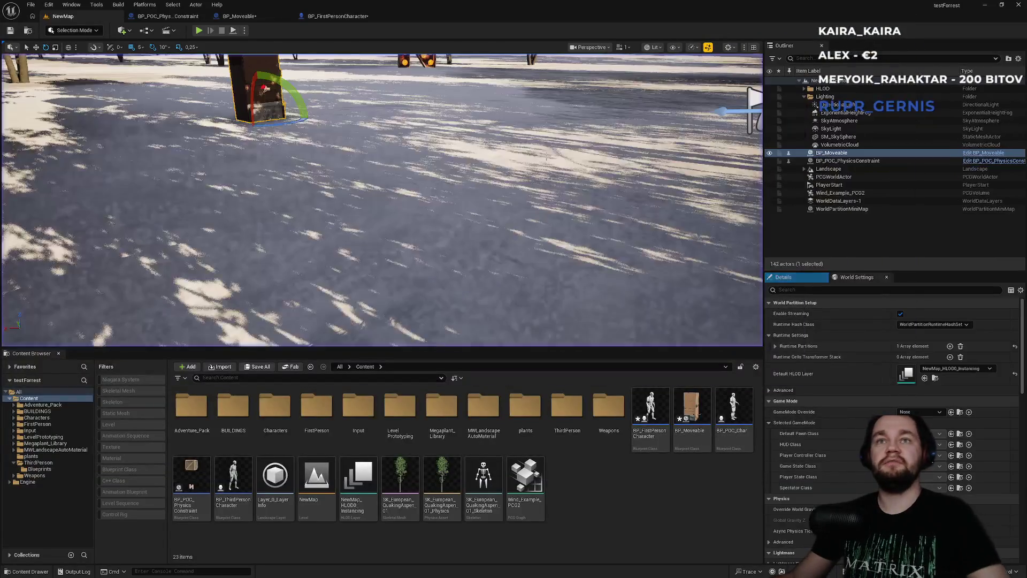
Step: Glance at BP_FirstPersonCharacter, then return to NewMap and start another playtest
{"action": "left_click", "coordinate": [336, 19]}
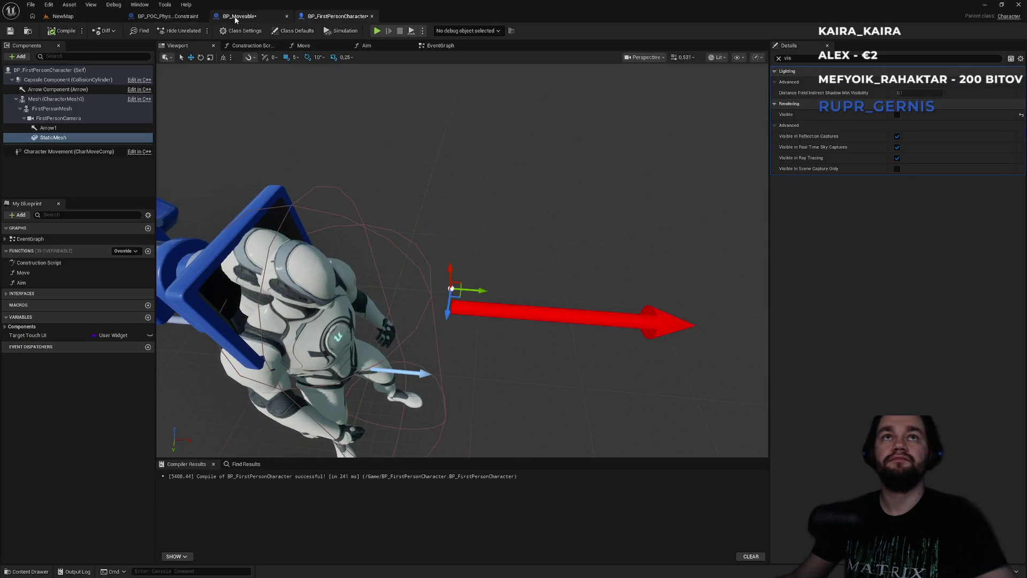
{"action": "left_click", "coordinate": [84, 18]}
{"action": "left_click", "coordinate": [197, 33]}
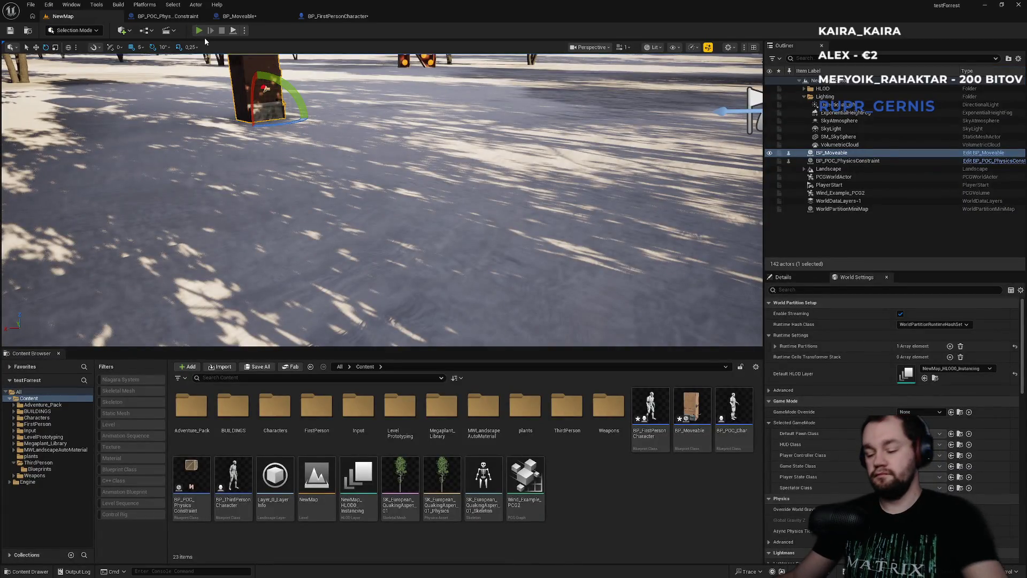
Step: Walk to the standing crate, lift and tilt it, then jump on top of it
{"action": "key", "text": "w"}
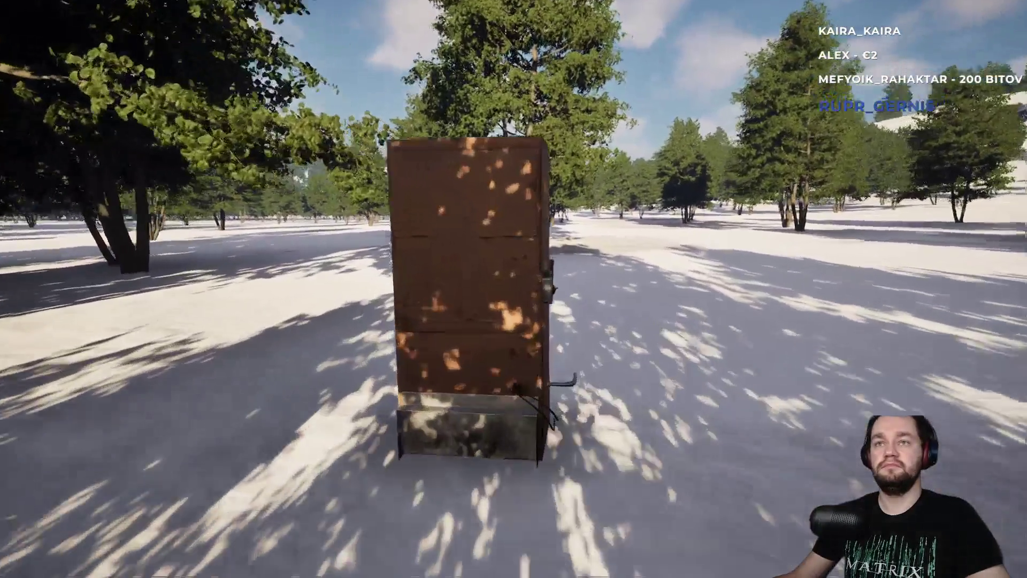
{"action": "mouse_move", "coordinate": [513, 335]}
{"action": "left_mouse_down"}
{"action": "mouse_move", "coordinate": [523, 362]}
{"action": "mouse_move", "coordinate": [460, 444]}
{"action": "mouse_move", "coordinate": [509, 419]}
{"action": "mouse_move", "coordinate": [626, 421]}
{"action": "mouse_move", "coordinate": [474, 294]}
{"action": "mouse_move", "coordinate": [461, 196]}
{"action": "mouse_move", "coordinate": [314, 332]}
{"action": "mouse_move", "coordinate": [321, 378]}
{"action": "mouse_move", "coordinate": [355, 424]}
{"action": "mouse_move", "coordinate": [345, 503]}
{"action": "mouse_move", "coordinate": [482, 492]}
{"action": "mouse_move", "coordinate": [367, 448]}
{"action": "mouse_move", "coordinate": [351, 389]}
{"action": "mouse_move", "coordinate": [523, 339]}
{"action": "left_mouse_up"}
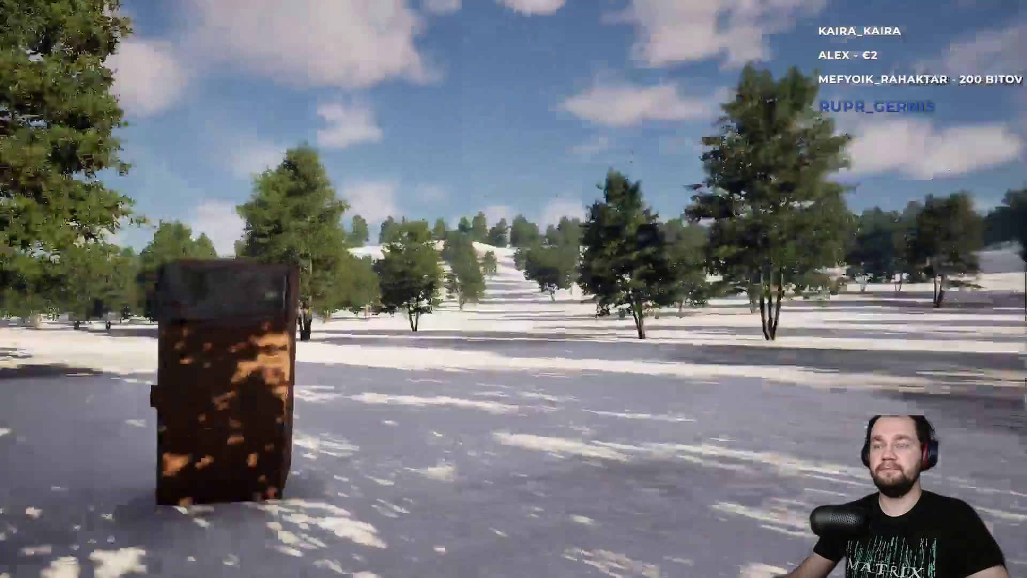
{"action": "key", "text": "w"}
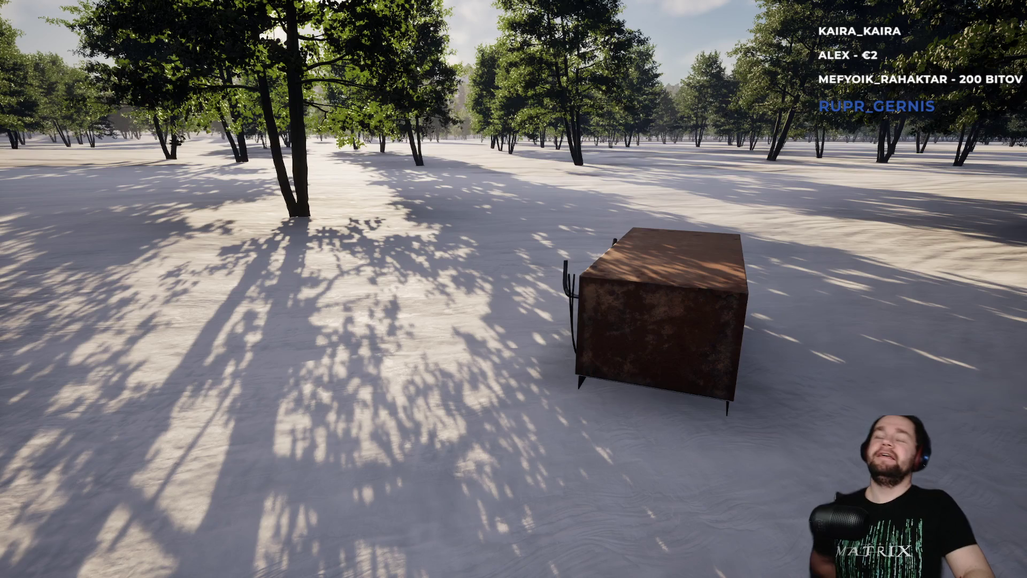
{"action": "key", "text": "w"}
{"action": "key", "text": "space"}
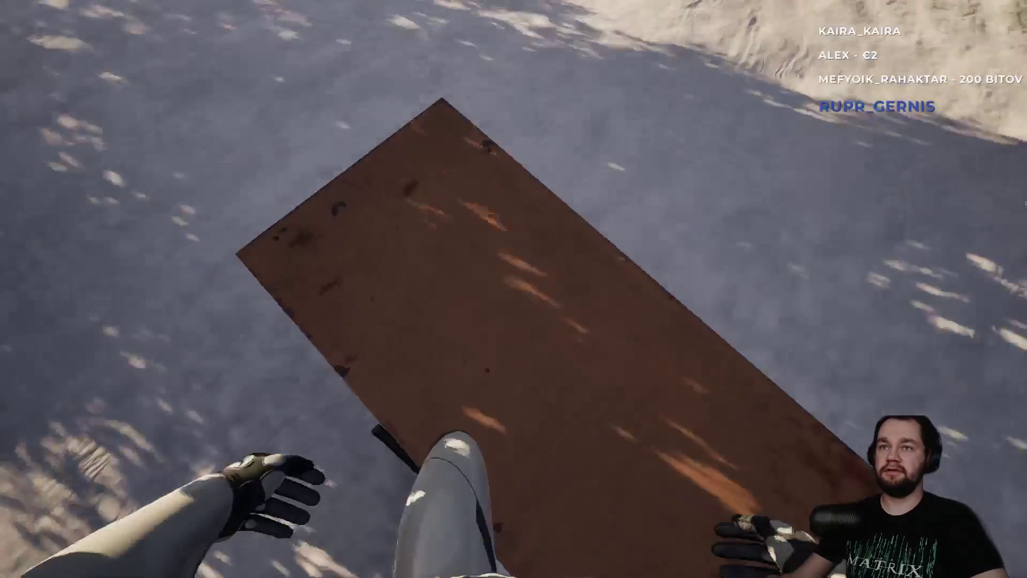
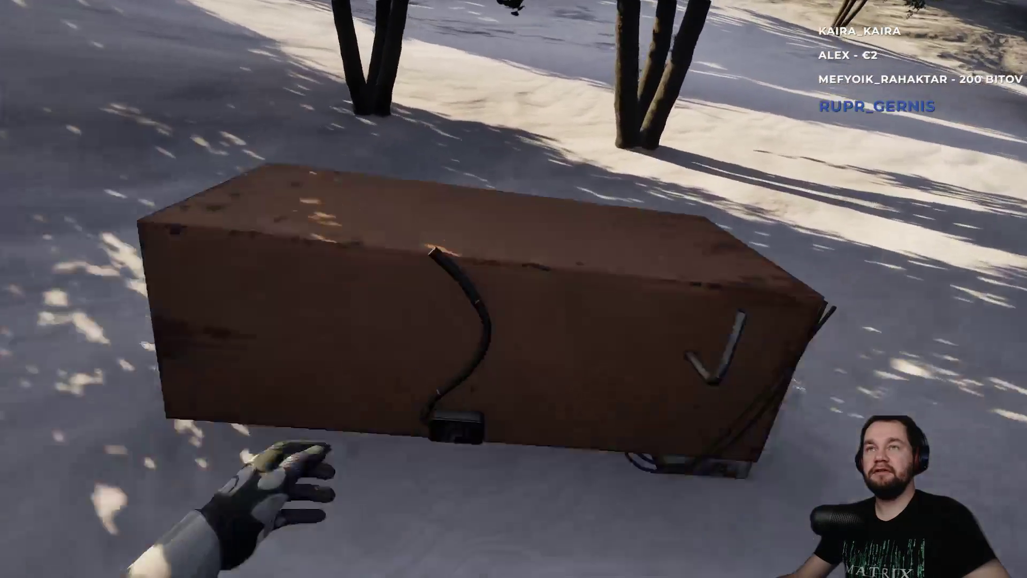
Step: Grab the box, set it down, step back, and stop the play session
{"action": "key", "text": "e"}
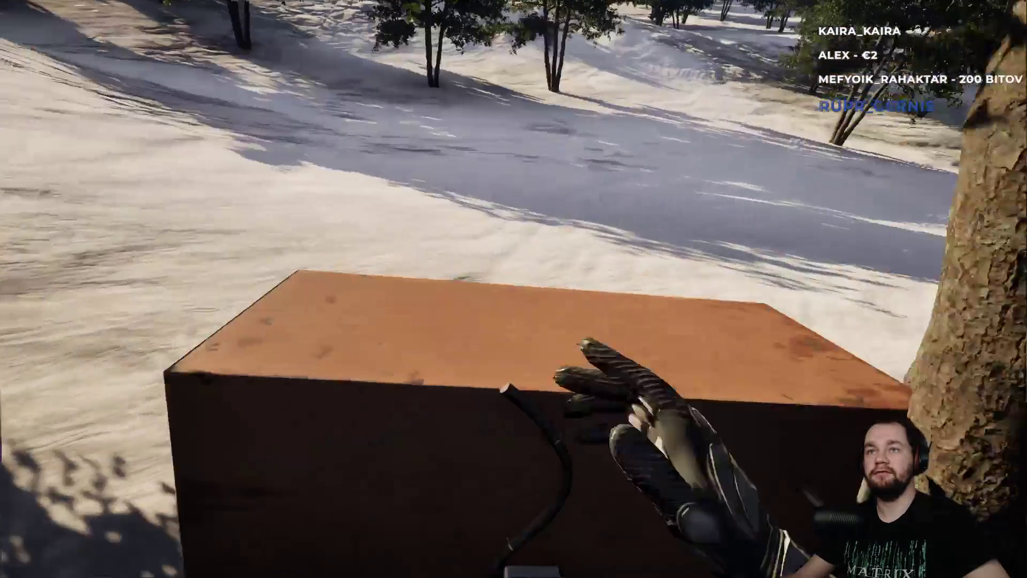
{"action": "key", "text": "e"}
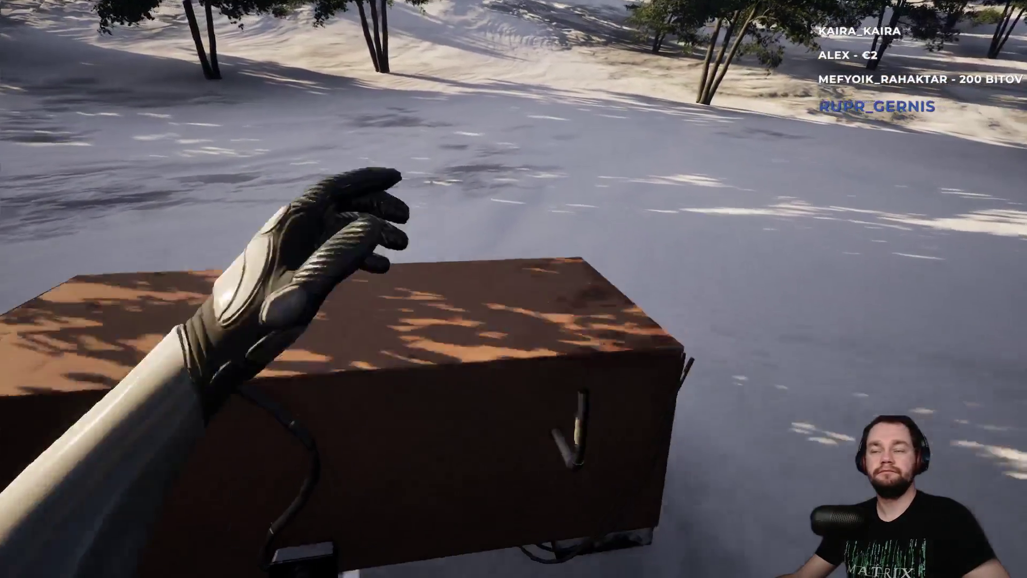
{"action": "key", "text": "s"}
{"action": "key", "text": "Escape"}
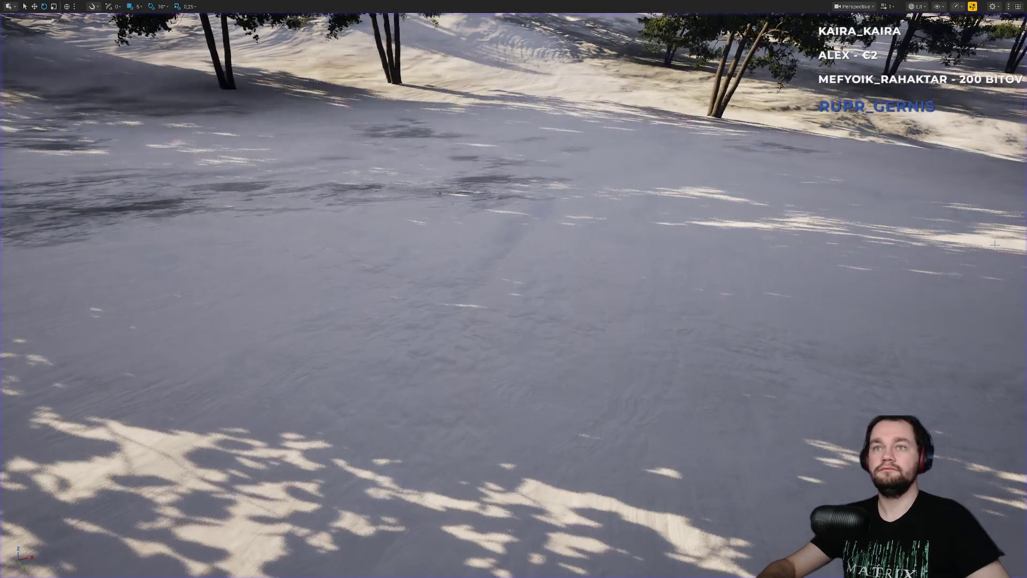
Step: Replay, walk up to the box, grab and release it again, then stop and open BP_FirstPersonCharacter
{"action": "key", "text": "alt+p"}
{"action": "key", "text": "w"}
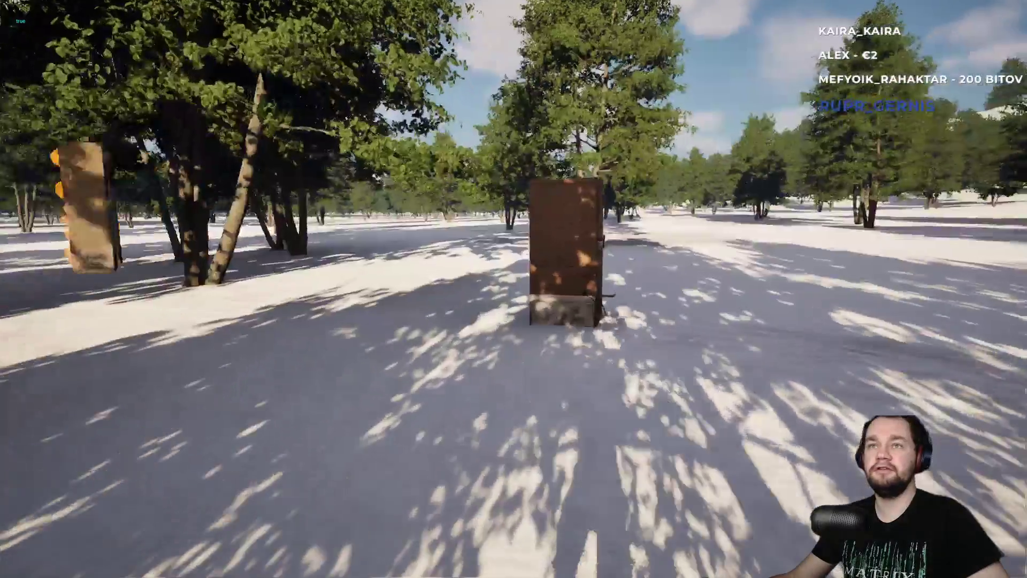
{"action": "key", "text": "e"}
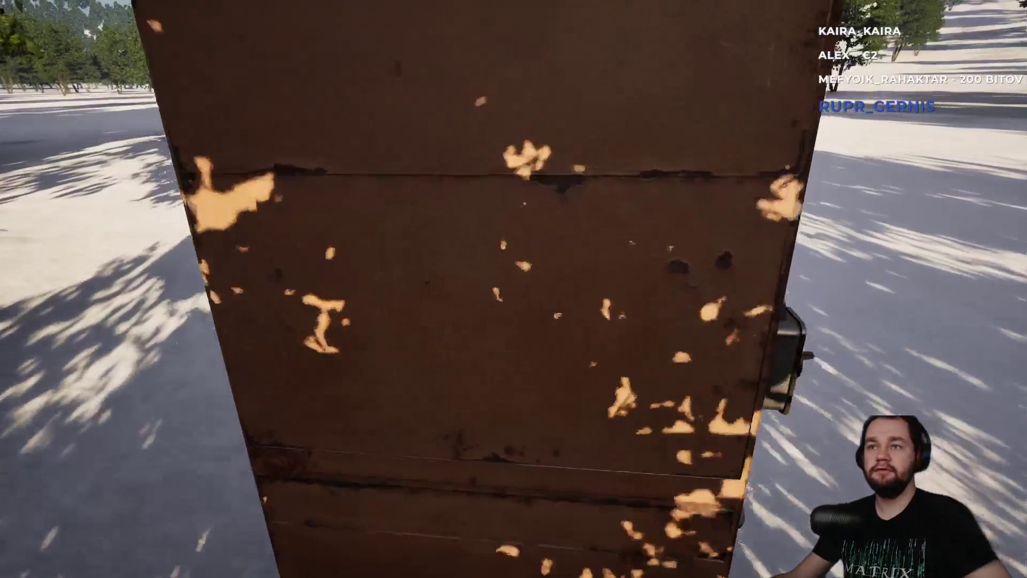
{"action": "key", "text": "e"}
{"action": "key", "text": "w"}
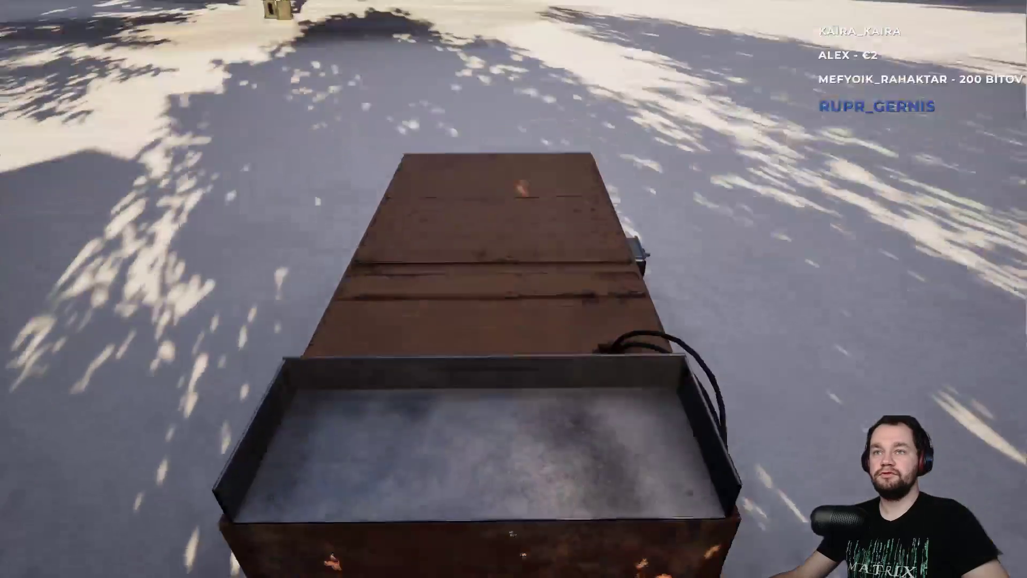
{"action": "key", "text": "s"}
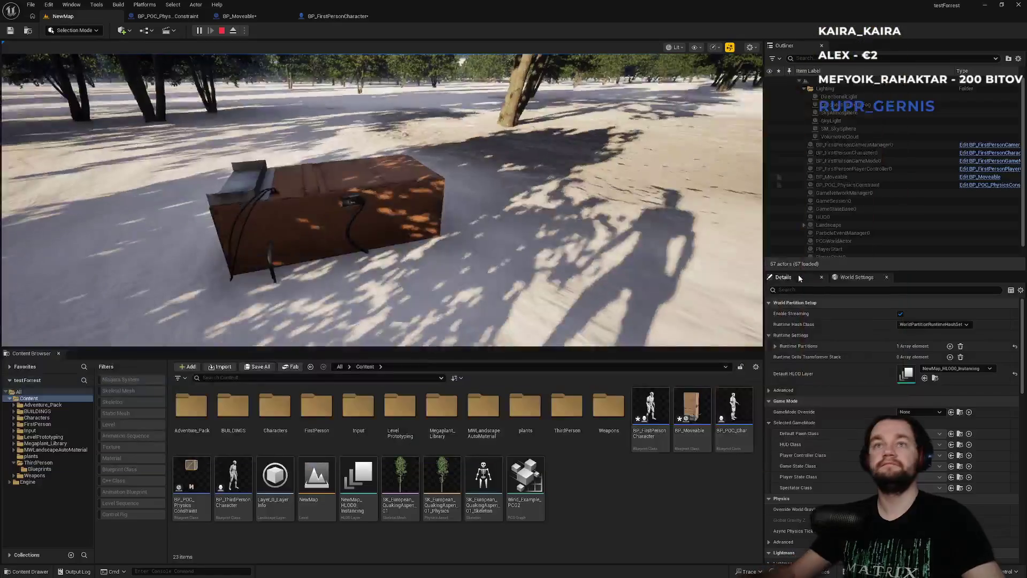
{"action": "key", "text": "Escape"}
{"action": "left_click", "coordinate": [342, 19]}
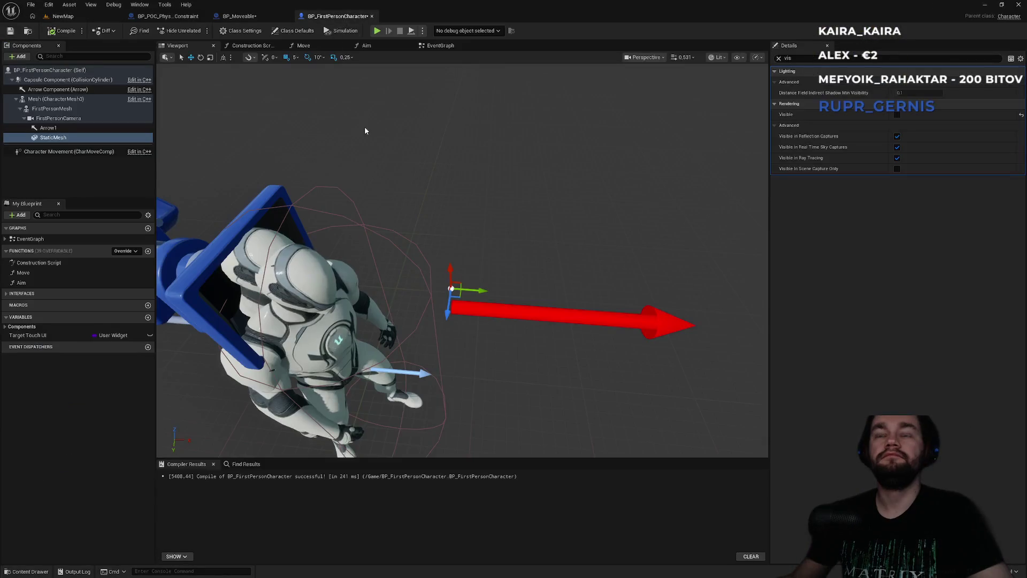
Step: In the EventGraph, move the second Set Simulate Physics beside Delay and place both Static Mesh getters above their Set Simulate Physics nodes
{"action": "left_click", "coordinate": [257, 18]}
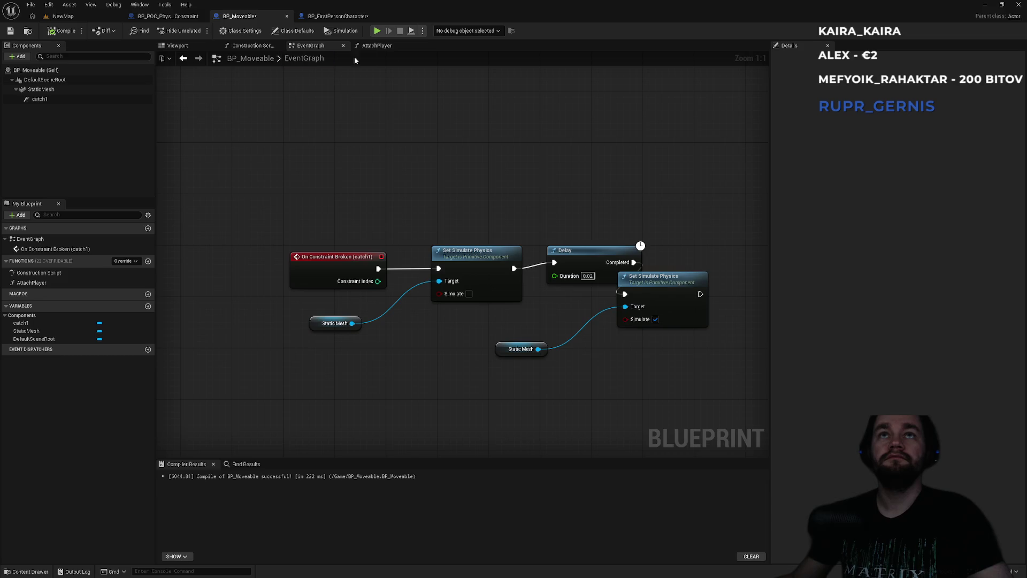
{"action": "mouse_move", "coordinate": [652, 285]}
{"action": "left_mouse_down"}
{"action": "mouse_move", "coordinate": [704, 270]}
{"action": "mouse_move", "coordinate": [709, 253]}
{"action": "left_mouse_up"}
{"action": "left_click_drag", "start_coordinate": [523, 343], "coordinate": [680, 231]}
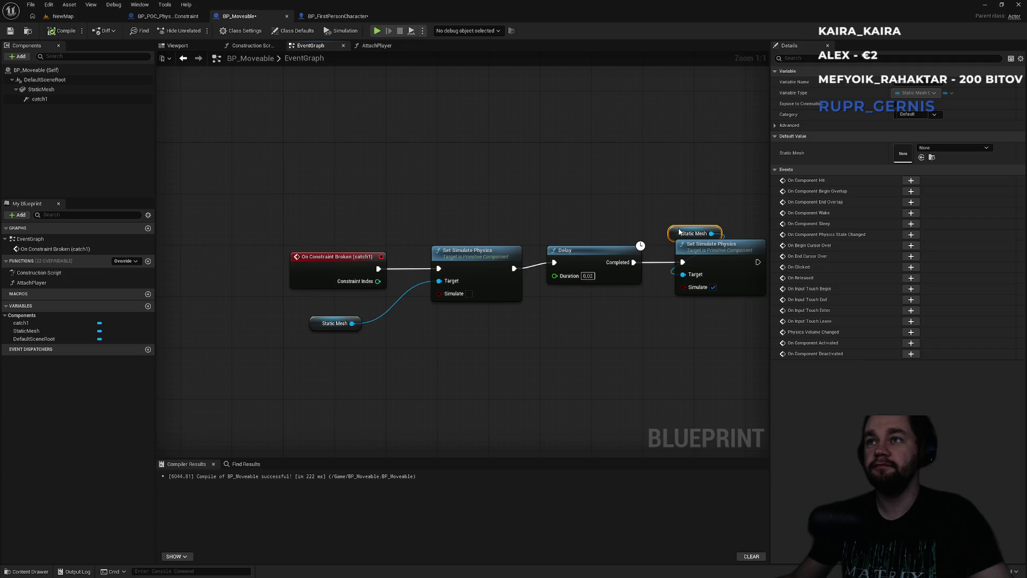
{"action": "left_click_drag", "start_coordinate": [311, 322], "coordinate": [433, 236]}
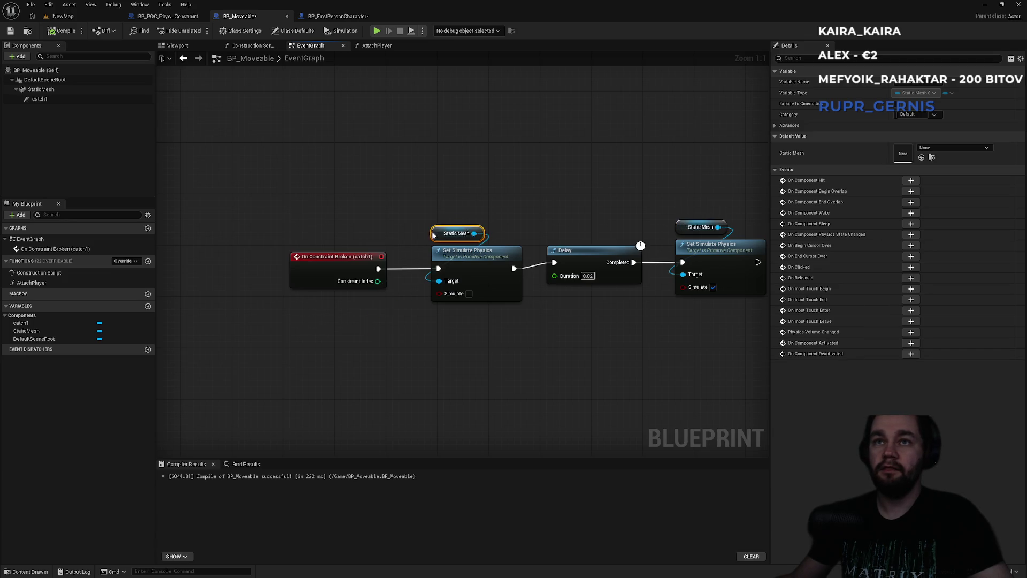
{"action": "left_click", "coordinate": [427, 193]}
{"action": "left_click_drag", "start_coordinate": [427, 193], "coordinate": [394, 205]}
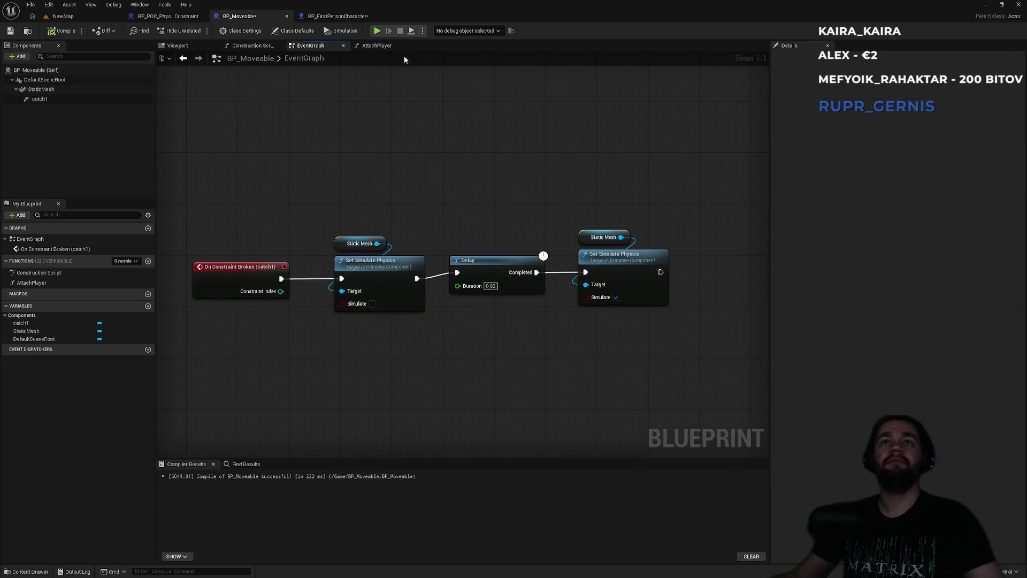
Step: In the AttachPlayer graph, shift the entry node left and drag in a Static Mesh getter
{"action": "left_click", "coordinate": [377, 46]}
{"action": "left_click_drag", "start_coordinate": [450, 229], "coordinate": [486, 161]}
{"action": "left_click_drag", "start_coordinate": [420, 207], "coordinate": [336, 207]}
{"action": "left_click", "coordinate": [360, 173]}
{"action": "mouse_move", "coordinate": [41, 89]}
{"action": "left_mouse_down"}
{"action": "mouse_move", "coordinate": [275, 323]}
{"action": "mouse_move", "coordinate": [353, 310]}
{"action": "left_mouse_up"}
Step: From the Static Mesh pin, search 'set phy' and add a Set Simulate Physics node
{"action": "type", "text": "setph"}
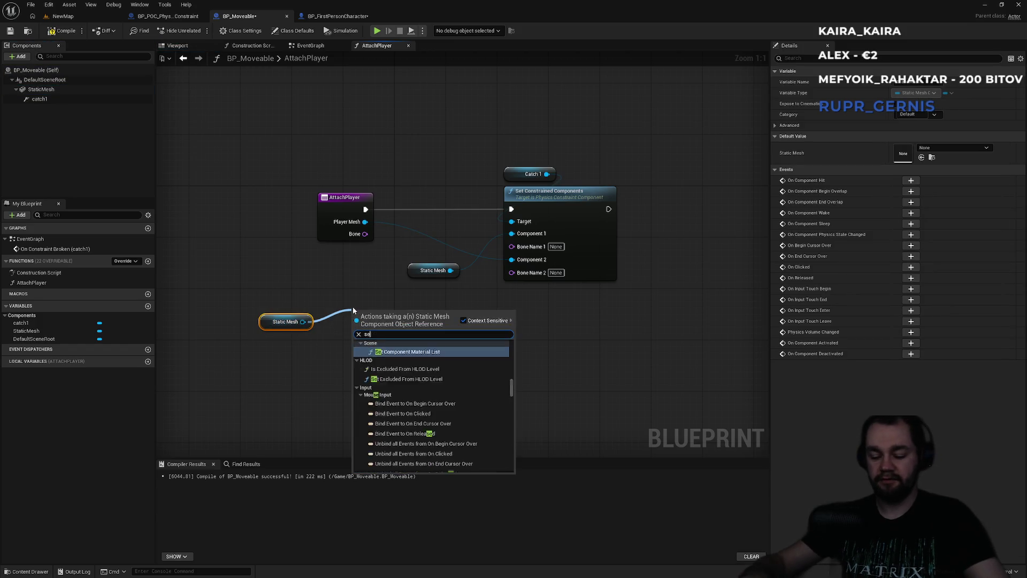
{"action": "key", "text": "BackSpace"}
{"action": "key", "text": "BackSpace"}
{"action": "type", "text": "phy"}
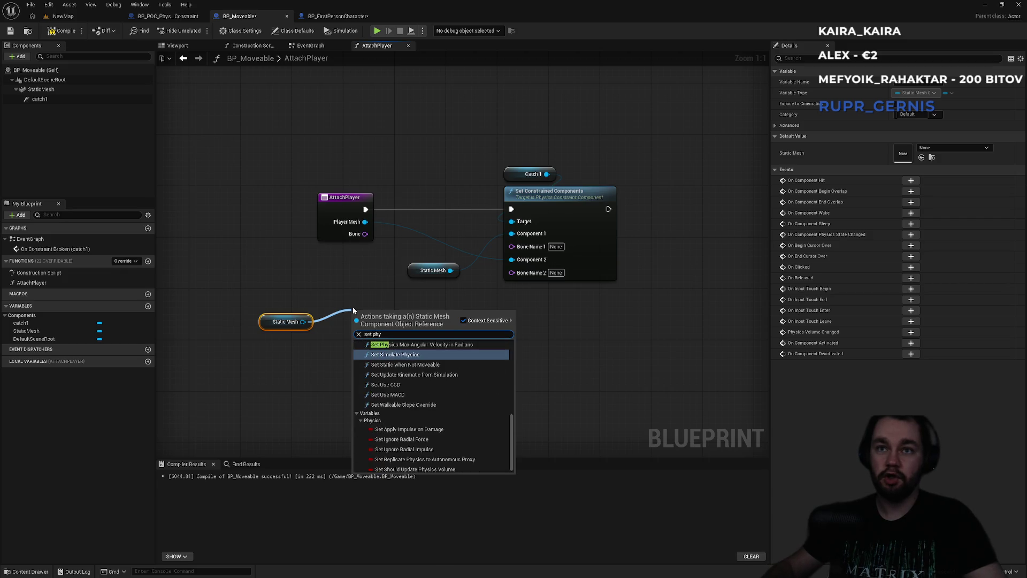
{"action": "key", "text": "Return"}
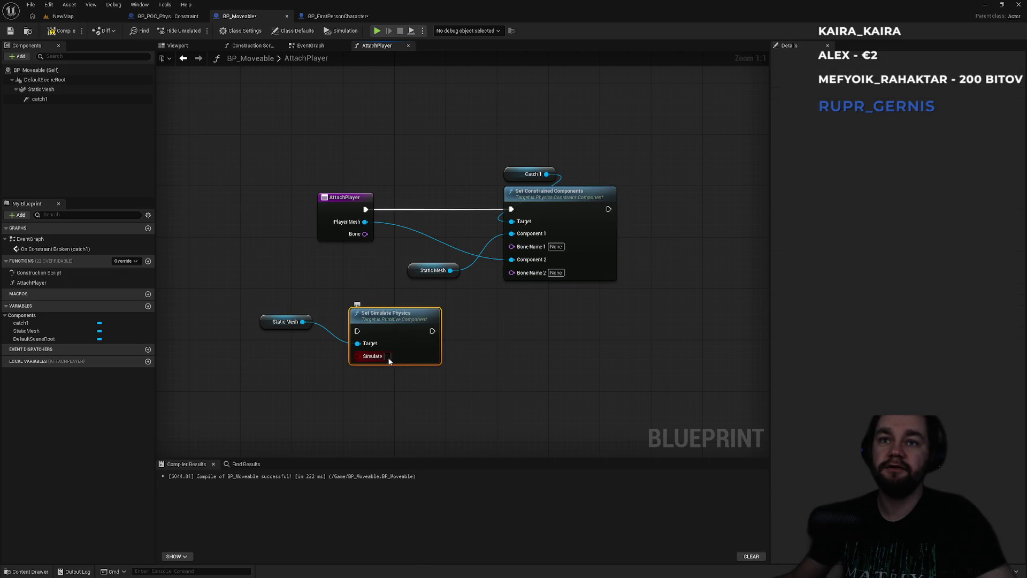
Step: Wire Set Simulate Physics between AttachPlayer and Set Constrained Components, with the Static Mesh getter above it
{"action": "left_click_drag", "start_coordinate": [357, 332], "coordinate": [367, 211]}
{"action": "left_click_drag", "start_coordinate": [432, 331], "coordinate": [517, 213]}
{"action": "mouse_move", "coordinate": [400, 323]}
{"action": "left_mouse_down"}
{"action": "mouse_move", "coordinate": [449, 188]}
{"action": "mouse_move", "coordinate": [453, 206]}
{"action": "mouse_move", "coordinate": [445, 202]}
{"action": "left_mouse_up"}
{"action": "left_click_drag", "start_coordinate": [266, 321], "coordinate": [411, 172]}
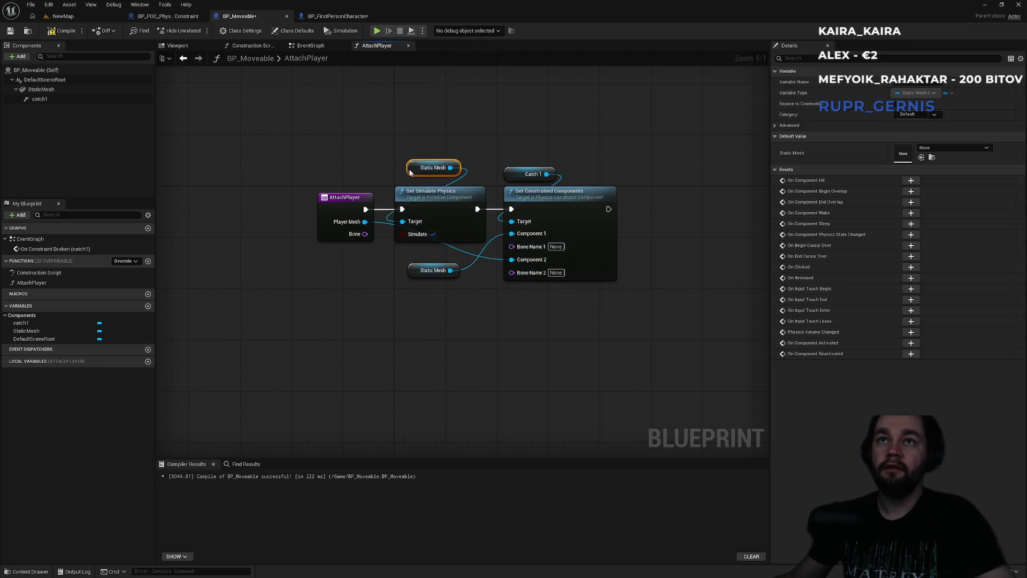
{"action": "left_click", "coordinate": [416, 152]}
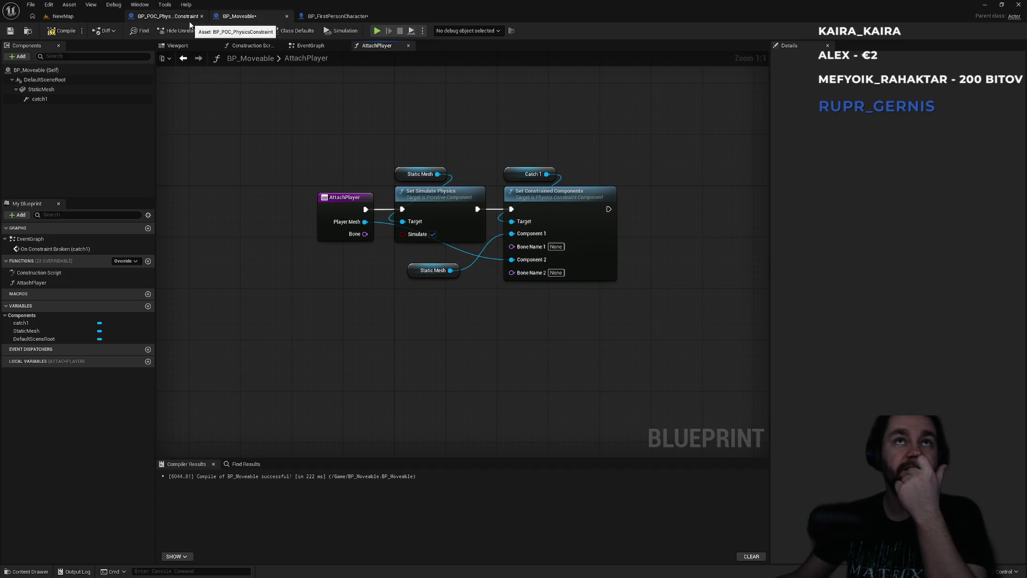
Step: Untick the StaticMesh component's default Simulate Physics, then play the NewMap forest level
{"action": "left_click", "coordinate": [69, 89]}
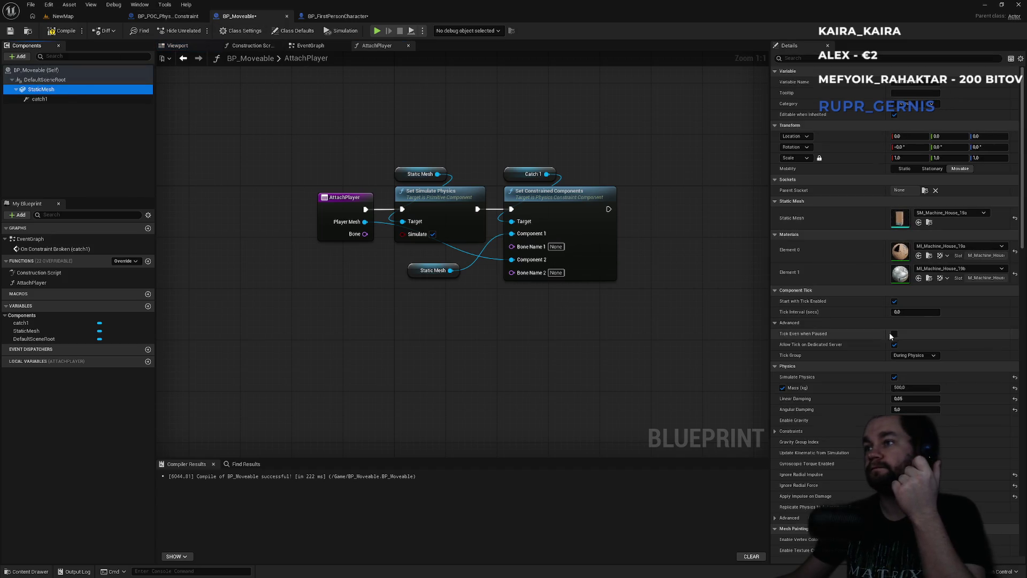
{"action": "left_click", "coordinate": [894, 377]}
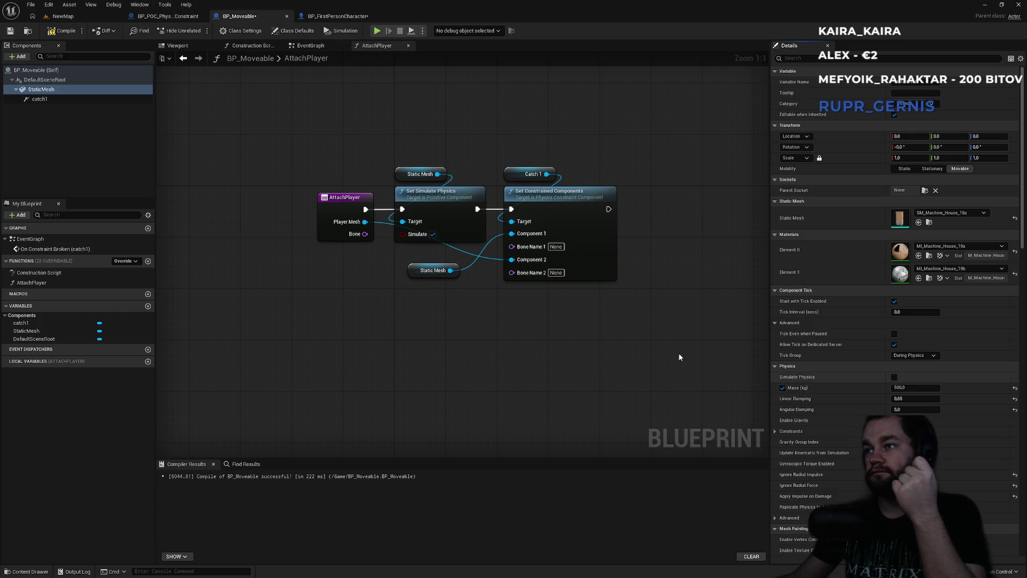
{"action": "left_click", "coordinate": [79, 17]}
{"action": "left_click", "coordinate": [198, 30]}
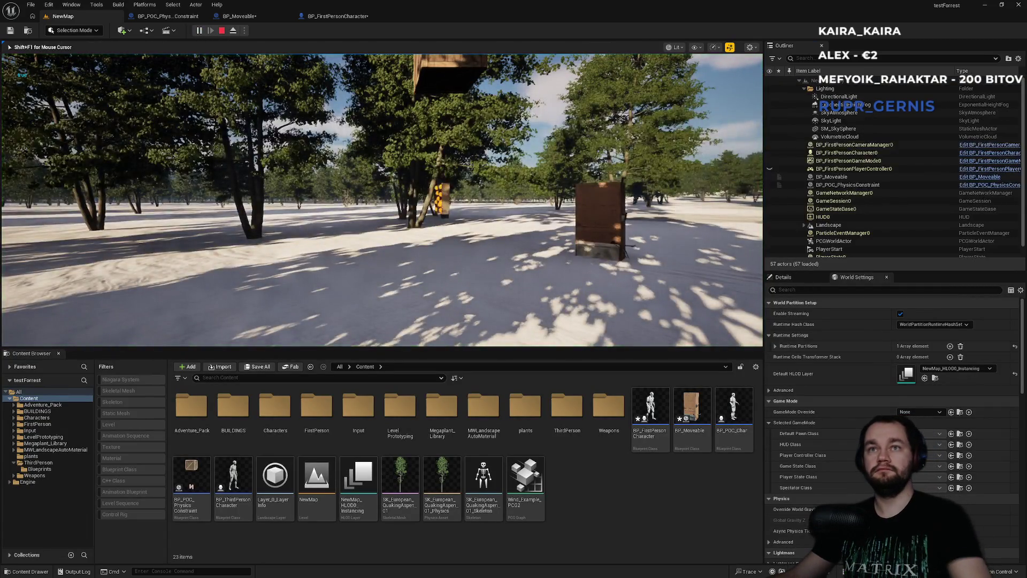
Step: Play full screen, circle the box, grab, lift and tilt it, then end the session
{"action": "key", "text": "F11"}
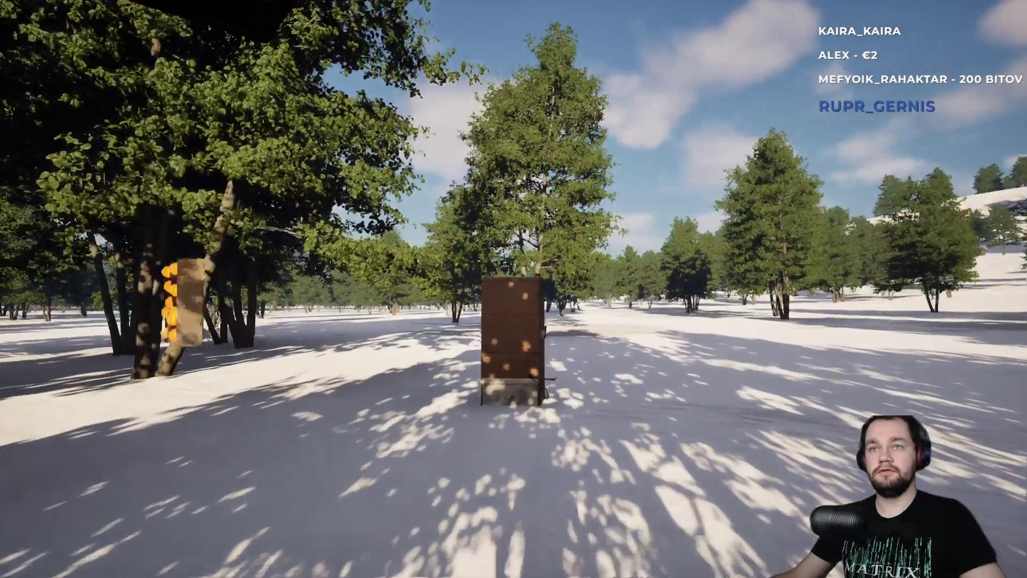
{"action": "key", "text": "w"}
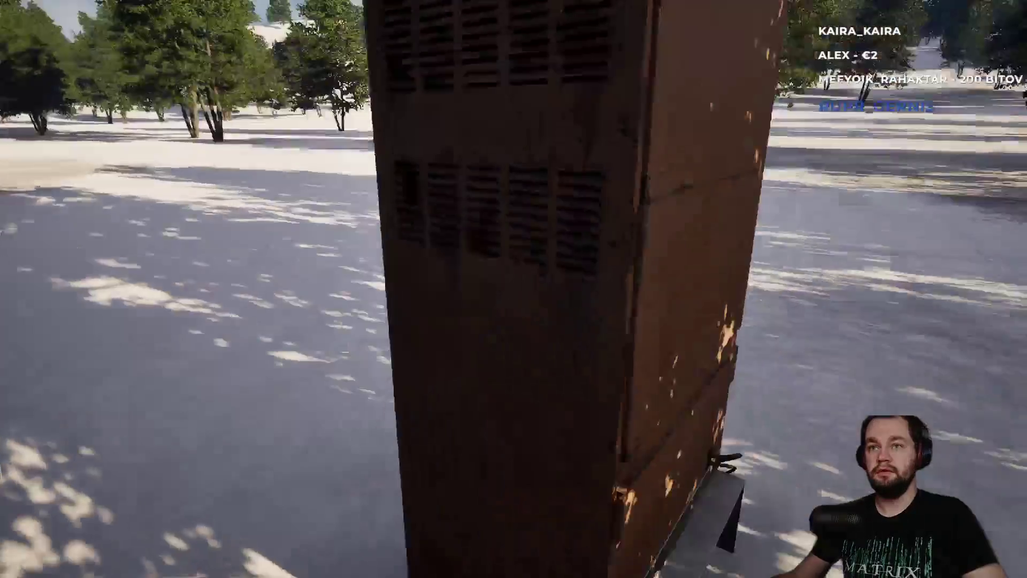
{"action": "key", "text": "a"}
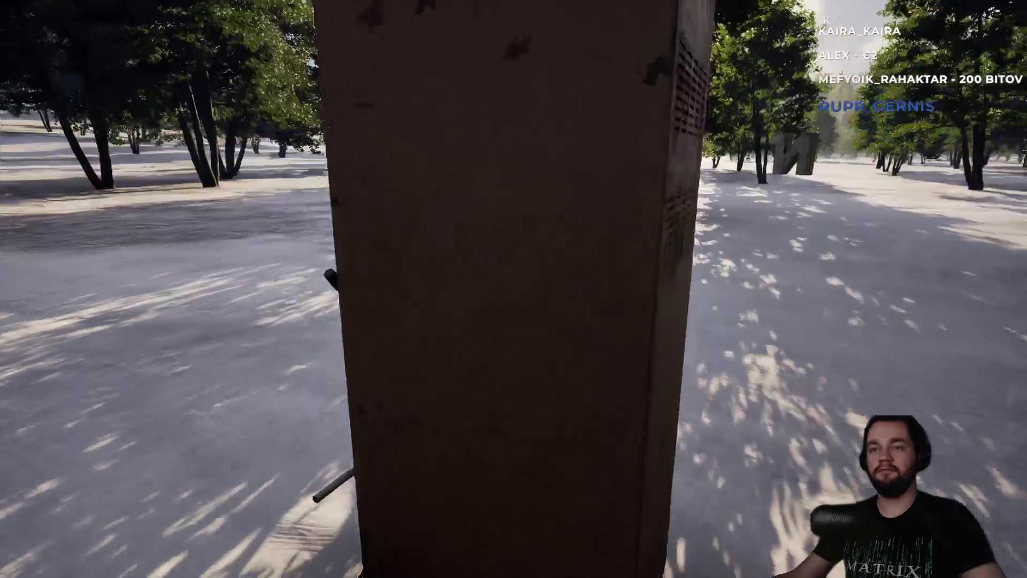
{"action": "key", "text": "s"}
{"action": "key", "text": "e"}
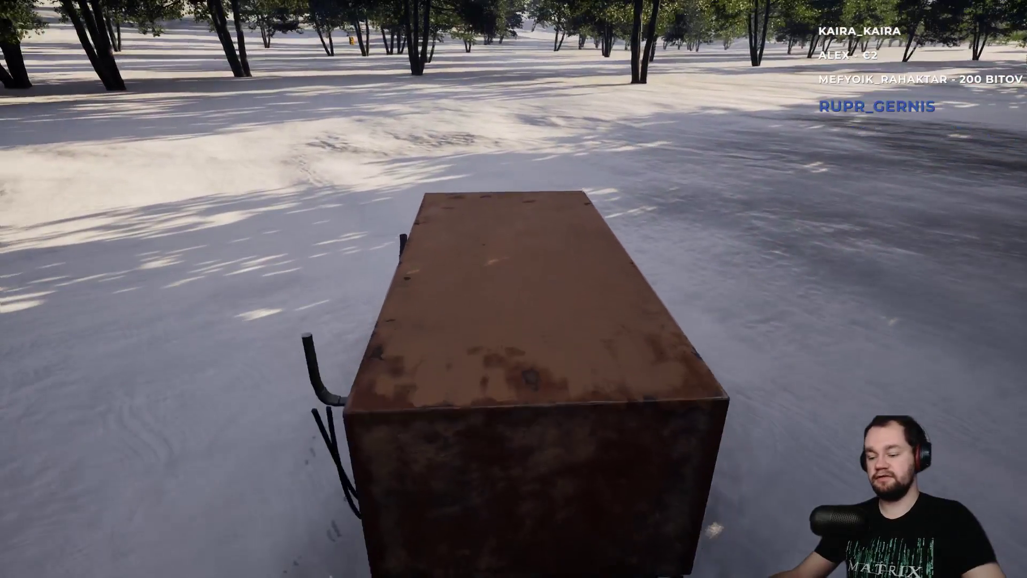
{"action": "key", "text": "F11"}
{"action": "key", "text": "Escape"}
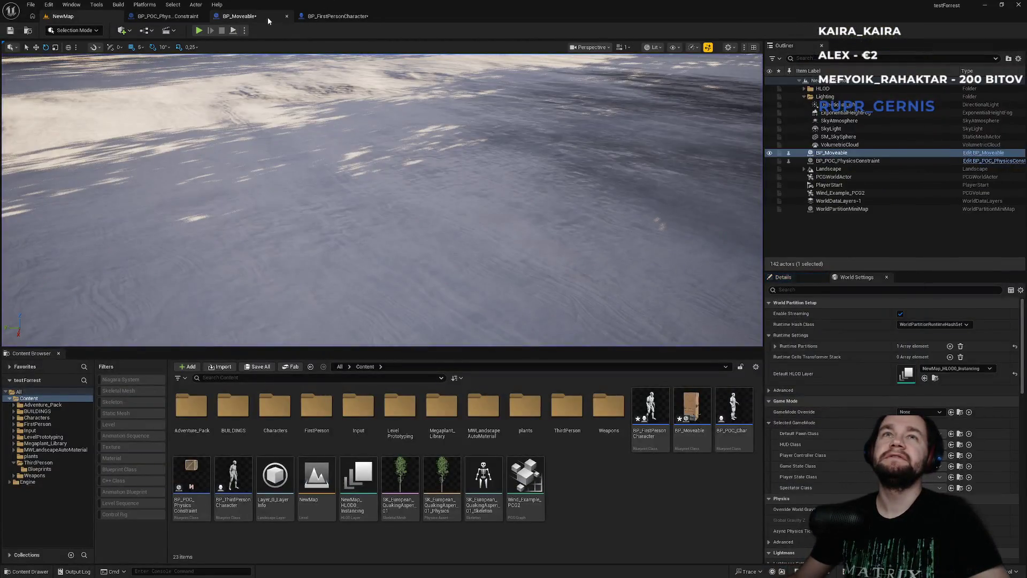
Step: Cycle through the open blueprint tabs back to BP_Moveable's AttachPlayer graph
{"action": "left_click", "coordinate": [267, 17]}
{"action": "left_click", "coordinate": [328, 16]}
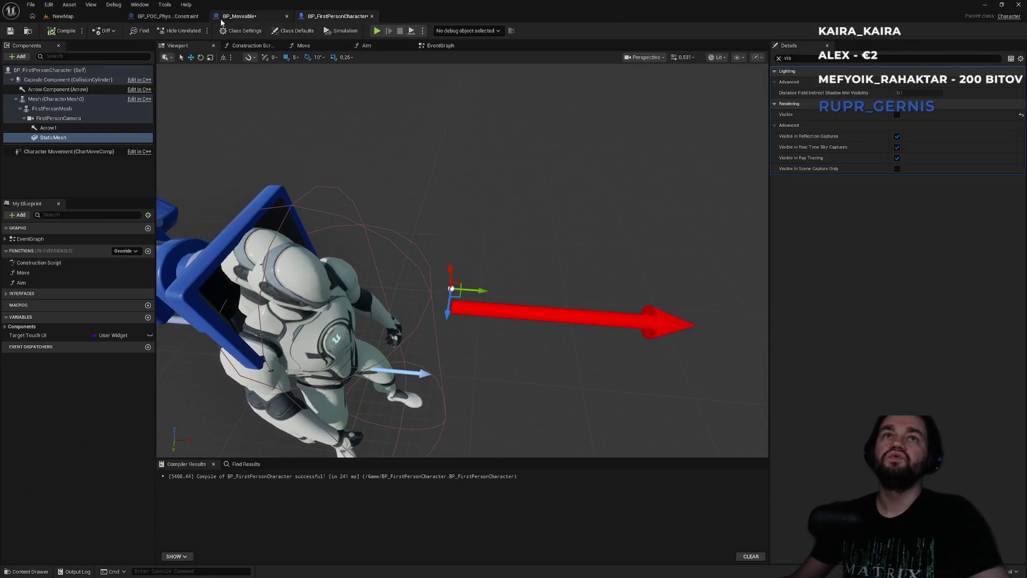
{"action": "left_click", "coordinate": [165, 16]}
{"action": "left_click", "coordinate": [240, 17]}
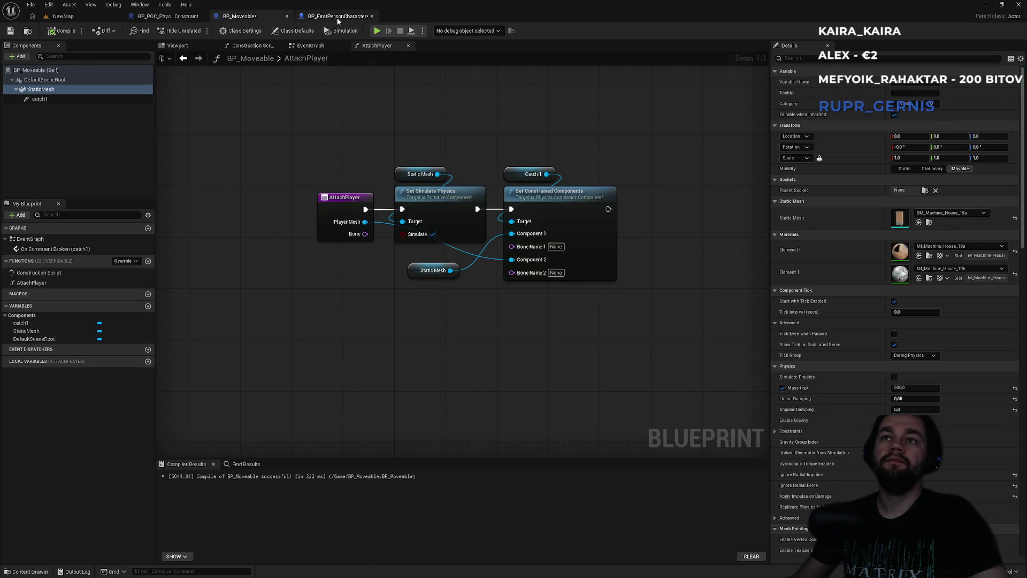
Step: Move AttachPlayer left and Catch 1 with Set Constrained Components right so nothing overlaps
{"action": "left_click", "coordinate": [422, 174]}
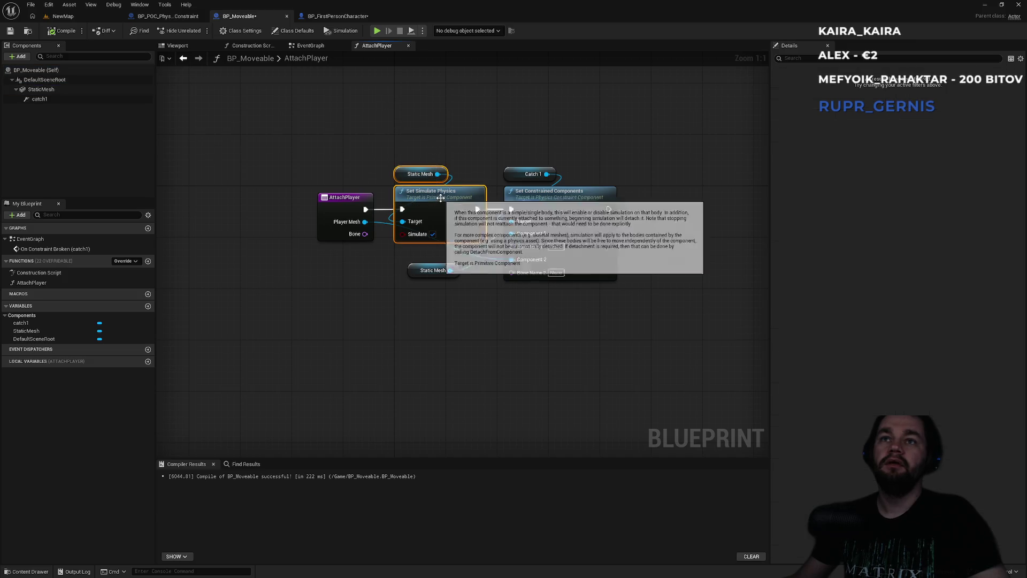
{"action": "left_click", "coordinate": [356, 198]}
{"action": "left_click_drag", "start_coordinate": [356, 198], "coordinate": [331, 201]}
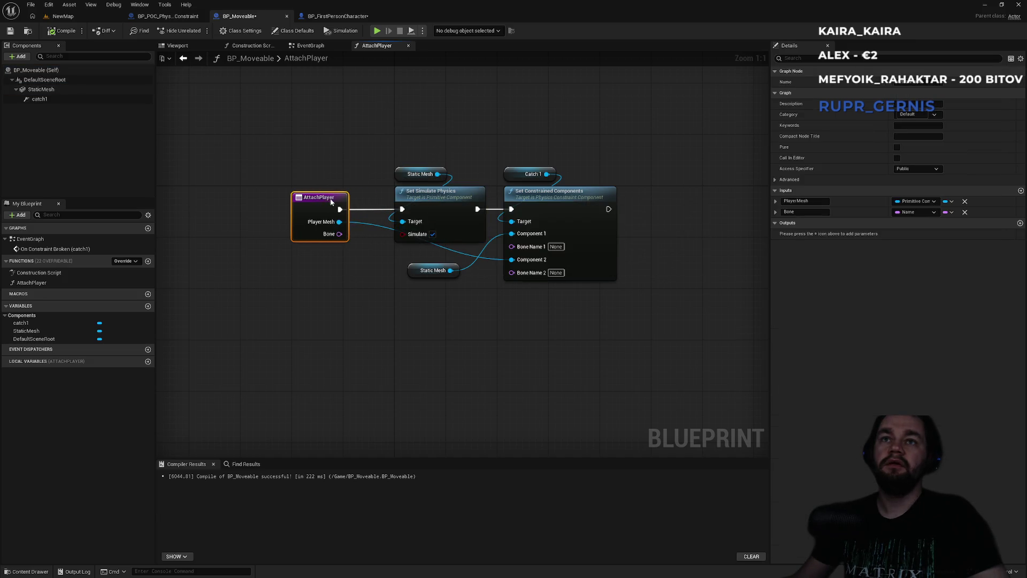
{"action": "left_click", "coordinate": [516, 169]}
{"action": "left_click", "coordinate": [538, 200], "text": "ctrl"}
{"action": "left_click_drag", "start_coordinate": [539, 201], "coordinate": [560, 184]}
{"action": "left_click", "coordinate": [463, 131]}
{"action": "left_click", "coordinate": [325, 47]}
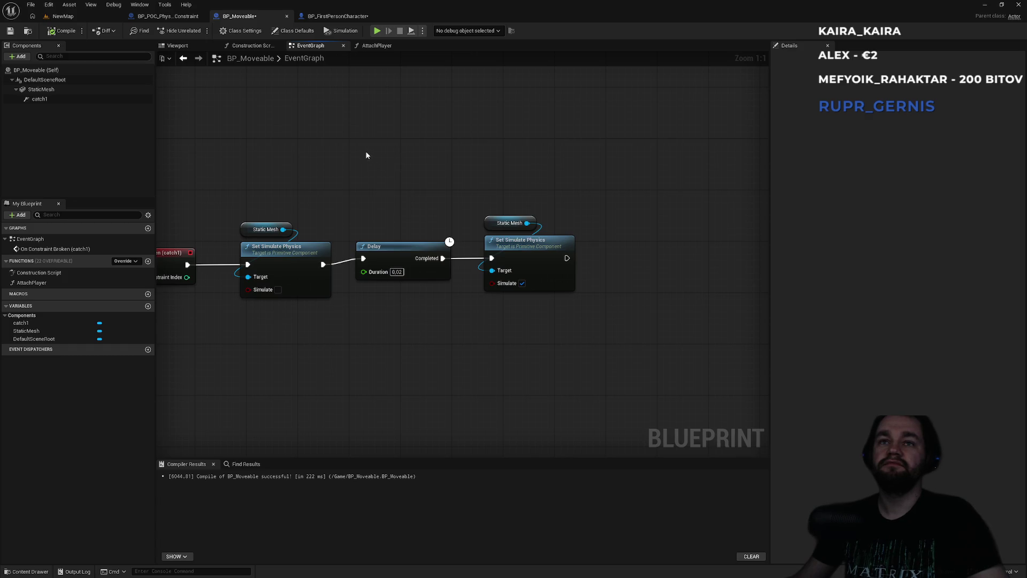
Step: Select the StaticMesh component and scroll its Details down to the Events list
{"action": "left_click_drag", "start_coordinate": [454, 147], "coordinate": [658, 259]}
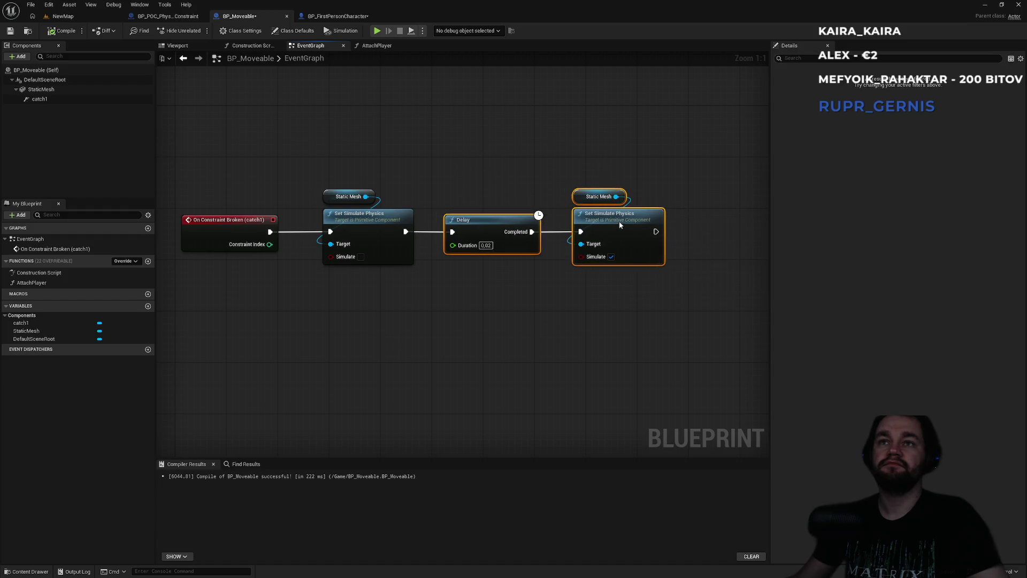
{"action": "left_click", "coordinate": [393, 154]}
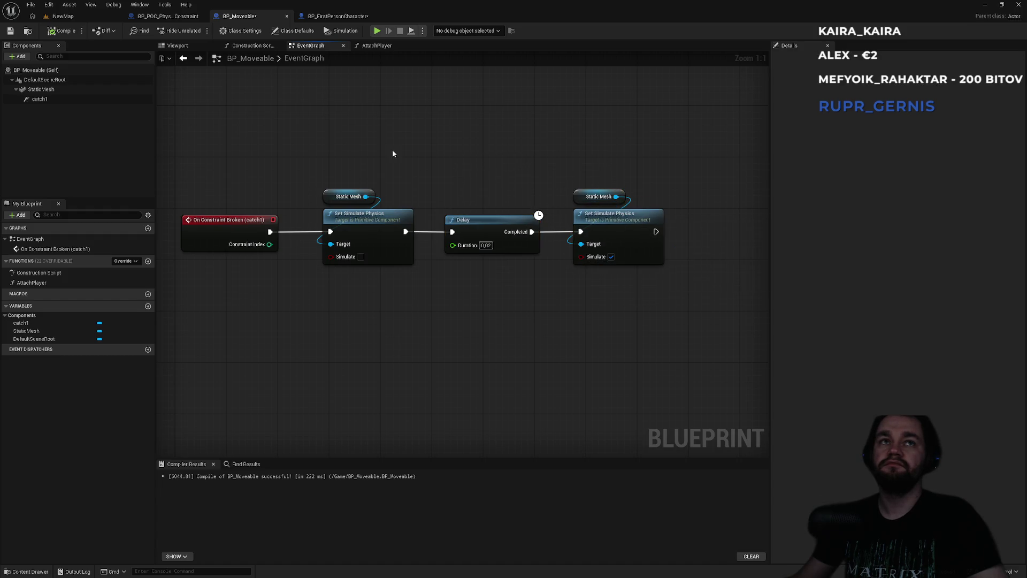
{"action": "left_click", "coordinate": [101, 90]}
{"action": "scroll", "coordinate": [899, 408], "scroll_direction": "down", "scroll_amount": 15}
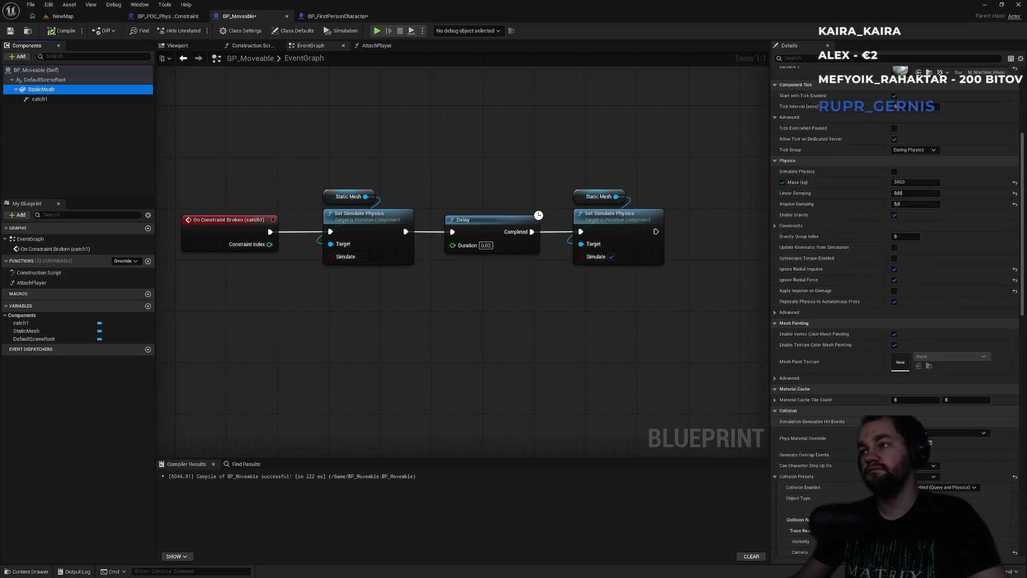
{"action": "scroll", "coordinate": [899, 408], "scroll_direction": "down", "scroll_amount": 3}
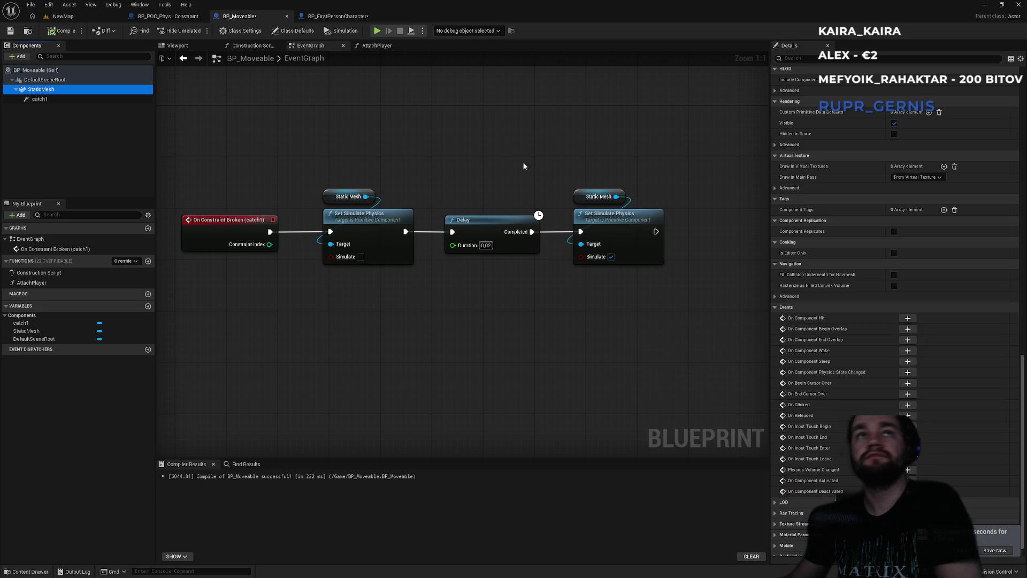
{"action": "scroll", "coordinate": [850, 212], "scroll_direction": "up", "scroll_amount": 2}
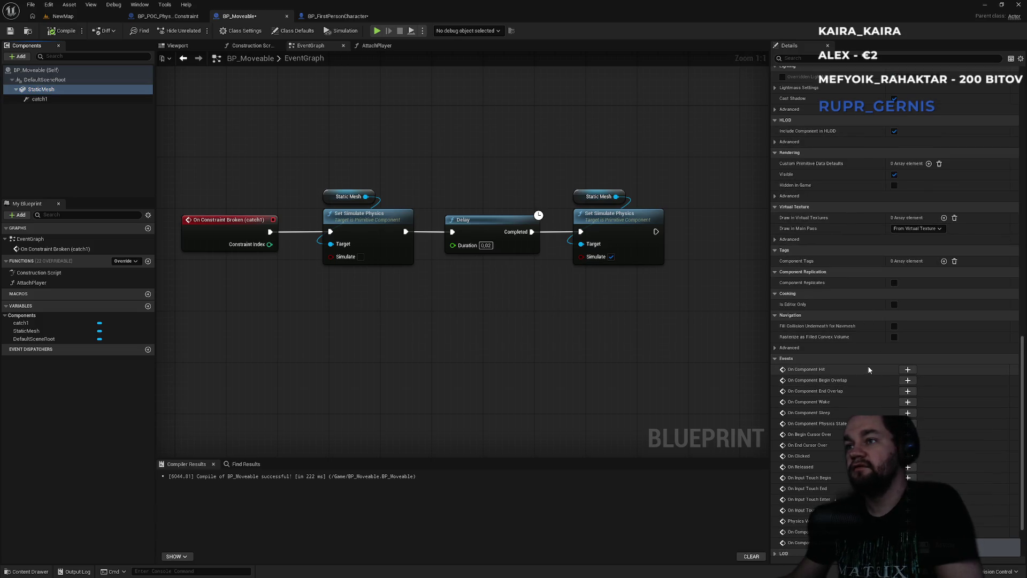
Step: Review the mesh's Collision Object Type and Presets, leaving the Custom preset unchanged
{"action": "mouse_move", "coordinate": [810, 372]}
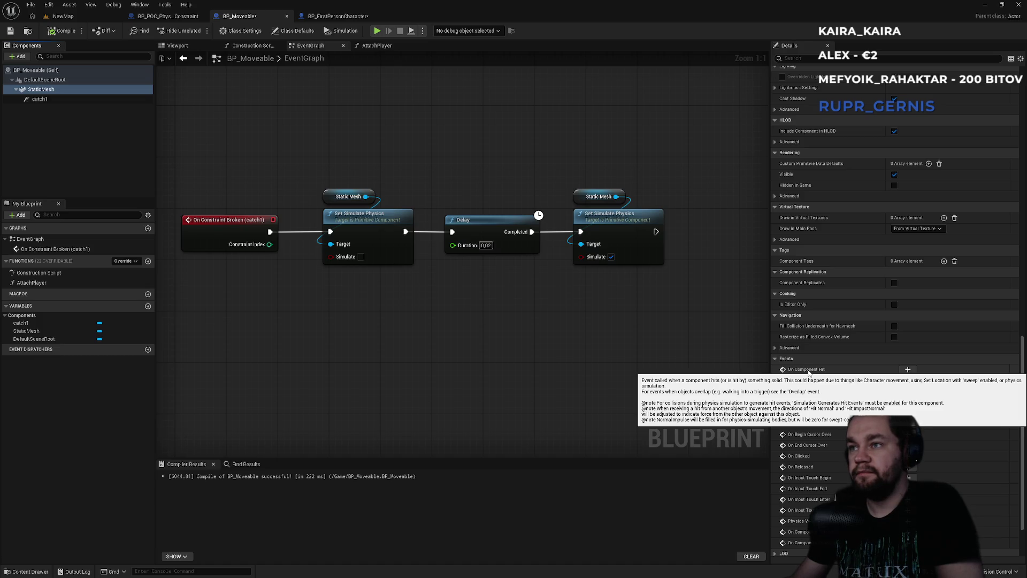
{"action": "scroll", "coordinate": [809, 372], "scroll_direction": "up", "scroll_amount": 3}
{"action": "scroll", "coordinate": [809, 371], "scroll_direction": "up", "scroll_amount": 6}
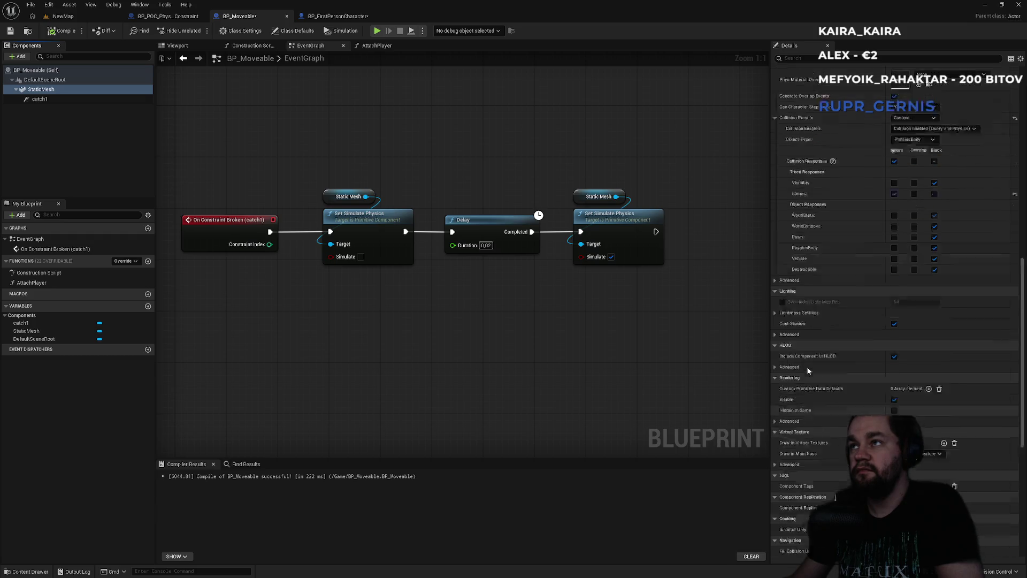
{"action": "scroll", "coordinate": [809, 371], "scroll_direction": "up", "scroll_amount": 1}
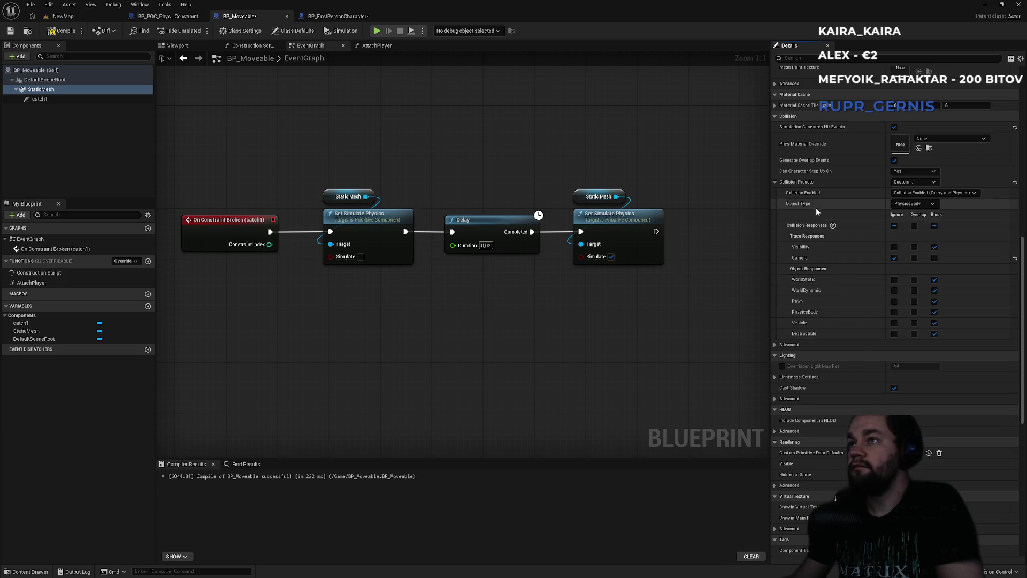
{"action": "left_click", "coordinate": [909, 204]}
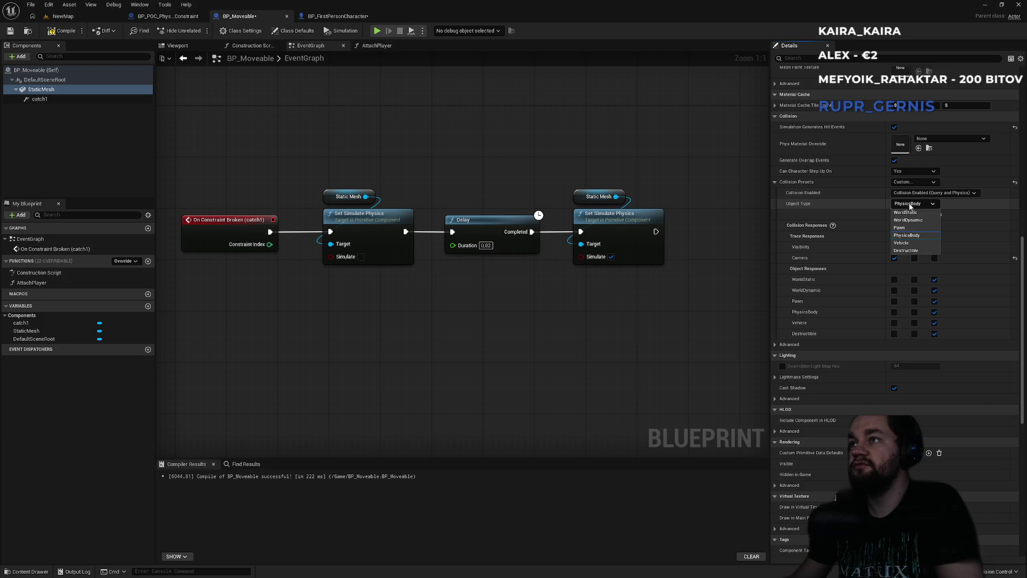
{"action": "left_click", "coordinate": [915, 206]}
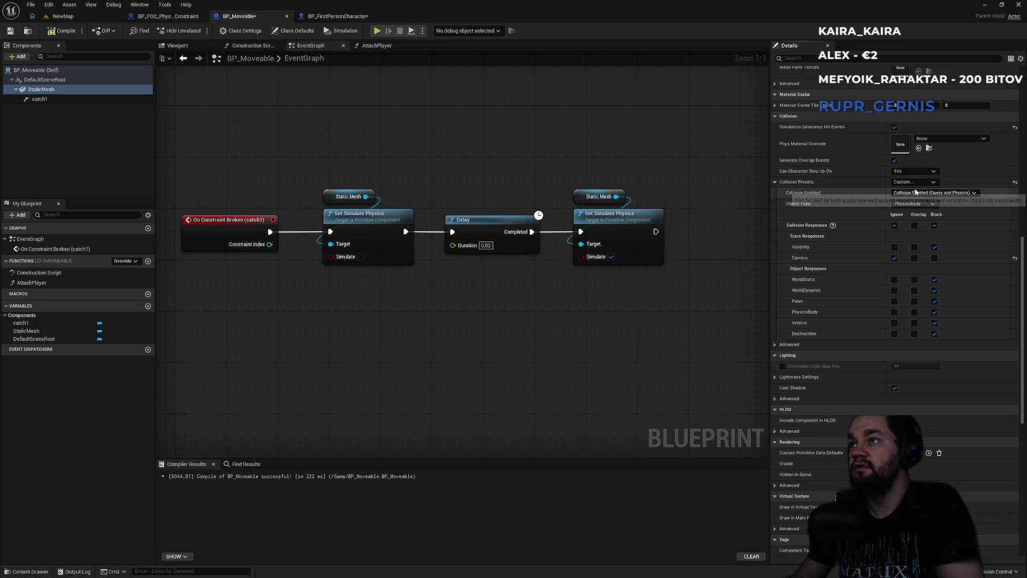
{"action": "left_click", "coordinate": [916, 183]}
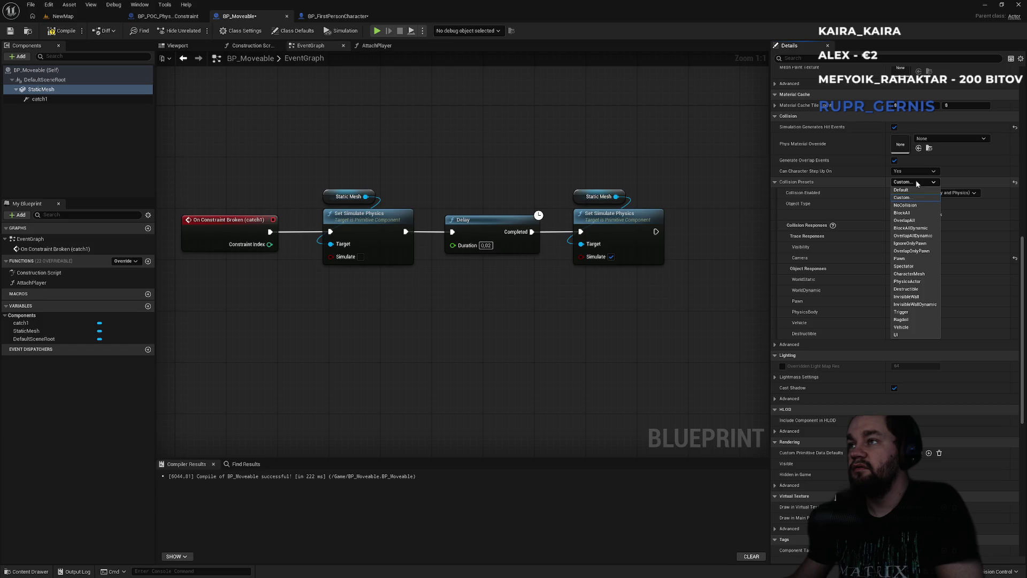
{"action": "left_click", "coordinate": [916, 181]}
Step: Scroll to Events and add an On Component Hit event for the StaticMesh
{"action": "scroll", "coordinate": [895, 317], "scroll_direction": "down", "scroll_amount": 5}
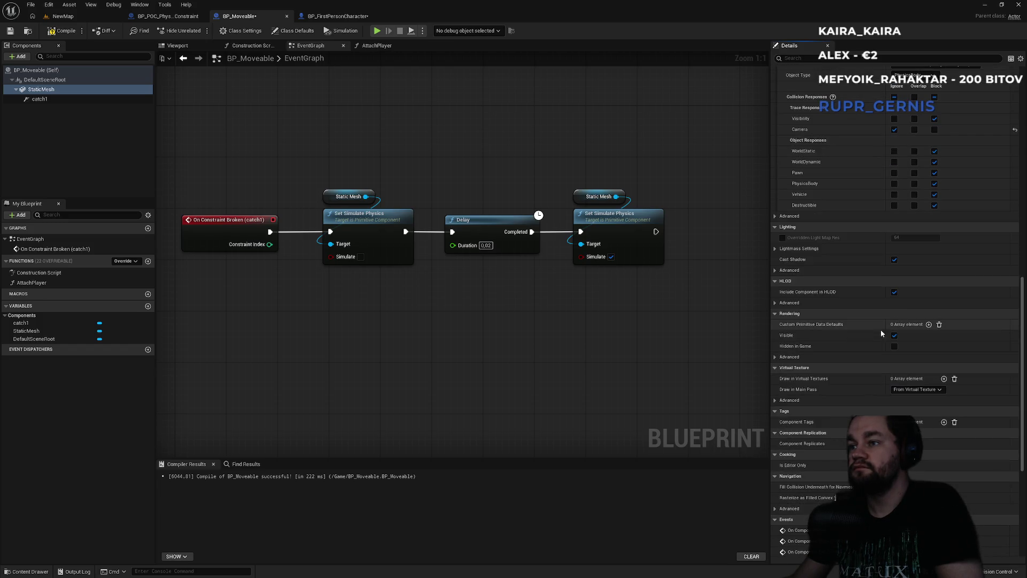
{"action": "scroll", "coordinate": [877, 348], "scroll_direction": "down", "scroll_amount": 3}
{"action": "left_click", "coordinate": [910, 467]}
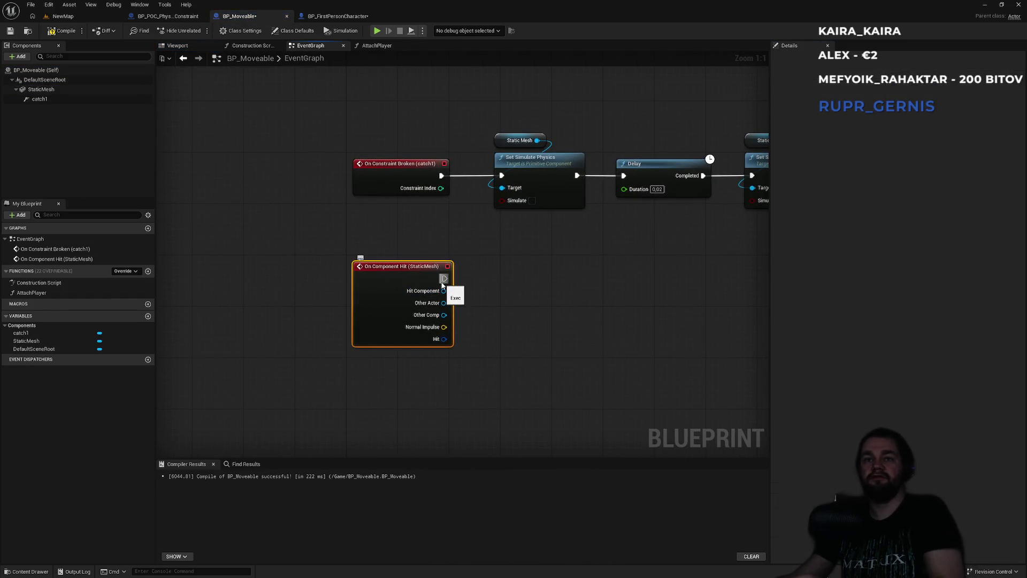
Step: Attach a Print String node with the text 'Hit' to On Component Hit, then return to NewMap
{"action": "left_click_drag", "start_coordinate": [443, 278], "coordinate": [488, 281]}
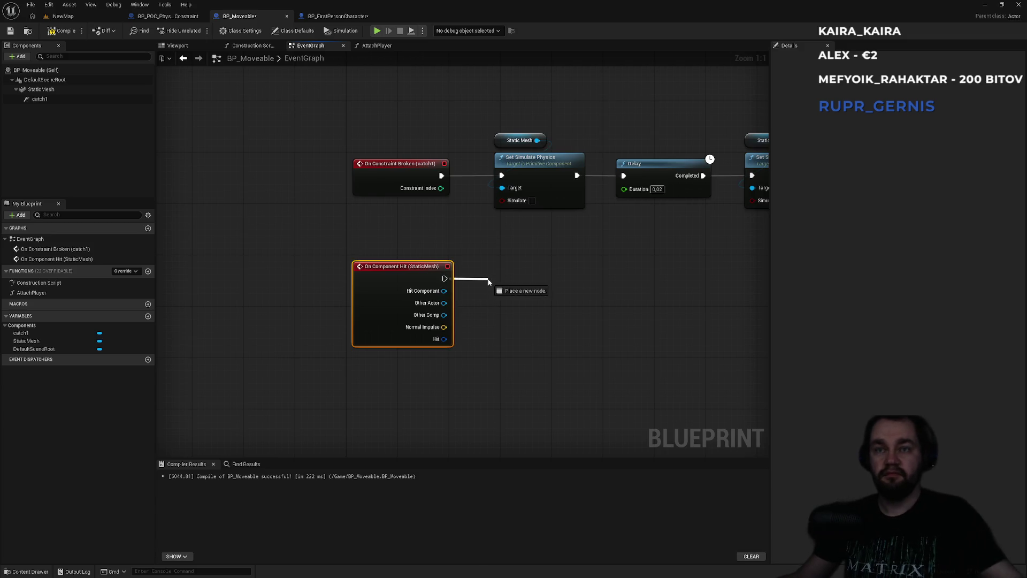
{"action": "type", "text": "pritn"}
{"action": "key", "text": "BackSpace"}
{"action": "key", "text": "BackSpace"}
{"action": "type", "text": "nt"}
{"action": "key", "text": "Return"}
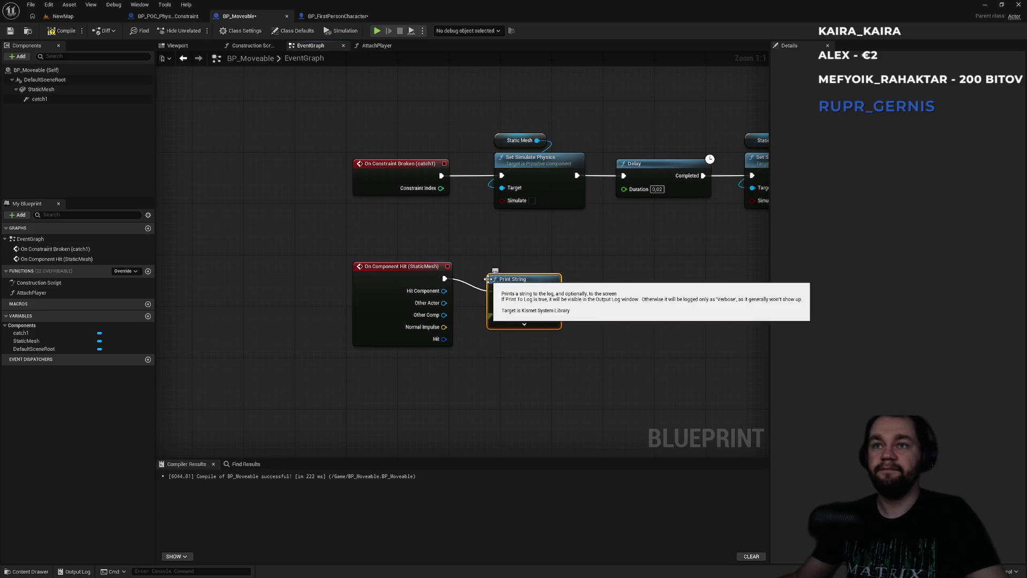
{"action": "type", "text": "Hitol som niec"}
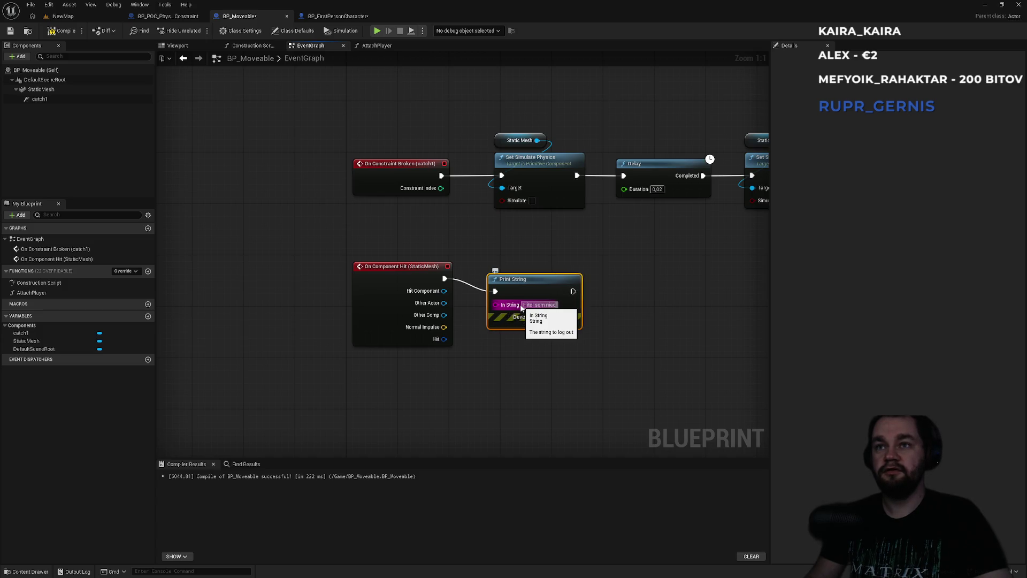
{"action": "key", "text": "Return"}
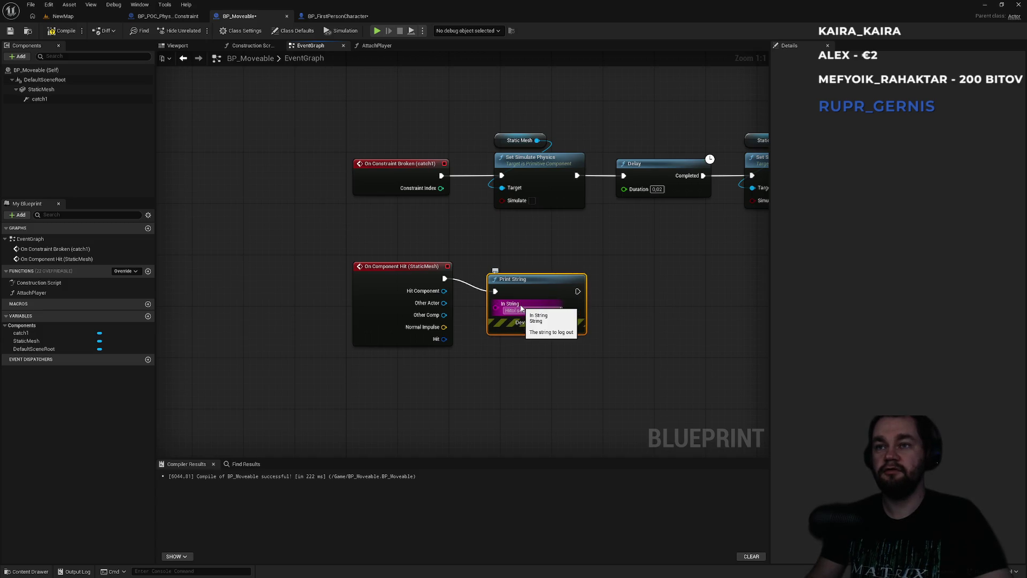
{"action": "left_click", "coordinate": [60, 18]}
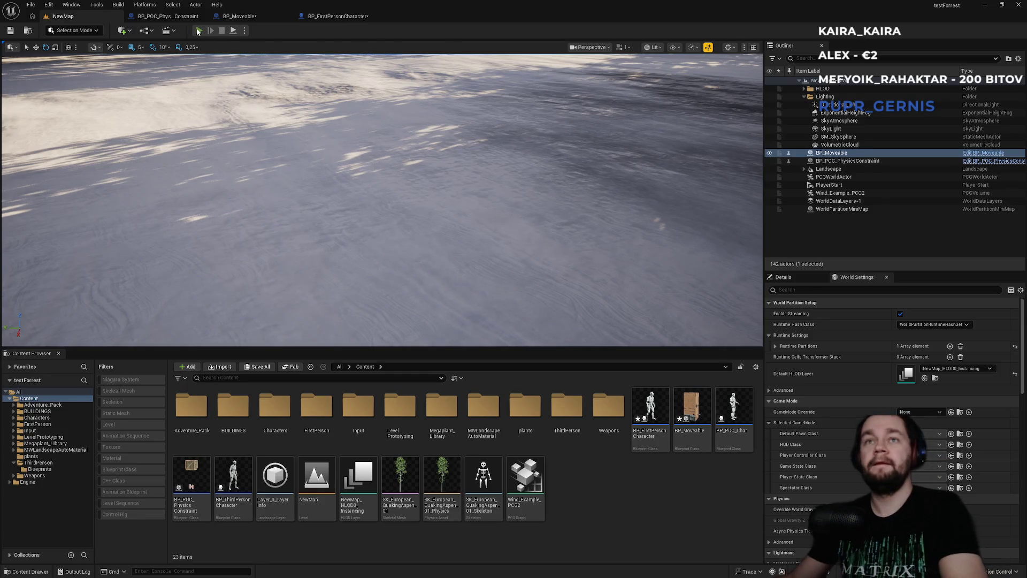
Step: Play full screen, repeatedly grab and drop the crate watching hit messages, then open BP_FirstPersonCharacter
{"action": "left_click", "coordinate": [197, 30]}
{"action": "key", "text": "F11"}
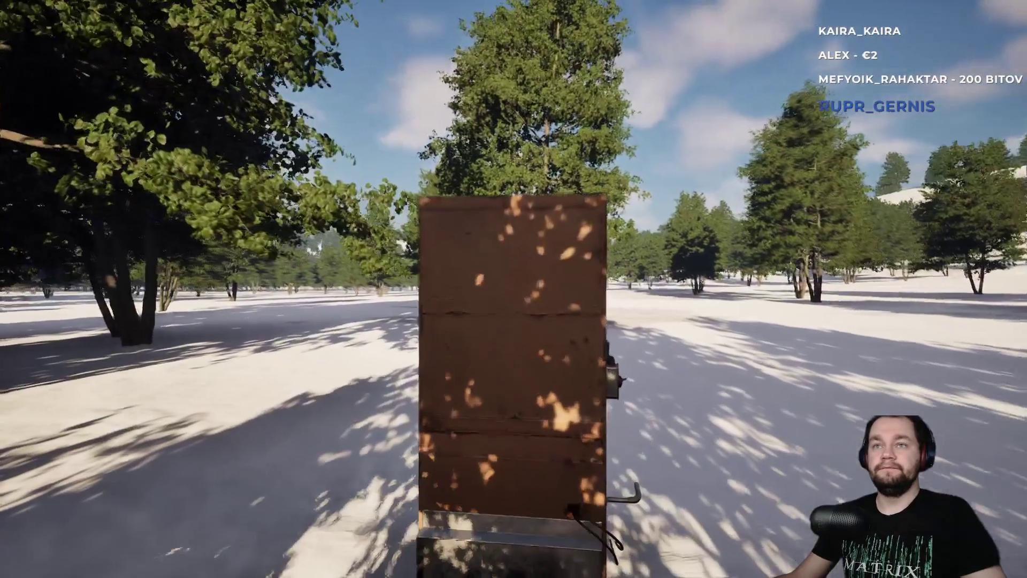
{"action": "left_click", "coordinate": [514, 289]}
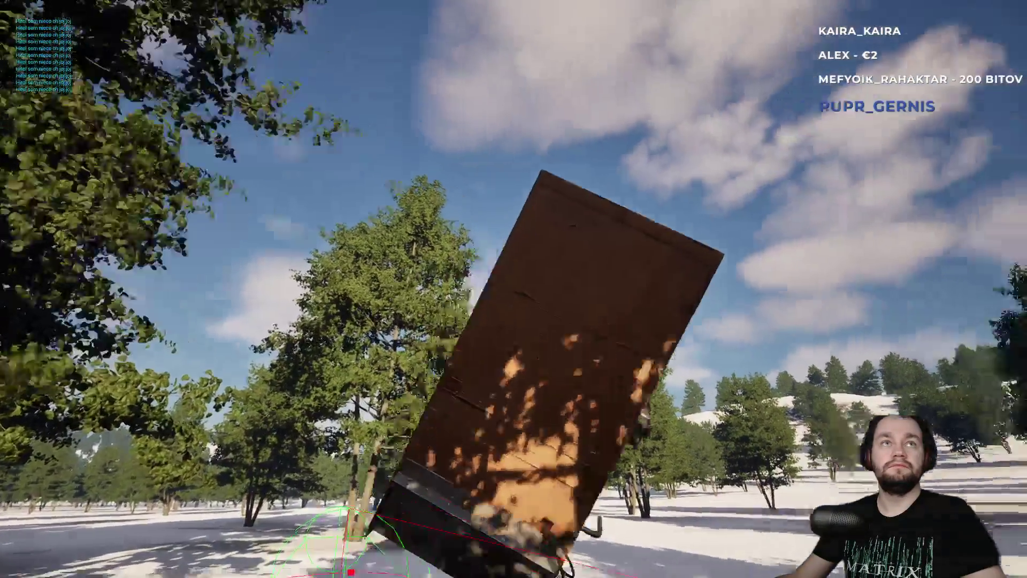
{"action": "left_click", "coordinate": [513, 289]}
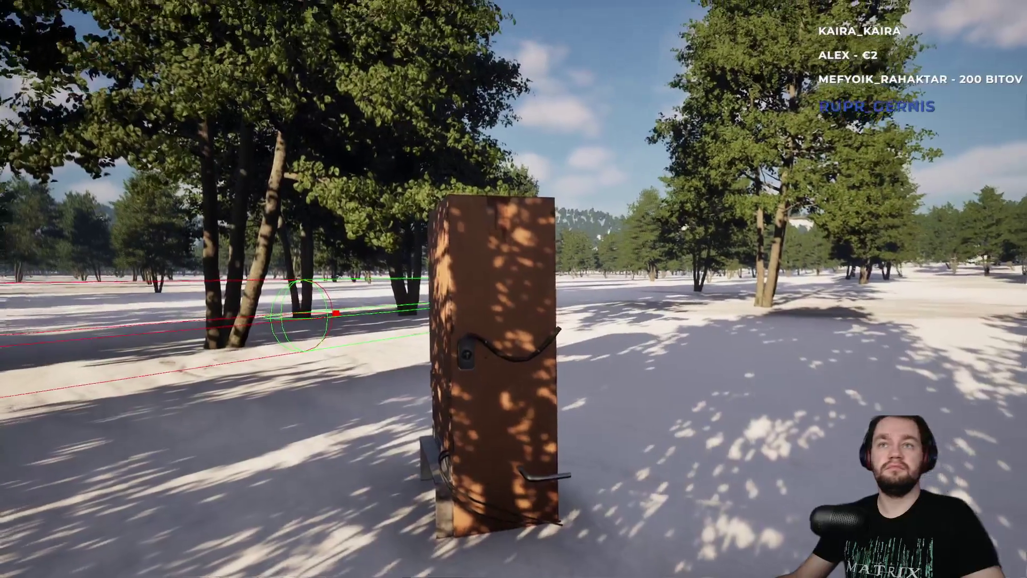
{"action": "left_click", "coordinate": [514, 289]}
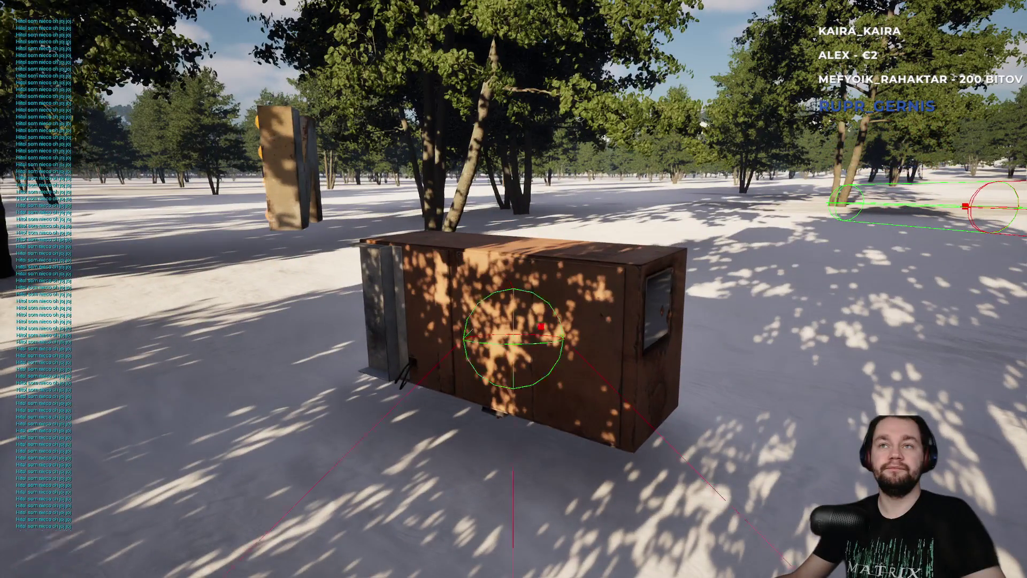
{"action": "left_click", "coordinate": [514, 289]}
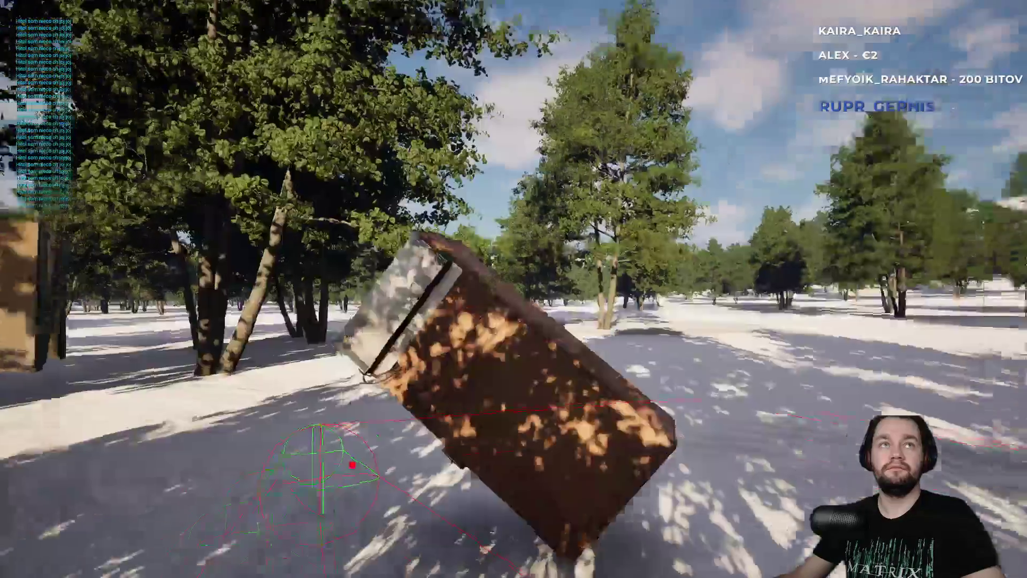
{"action": "left_click", "coordinate": [514, 289]}
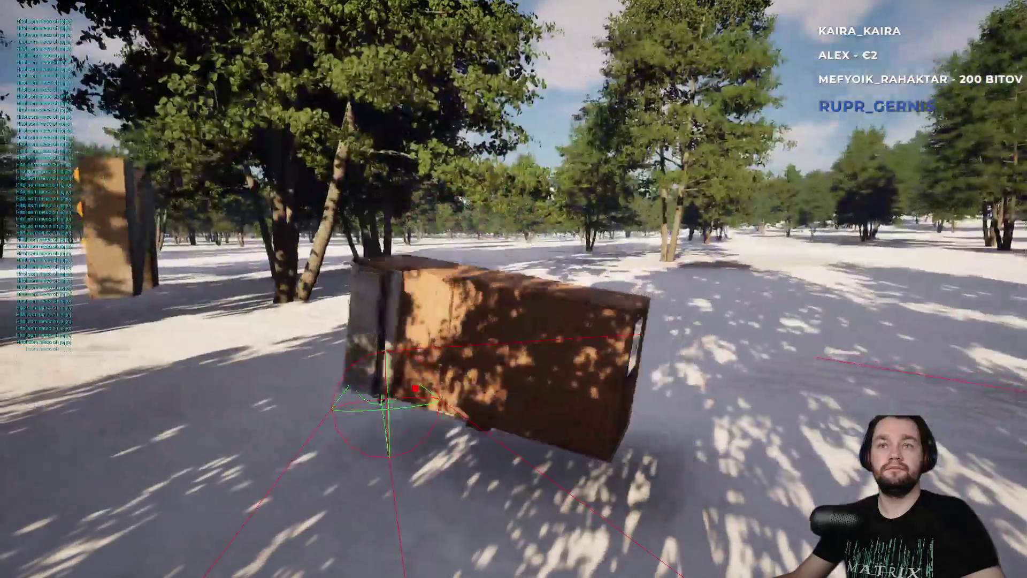
{"action": "key", "text": "F11"}
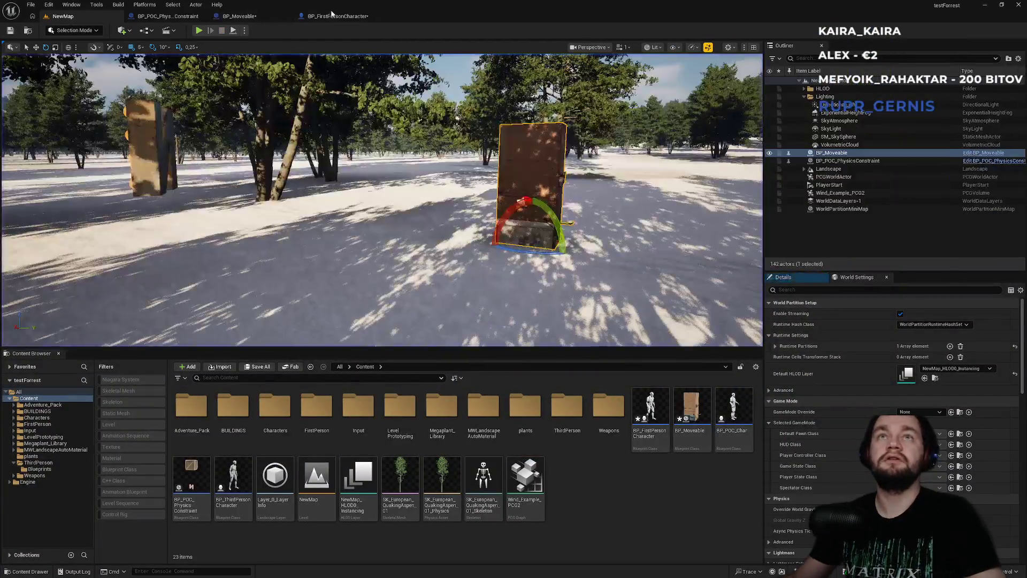
{"action": "left_click", "coordinate": [339, 16]}
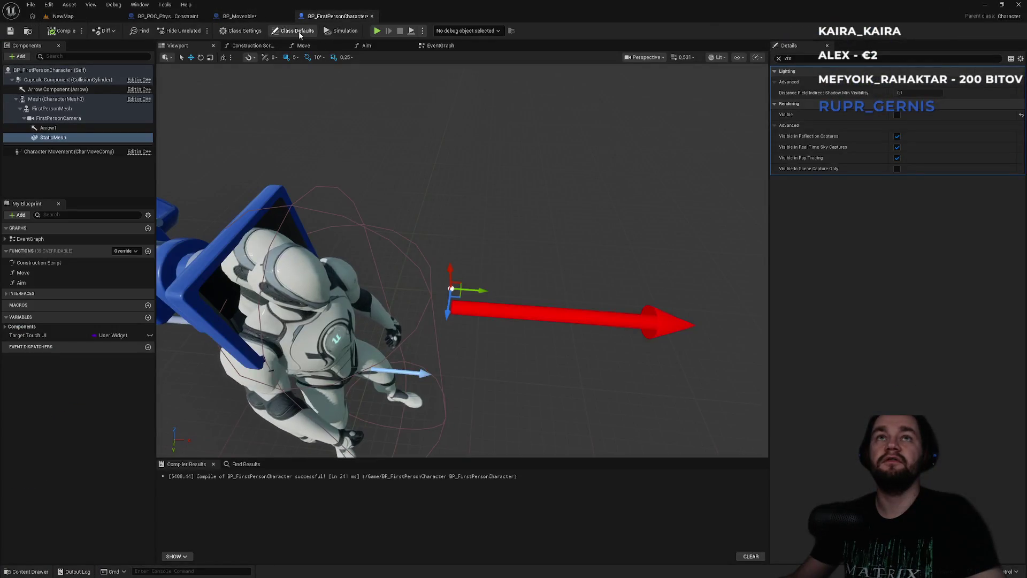
Step: Move the Print String node right of the On Component Hit (StaticMesh) event in BP_Moveable
{"action": "left_click", "coordinate": [267, 18]}
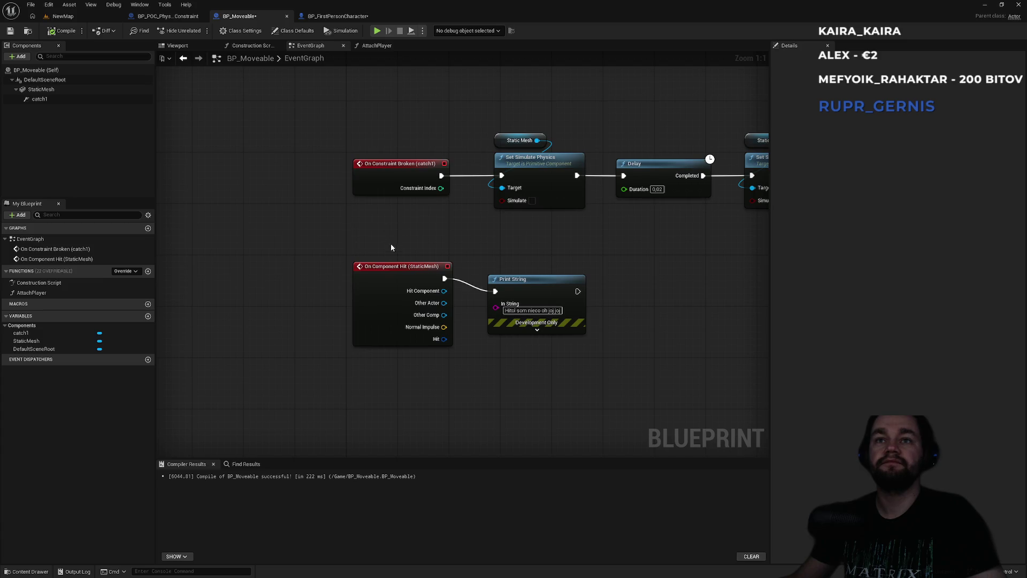
{"action": "left_click", "coordinate": [399, 267]}
{"action": "left_click_drag", "start_coordinate": [521, 284], "coordinate": [527, 271]}
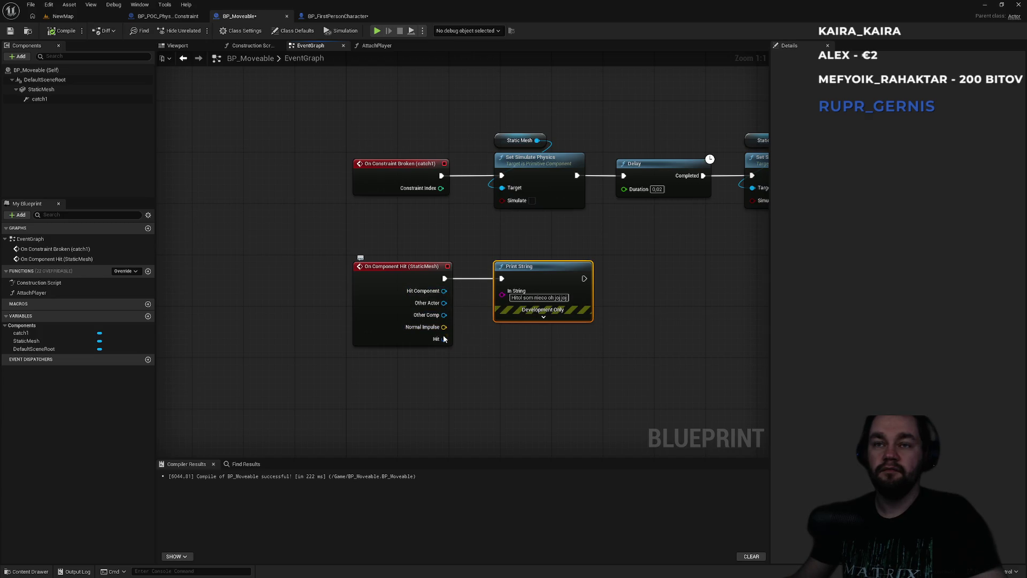
{"action": "left_click", "coordinate": [409, 271]}
{"action": "left_click_drag", "start_coordinate": [526, 274], "coordinate": [603, 276]}
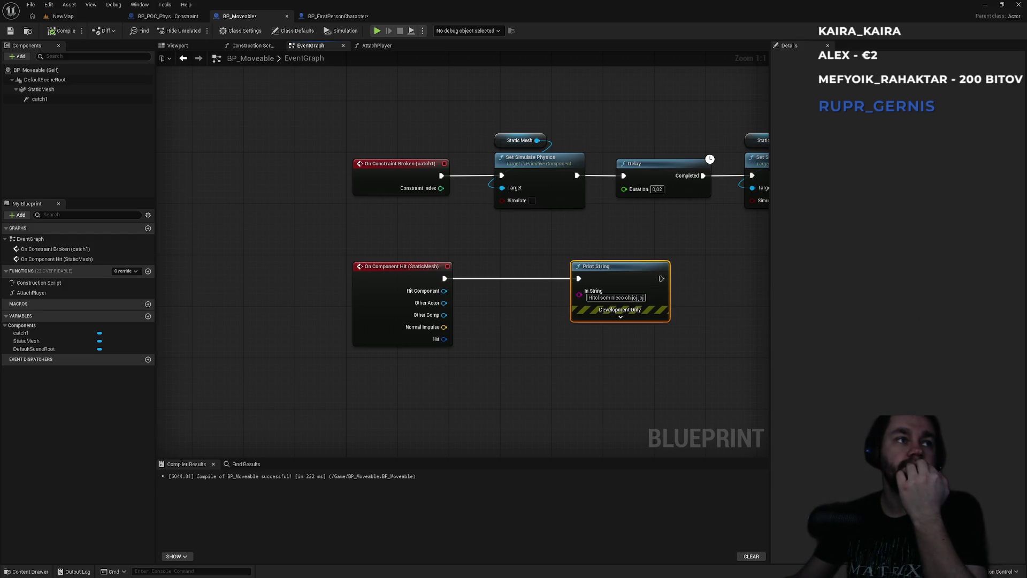
{"action": "left_click", "coordinate": [464, 334]}
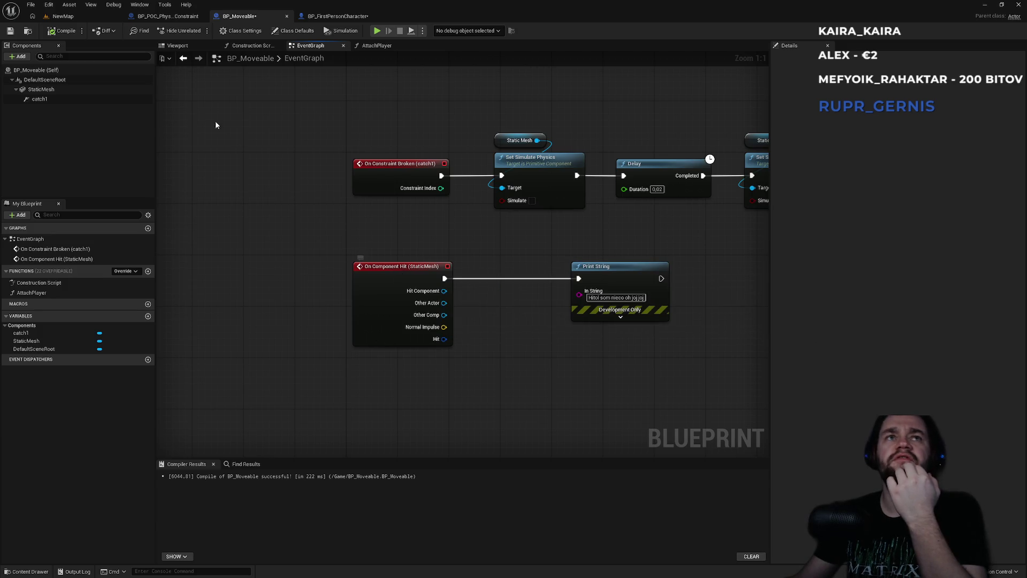
Step: Center the BP_Moveable graph view on the On Component Hit (StaticMesh) event
{"action": "left_click", "coordinate": [58, 16]}
{"action": "left_click", "coordinate": [240, 16]}
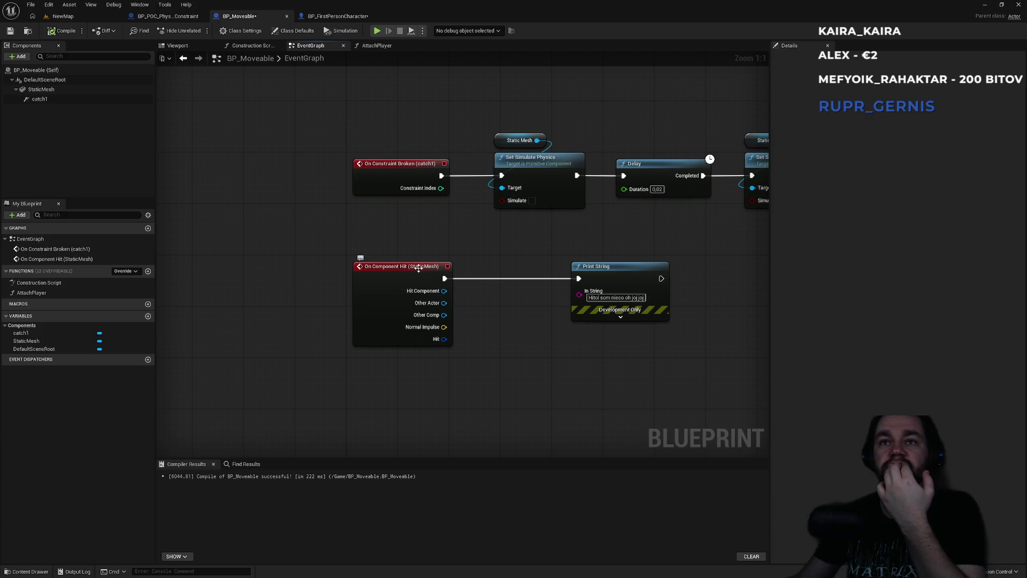
{"action": "left_click", "coordinate": [444, 271]}
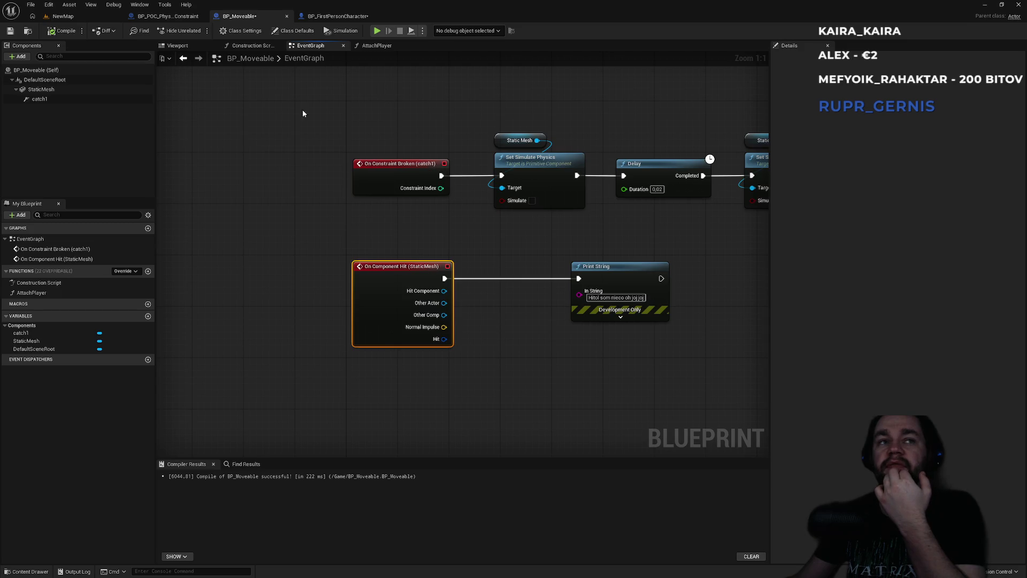
{"action": "mouse_move", "coordinate": [520, 282]}
{"action": "left_mouse_down"}
{"action": "mouse_move", "coordinate": [478, 301]}
{"action": "mouse_move", "coordinate": [426, 301]}
{"action": "left_mouse_up"}
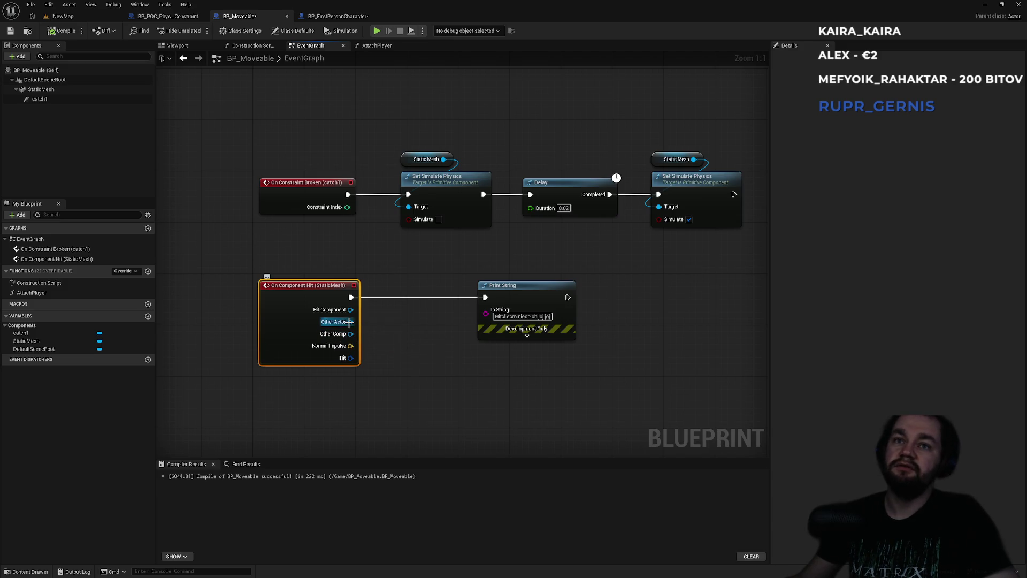
Step: Print the hit component's display name, then test it with a quick Play session
{"action": "mouse_move", "coordinate": [350, 310]}
{"action": "left_mouse_down"}
{"action": "mouse_move", "coordinate": [379, 325]}
{"action": "mouse_move", "coordinate": [488, 317]}
{"action": "left_mouse_up"}
{"action": "left_click_drag", "start_coordinate": [424, 284], "coordinate": [421, 254]}
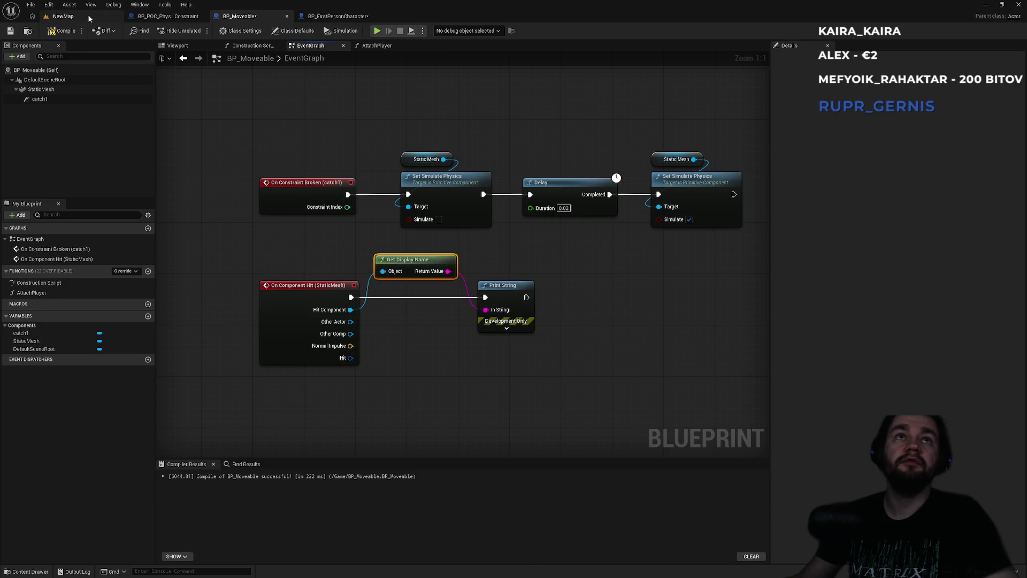
{"action": "left_click", "coordinate": [89, 18]}
{"action": "key", "text": "alt+p"}
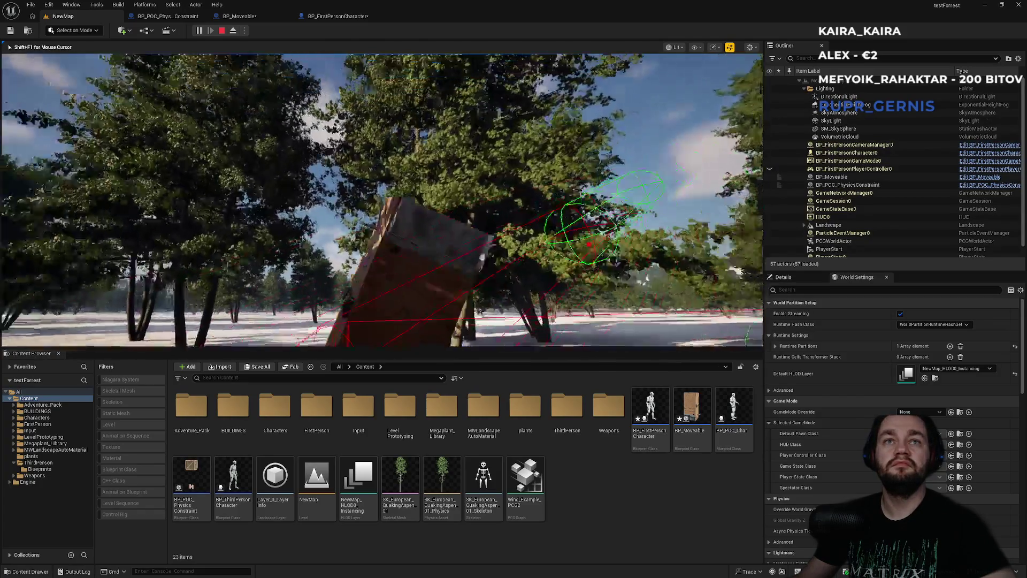
{"action": "key", "text": "e"}
{"action": "key", "text": "w"}
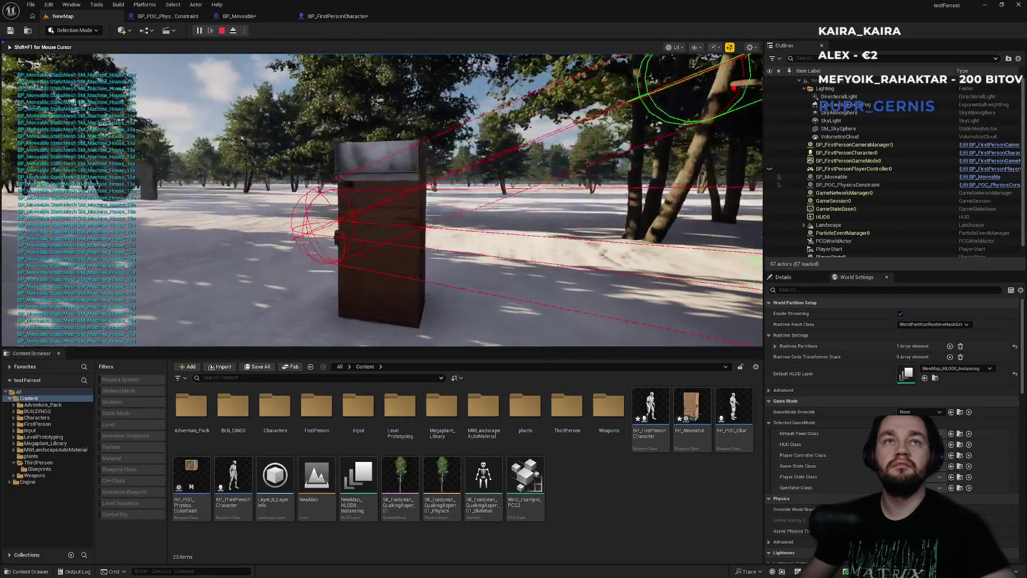
{"action": "key", "text": "Escape"}
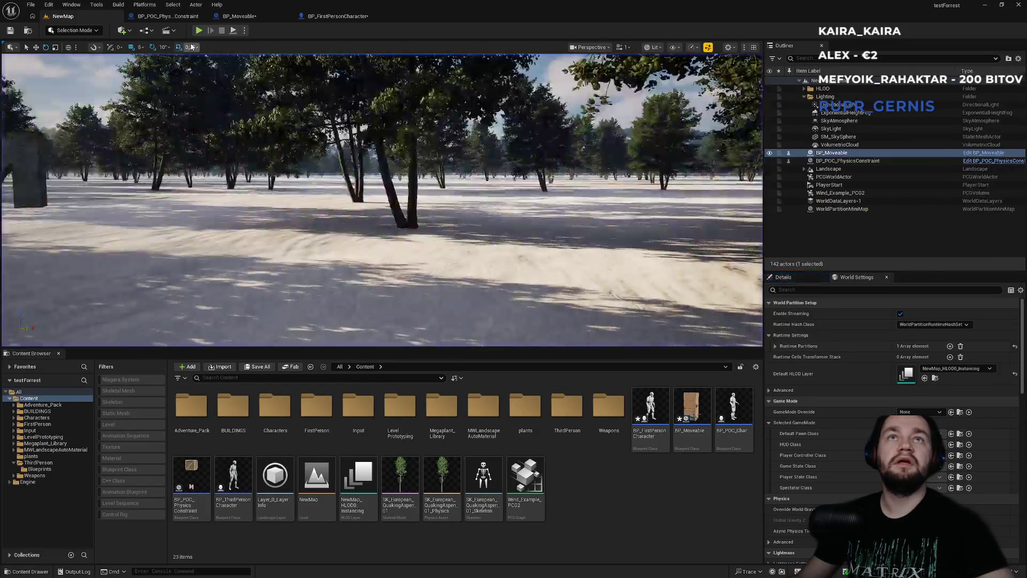
Step: Rewire Get Display Name's Object to Other Actor and return to the NewMap level
{"action": "left_click", "coordinate": [256, 20]}
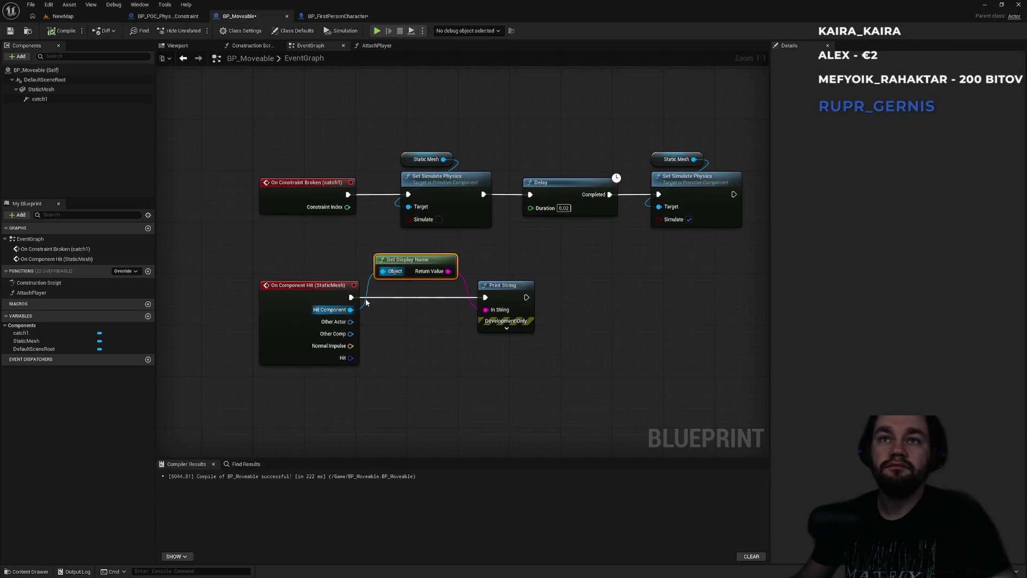
{"action": "left_click_drag", "start_coordinate": [383, 272], "coordinate": [351, 322]}
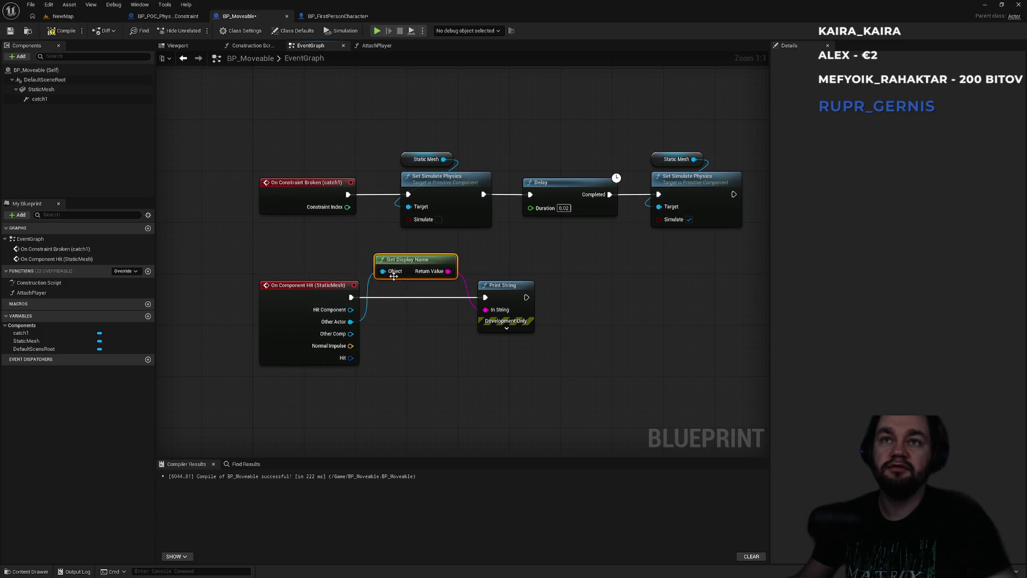
{"action": "left_click", "coordinate": [112, 16]}
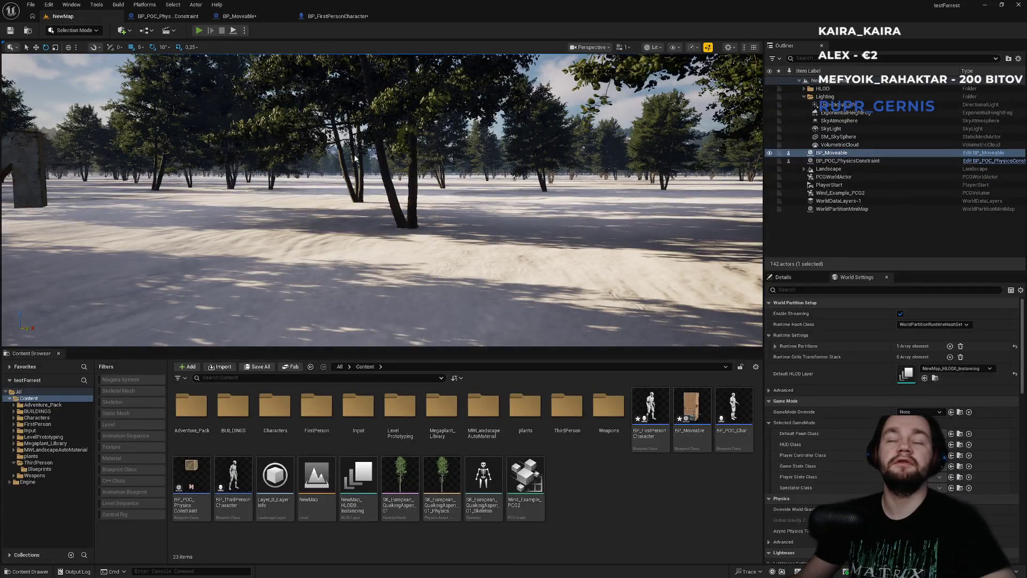
Step: Play-test: walk to the box, lift and throw it, regrab it, and drop it on the snow
{"action": "key", "text": "alt+p"}
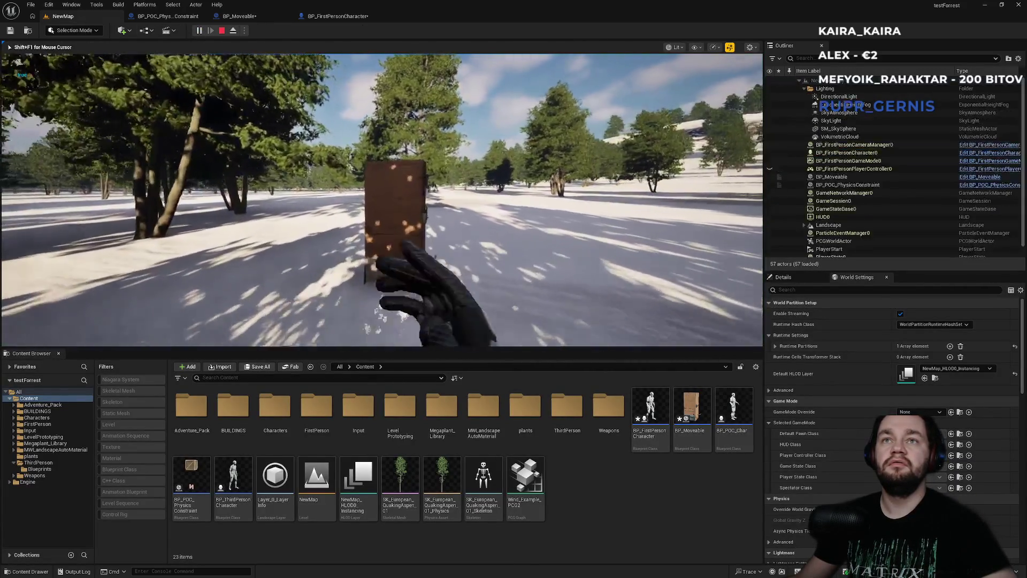
{"action": "key", "text": "w"}
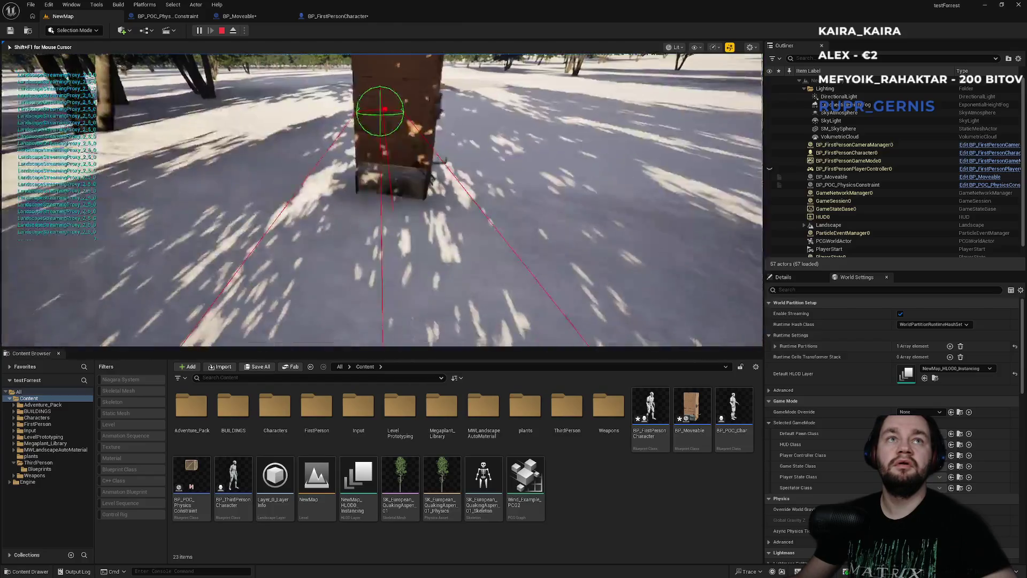
{"action": "key", "text": "w"}
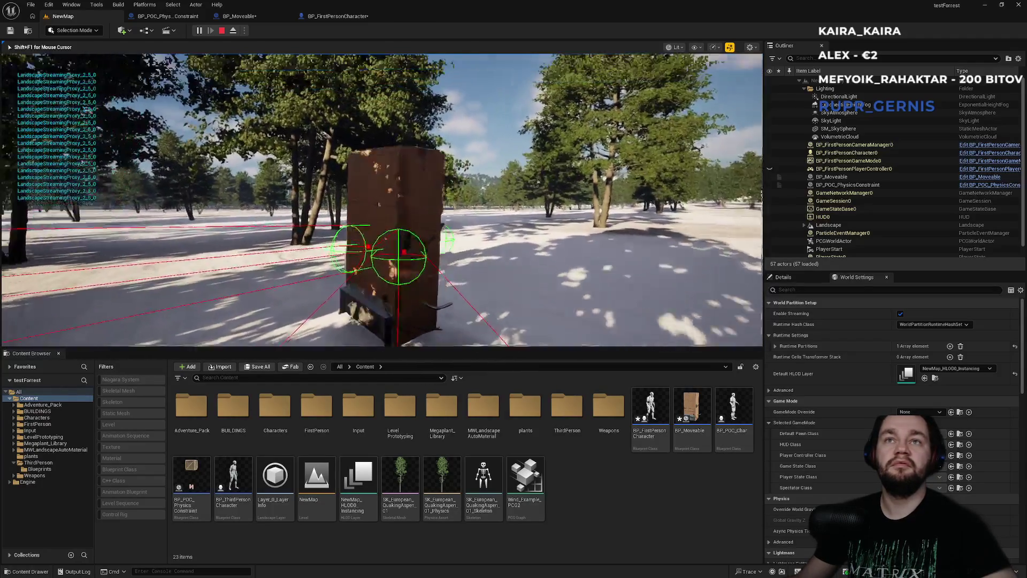
{"action": "key", "text": "e"}
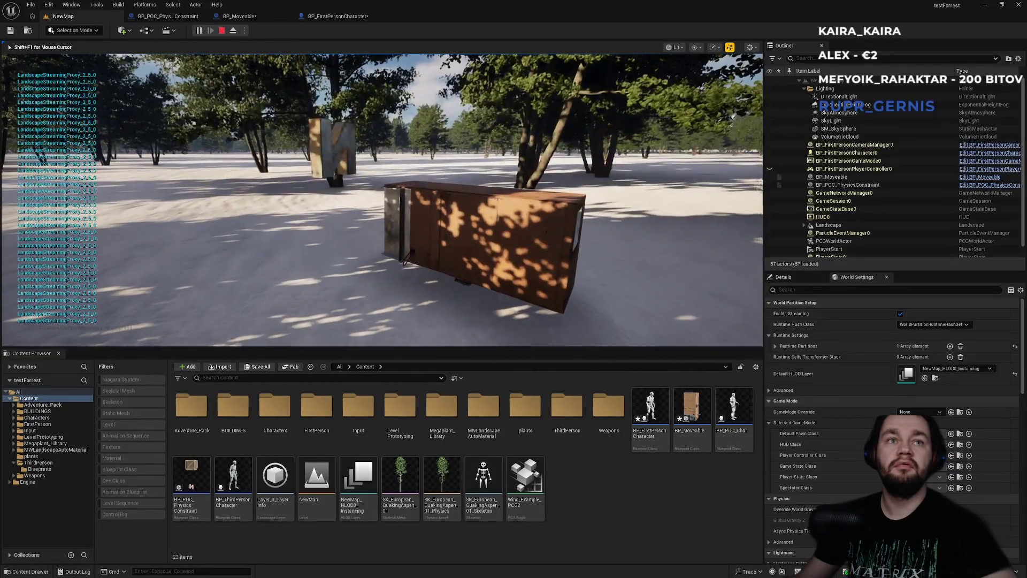
{"action": "key", "text": "e"}
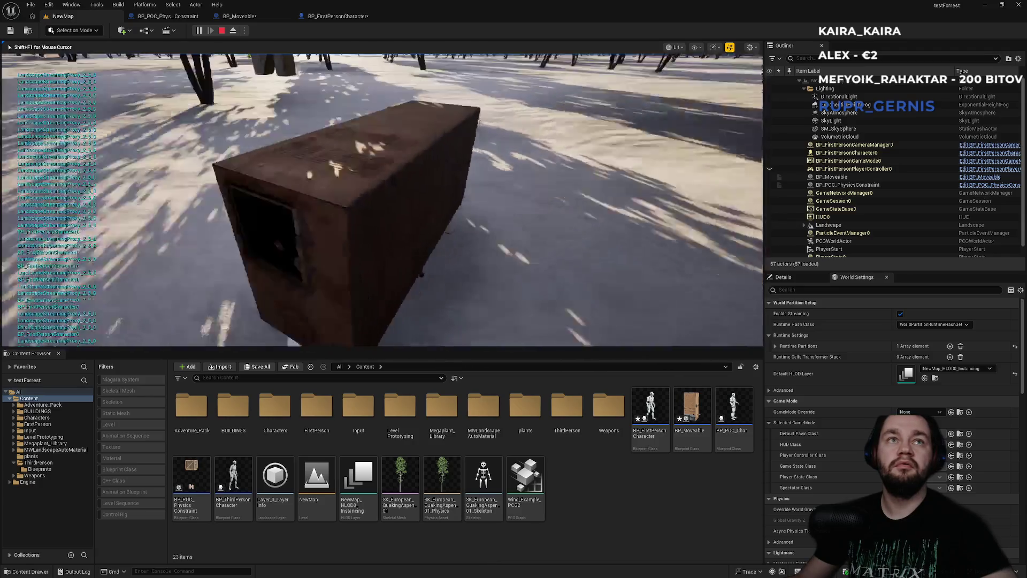
{"action": "key", "text": "e"}
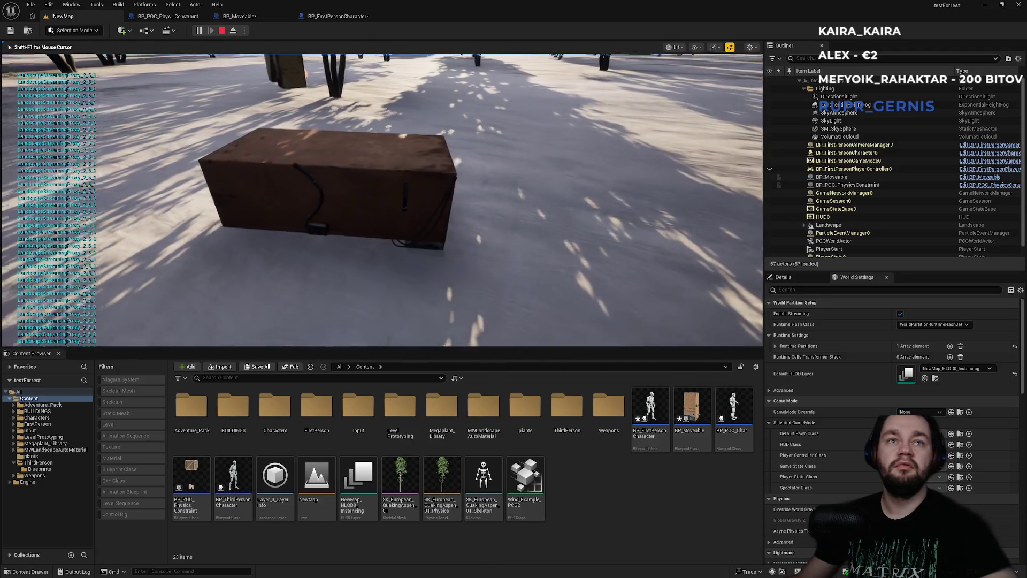
{"action": "key", "text": "e"}
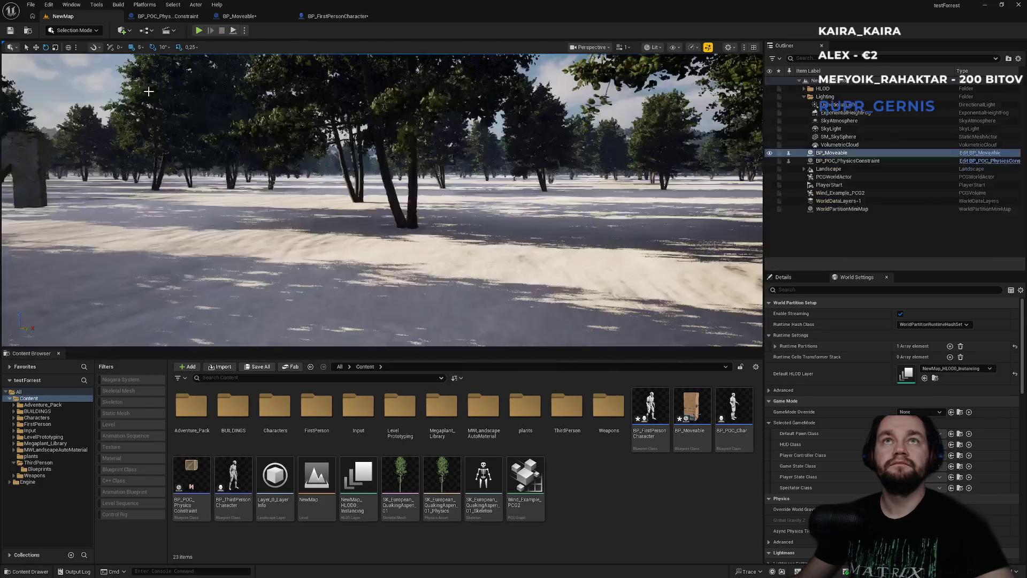
{"action": "key", "text": "shift+F1"}
Step: Move Print String right and add a String Contains node off Get Display Name
{"action": "left_click", "coordinate": [337, 16]}
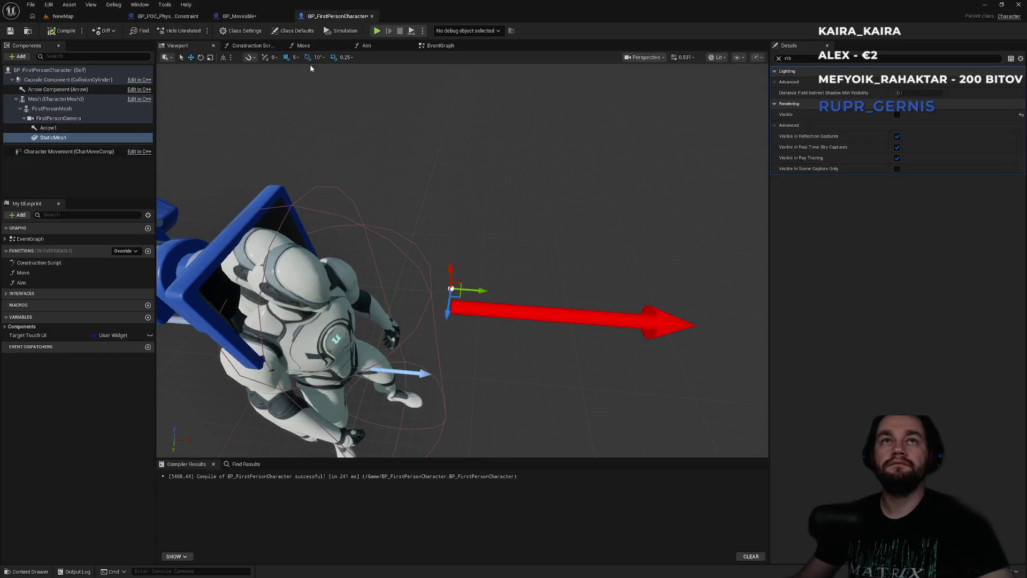
{"action": "left_click", "coordinate": [239, 16]}
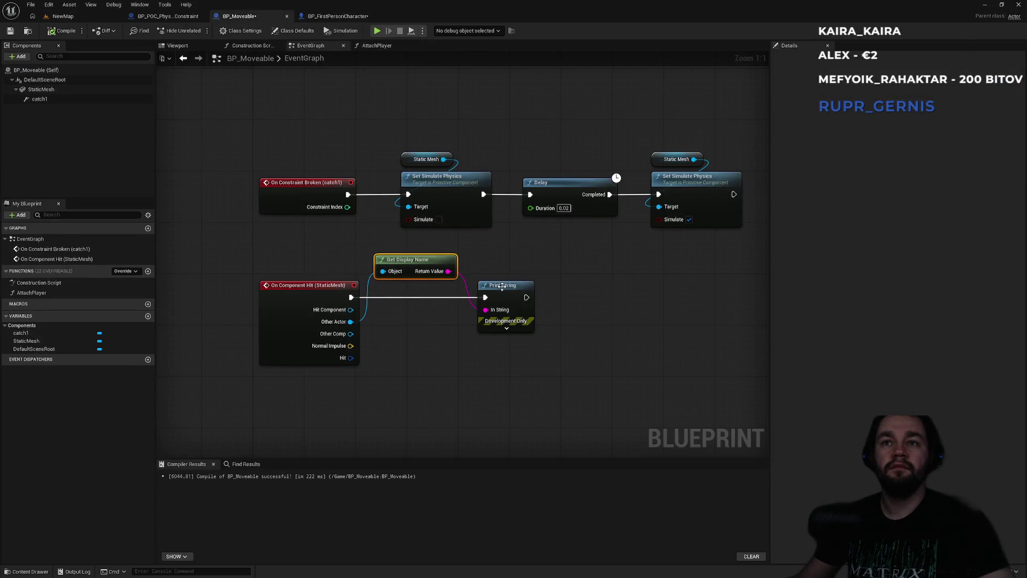
{"action": "left_click_drag", "start_coordinate": [502, 286], "coordinate": [560, 287]}
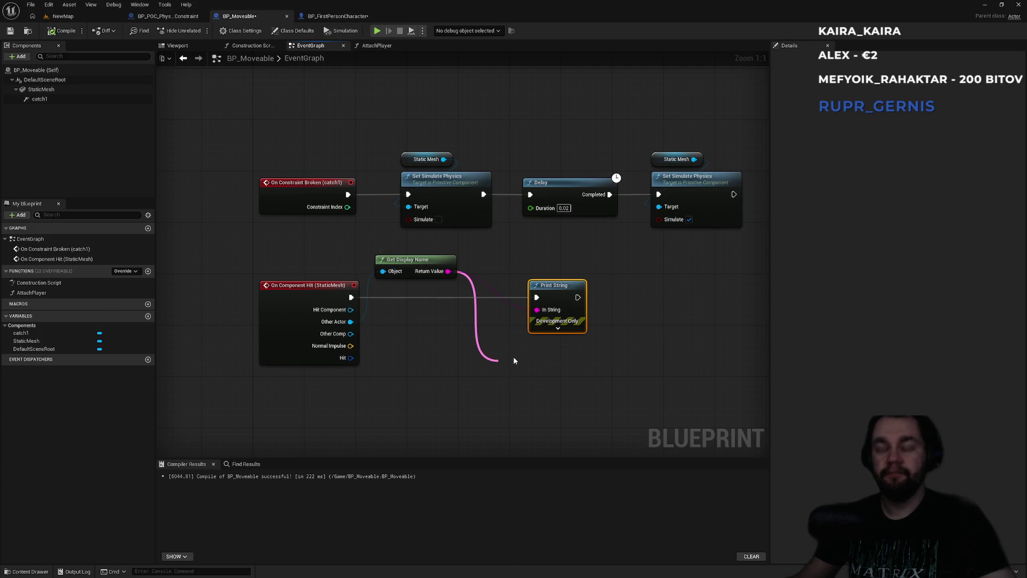
{"action": "left_click_drag", "start_coordinate": [515, 361], "coordinate": [515, 361]}
{"action": "type", "text": "contain"}
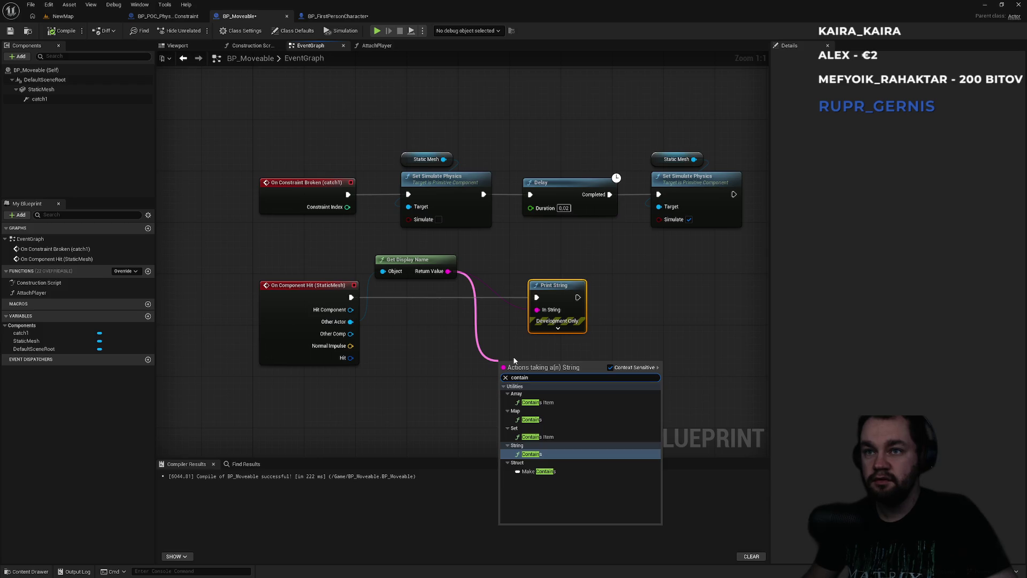
{"action": "key", "text": "Return"}
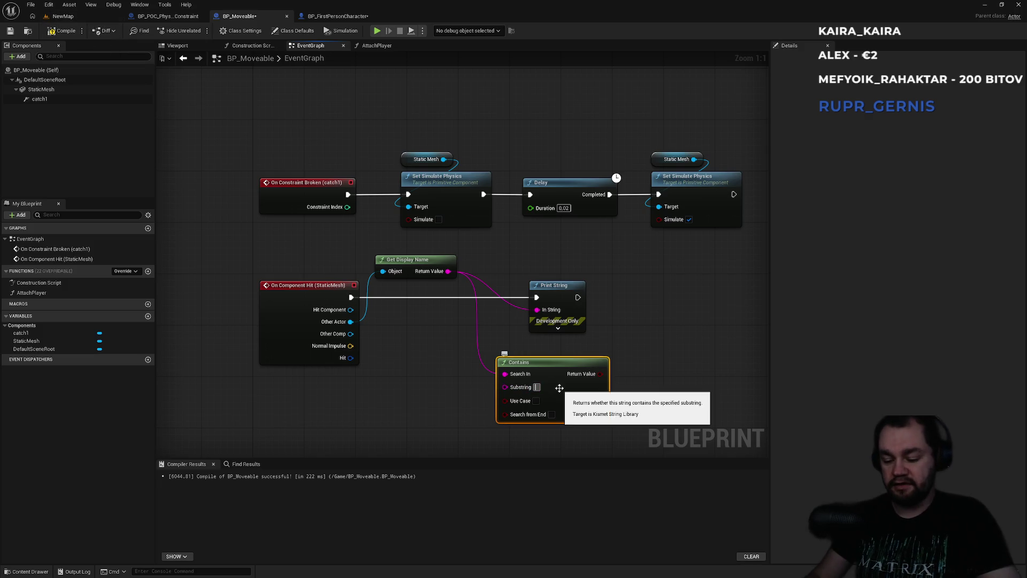
Step: Run a brief Play session in the NewMap level
{"action": "left_click", "coordinate": [97, 19]}
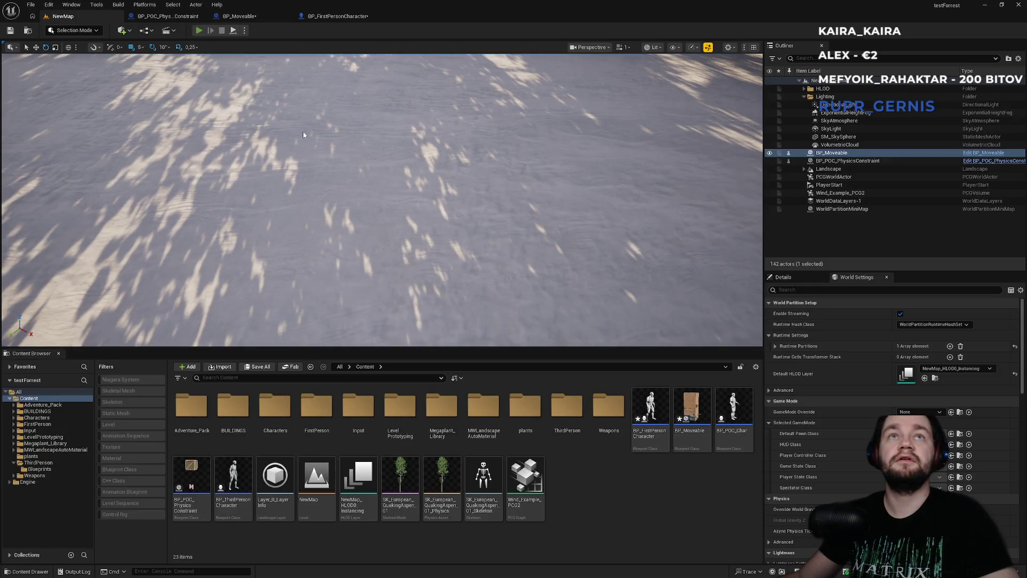
{"action": "key", "text": "alt+p"}
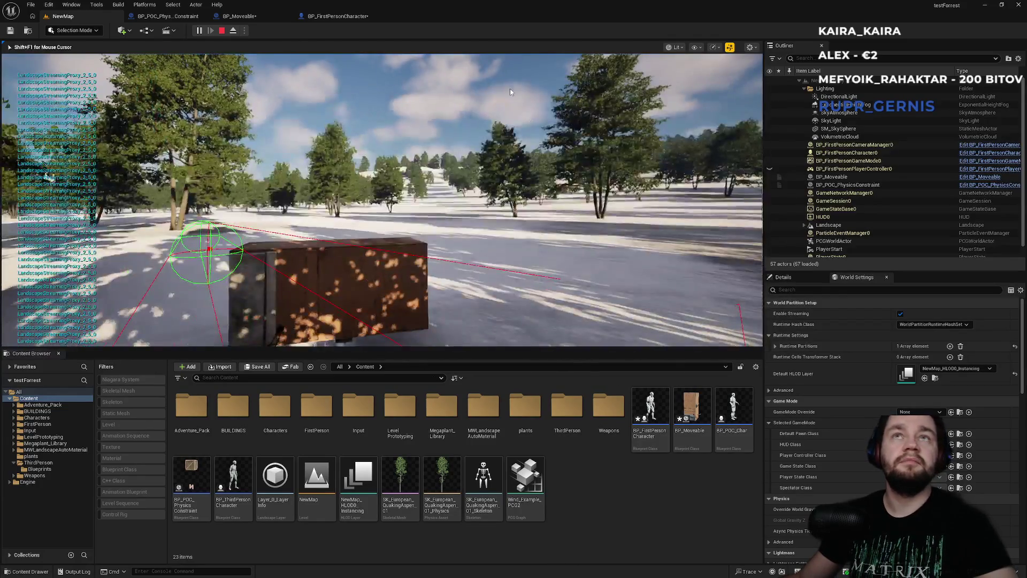
{"action": "key", "text": "Escape"}
Step: Set the Contains substring to 'Landscape' and drive a Branch after Print String with it
{"action": "left_click", "coordinate": [337, 16]}
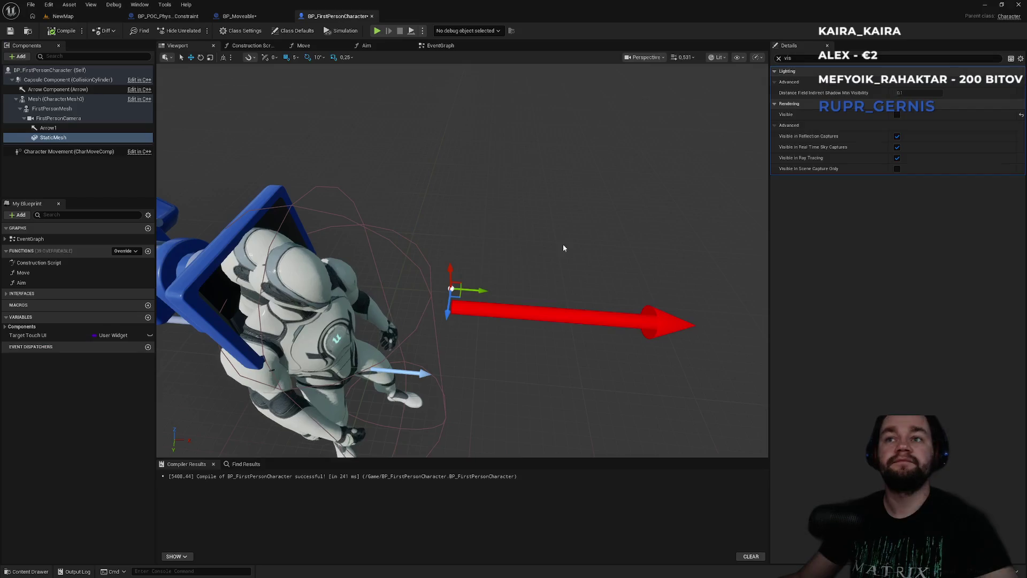
{"action": "left_click", "coordinate": [251, 16]}
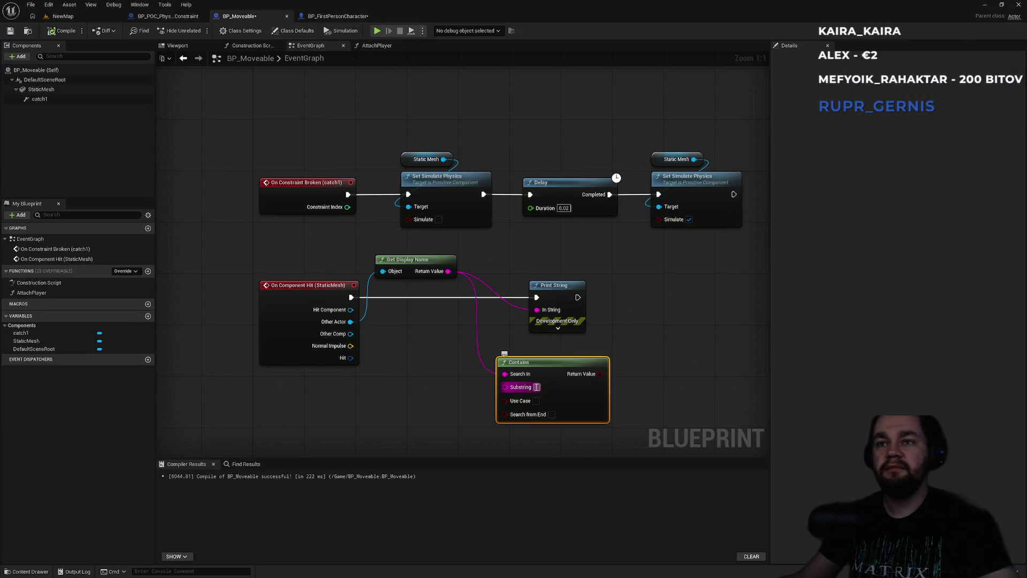
{"action": "type", "text": "Lands"}
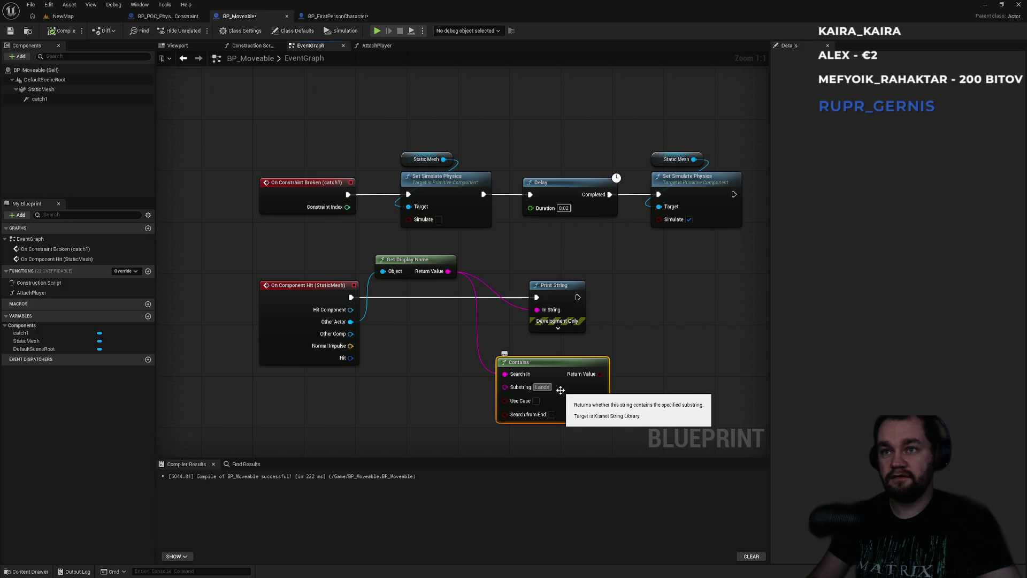
{"action": "type", "text": "cape"}
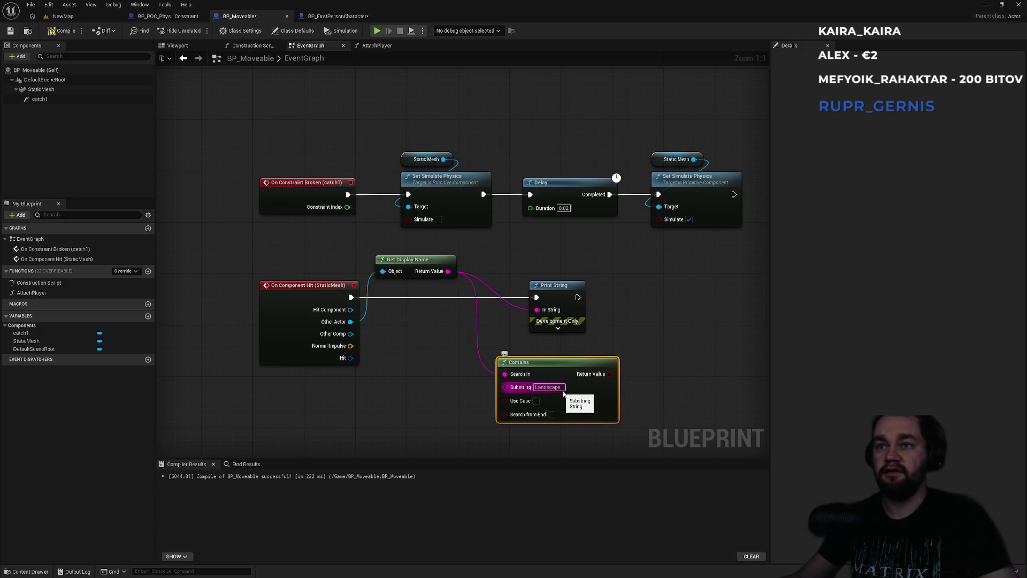
{"action": "left_click", "coordinate": [577, 340]}
{"action": "left_click_drag", "start_coordinate": [517, 366], "coordinate": [569, 325]}
{"action": "key", "text": "Return"}
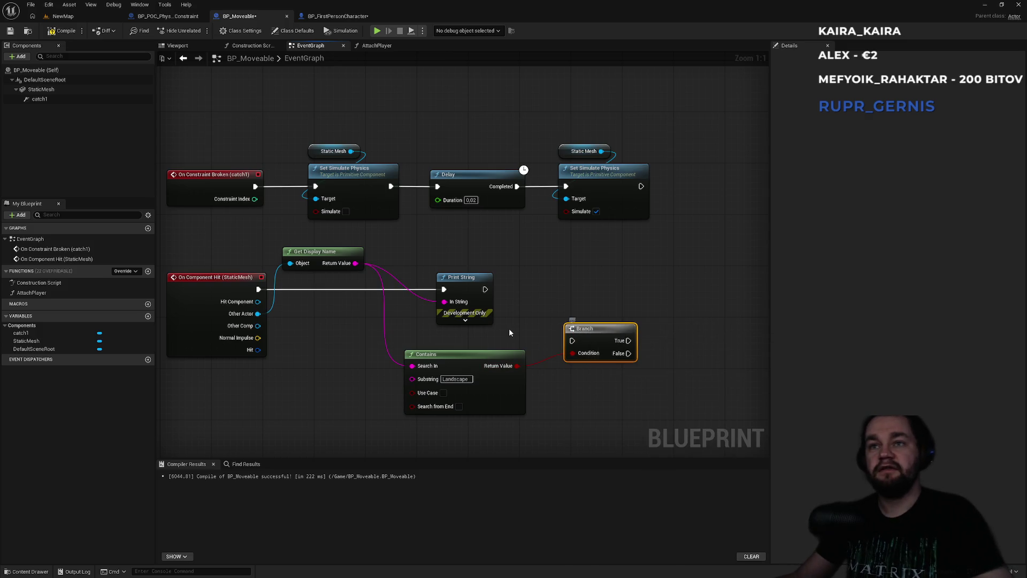
{"action": "mouse_move", "coordinate": [573, 340]}
{"action": "left_mouse_down"}
{"action": "mouse_move", "coordinate": [508, 318]}
{"action": "mouse_move", "coordinate": [475, 296]}
{"action": "mouse_move", "coordinate": [484, 289]}
{"action": "left_mouse_up"}
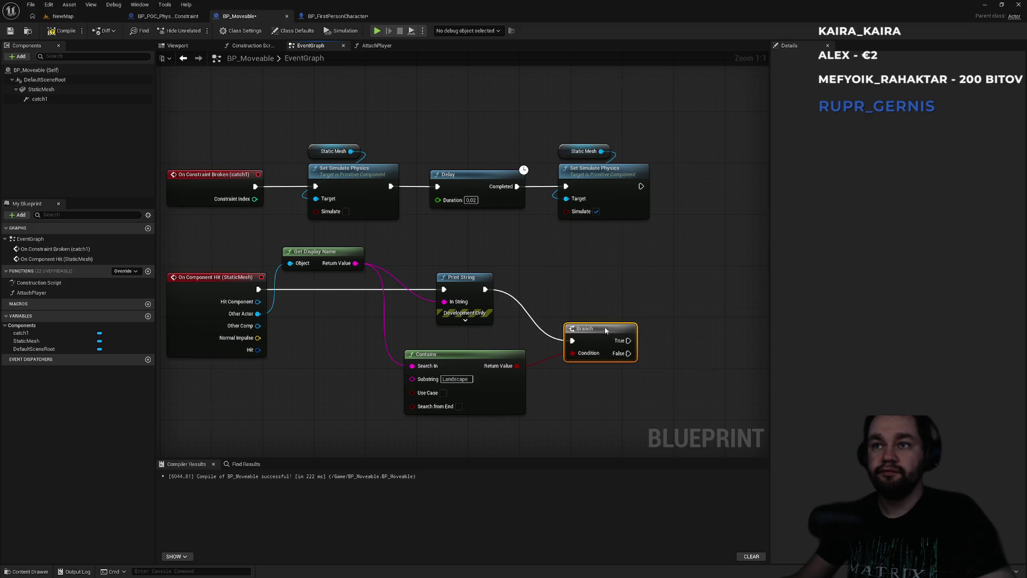
Step: Copy the Static Mesh and Set Simulate Physics nodes and wire the copy to Branch True
{"action": "left_click_drag", "start_coordinate": [558, 165], "coordinate": [634, 277]}
{"action": "key", "text": "ctrl+c"}
{"action": "key", "text": "ctrl+v"}
{"action": "left_click_drag", "start_coordinate": [642, 349], "coordinate": [583, 343]}
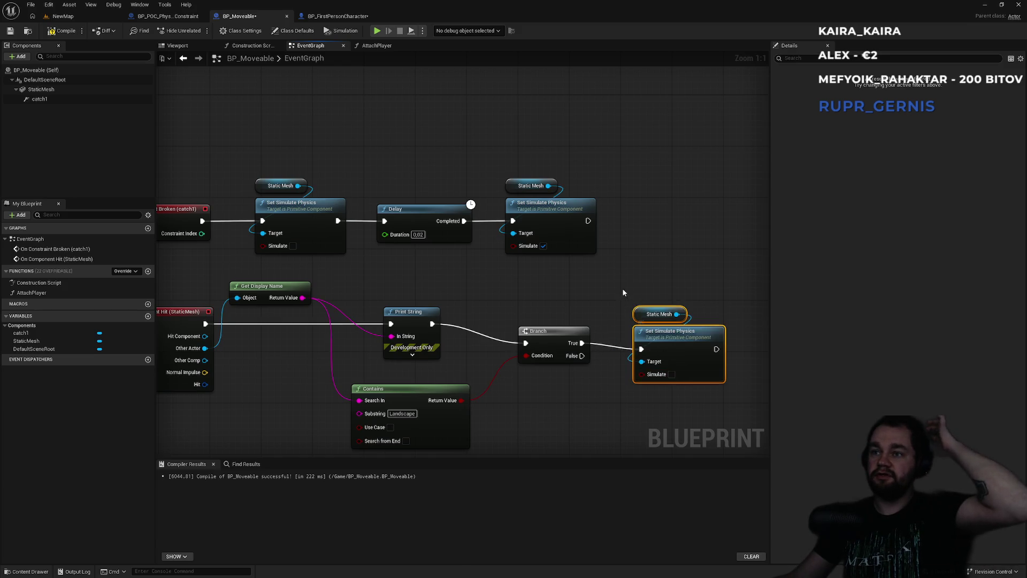
Step: Bring up the NewMap level and start a Play session
{"action": "left_click", "coordinate": [63, 16]}
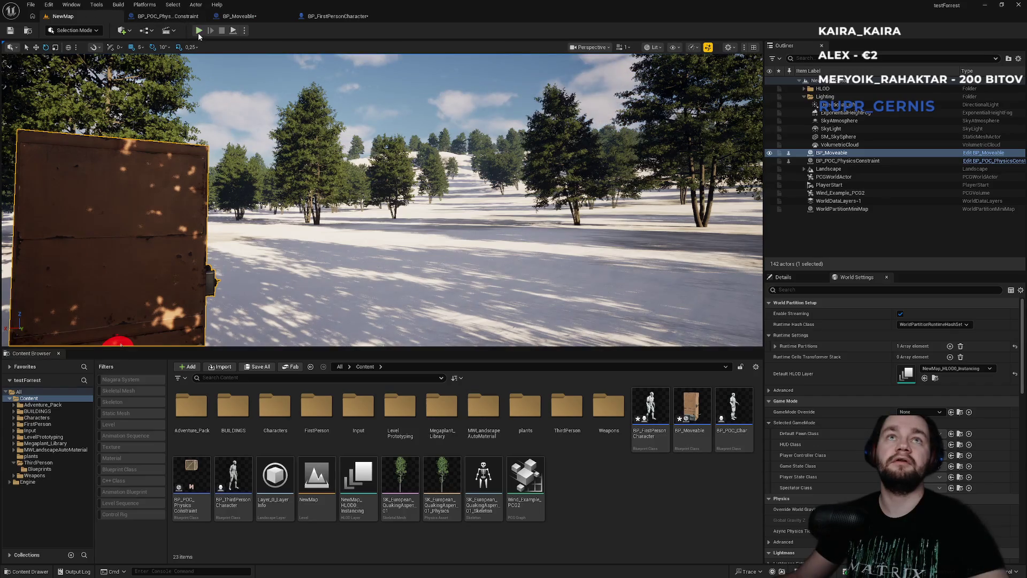
{"action": "left_click", "coordinate": [351, 19]}
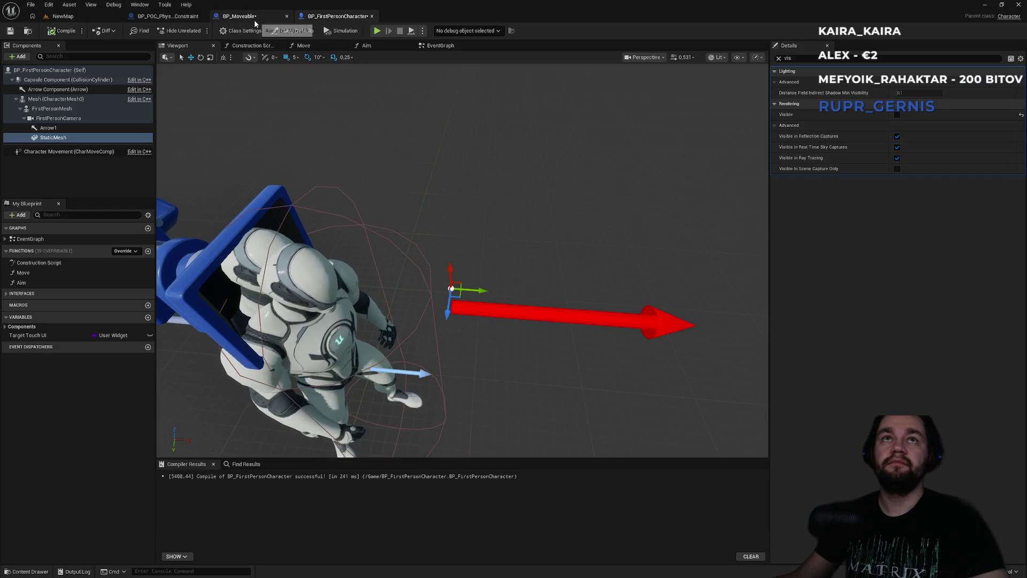
{"action": "left_click", "coordinate": [254, 21]}
{"action": "left_click", "coordinate": [84, 17]}
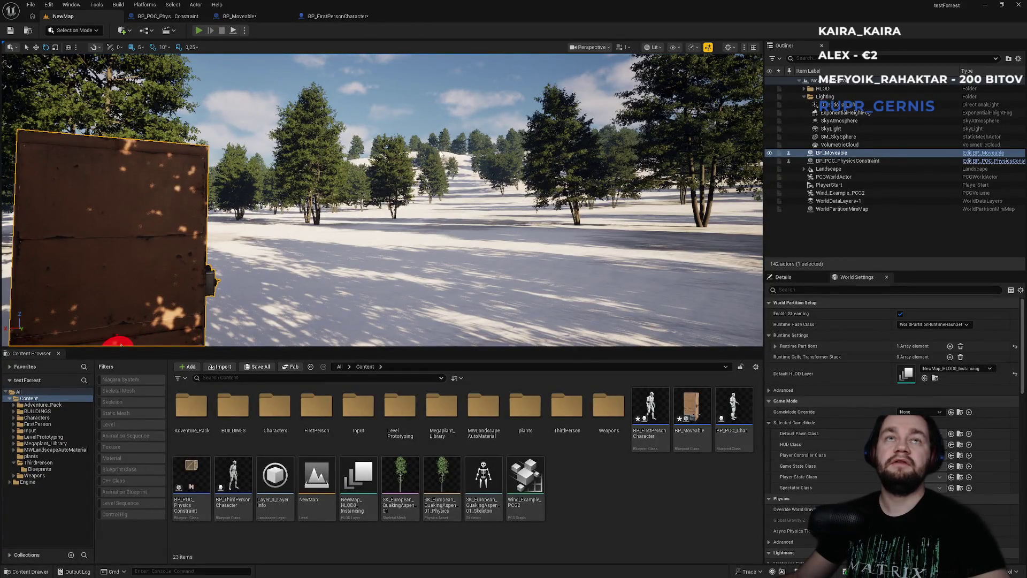
{"action": "key", "text": "alt+p"}
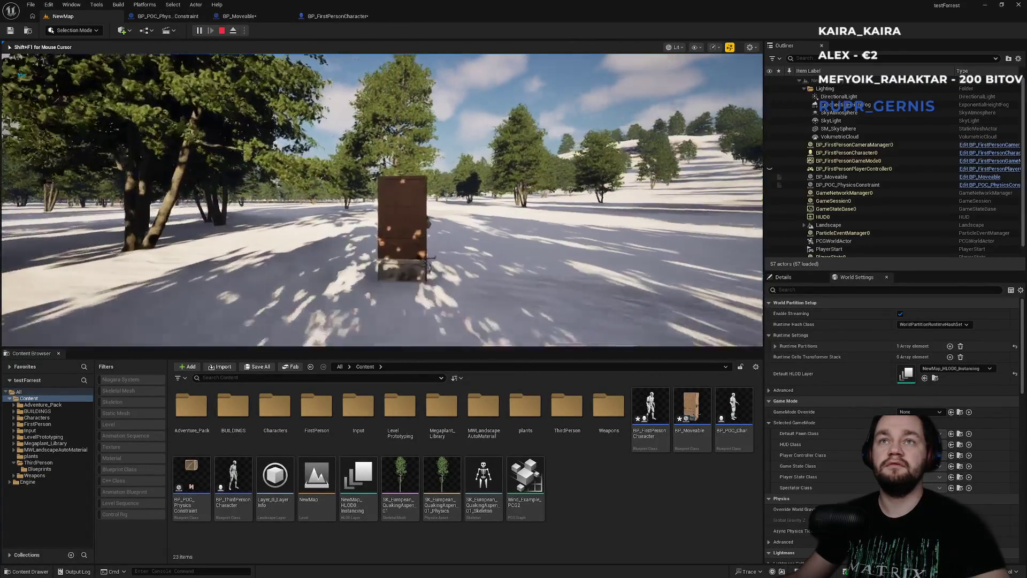
Step: Walk around and up to the wooden box, stop playing, and reopen BP_Moveable's graph
{"action": "key", "text": "a"}
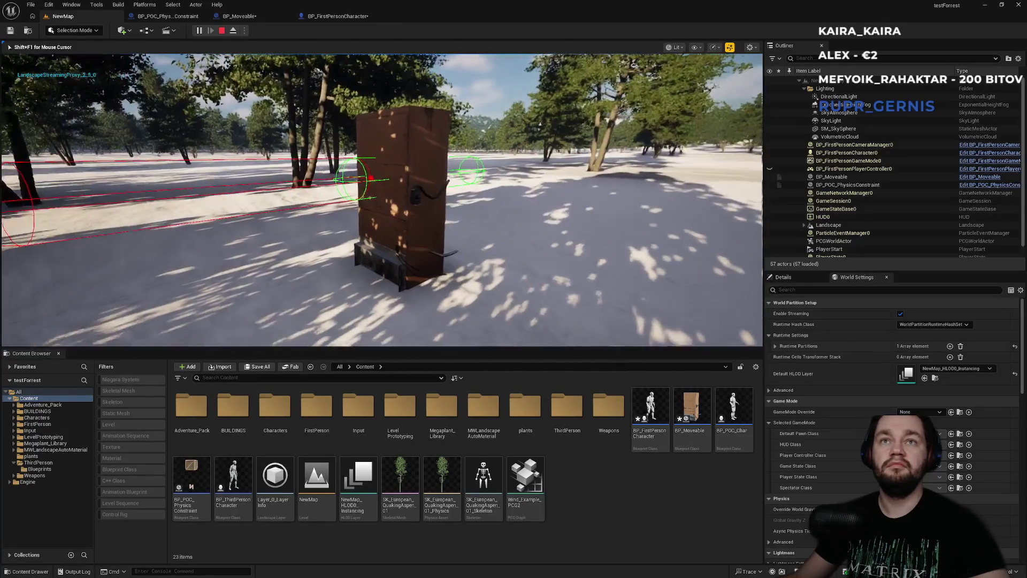
{"action": "key", "text": "w"}
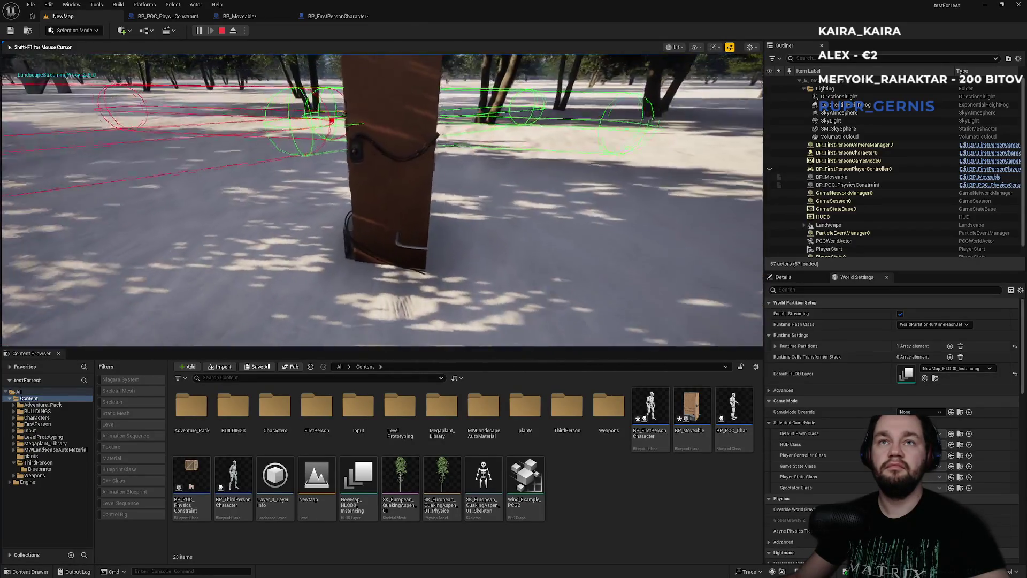
{"action": "key", "text": "s"}
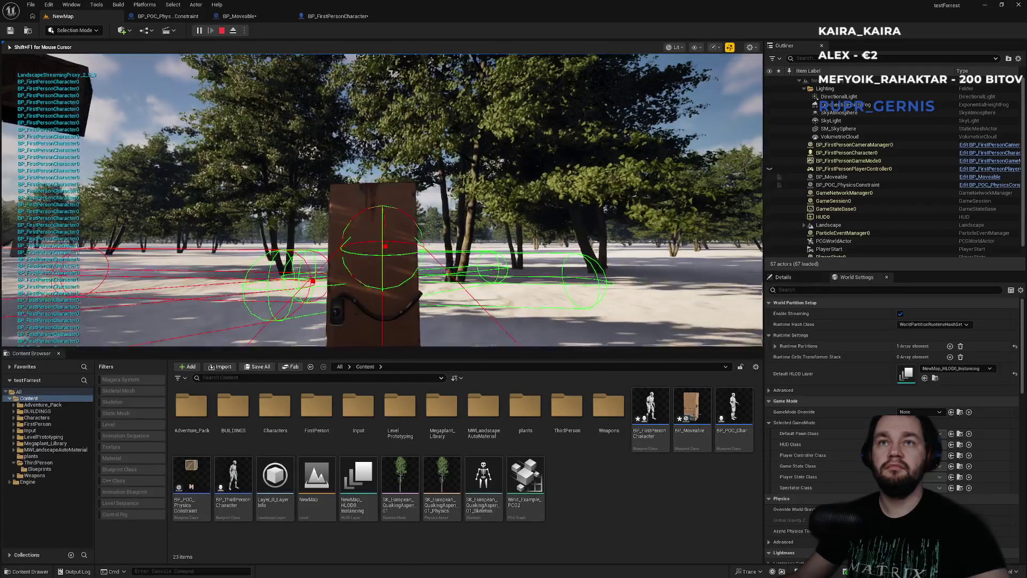
{"action": "key", "text": "w"}
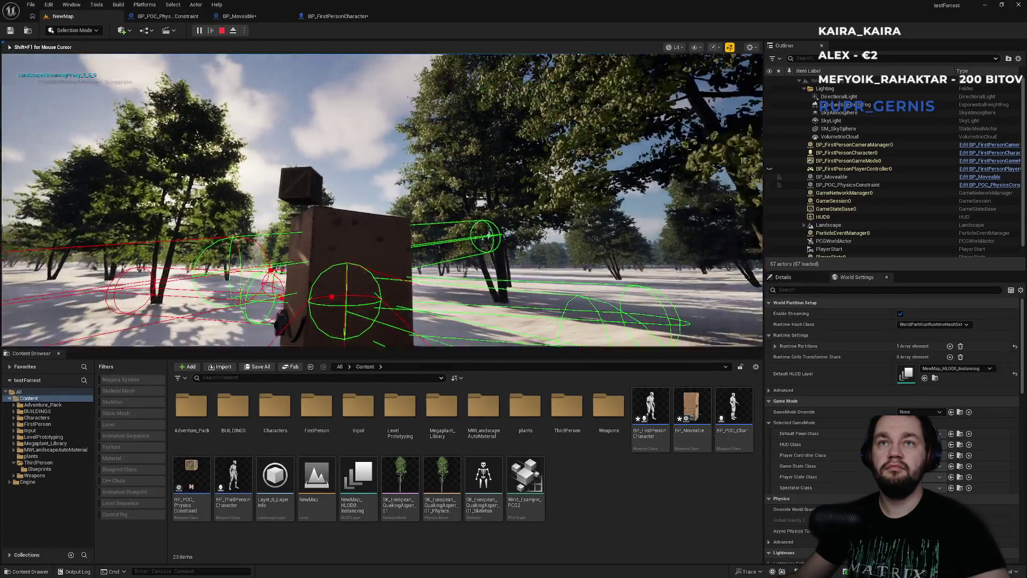
{"action": "key", "text": "w"}
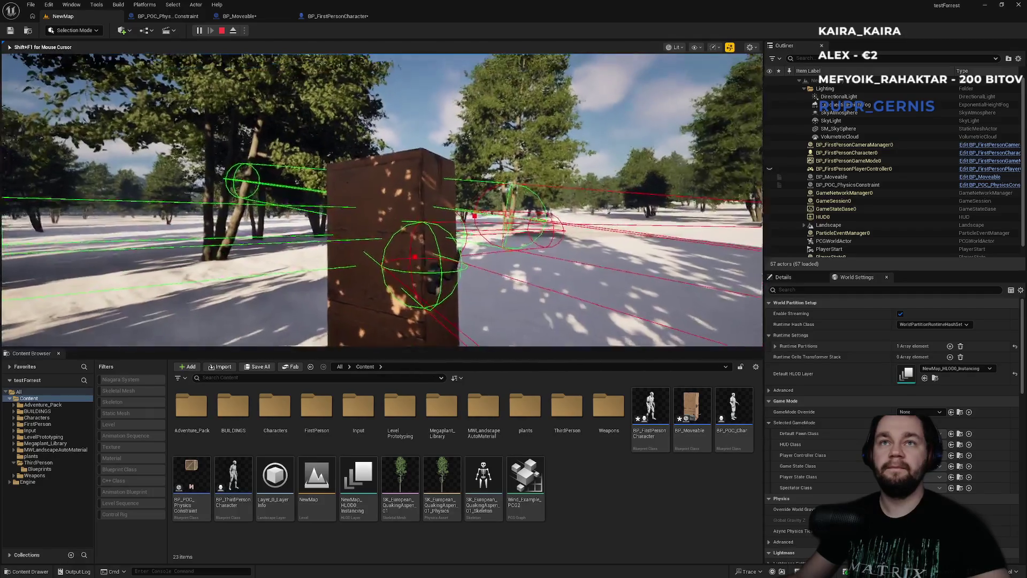
{"action": "key", "text": "w"}
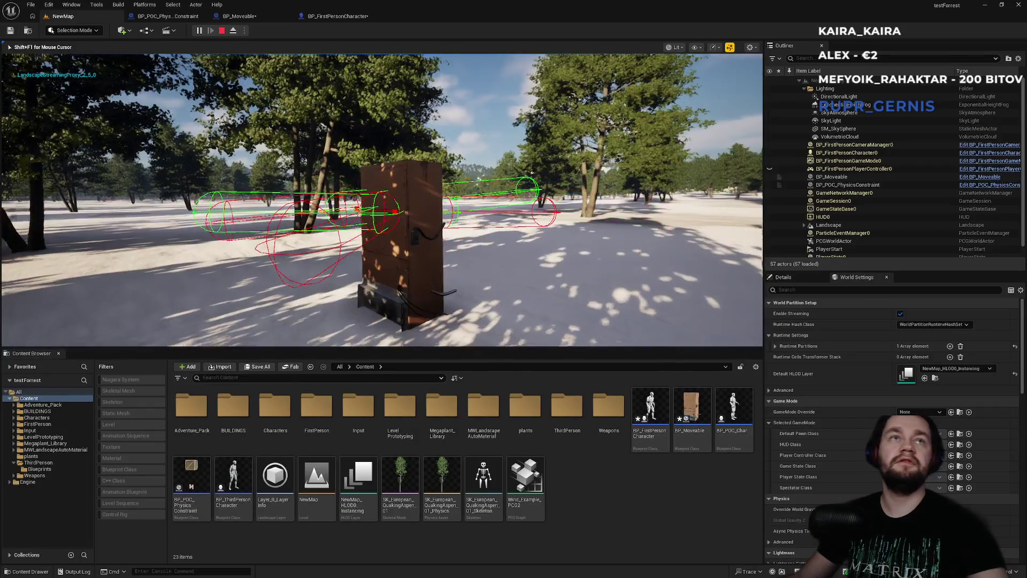
{"action": "key", "text": "Escape"}
{"action": "left_click", "coordinate": [333, 18]}
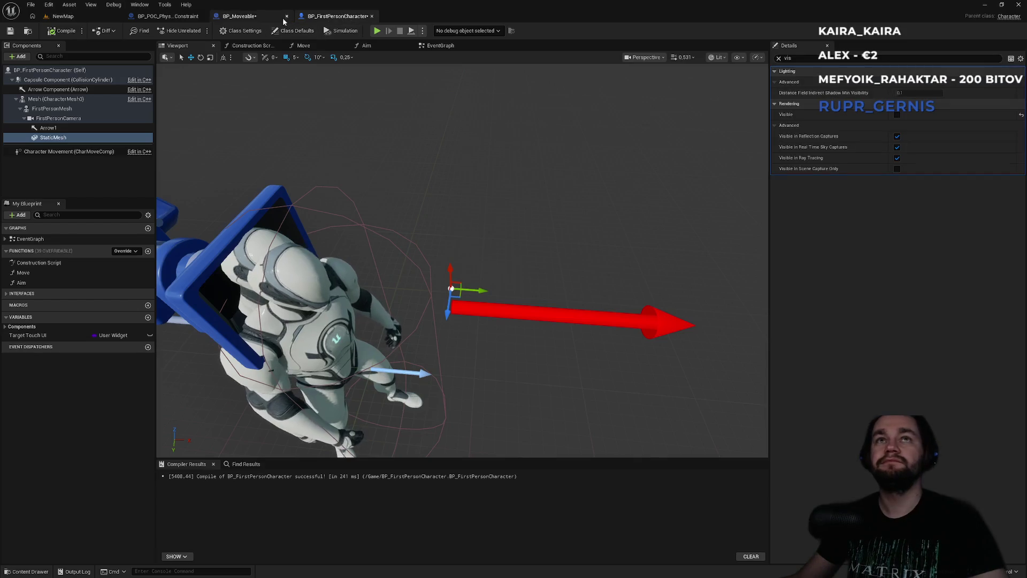
{"action": "left_click", "coordinate": [265, 18]}
{"action": "mouse_move", "coordinate": [535, 250]}
{"action": "left_mouse_down"}
{"action": "mouse_move", "coordinate": [409, 194]}
{"action": "mouse_move", "coordinate": [487, 183]}
{"action": "mouse_move", "coordinate": [586, 220]}
{"action": "left_mouse_up"}
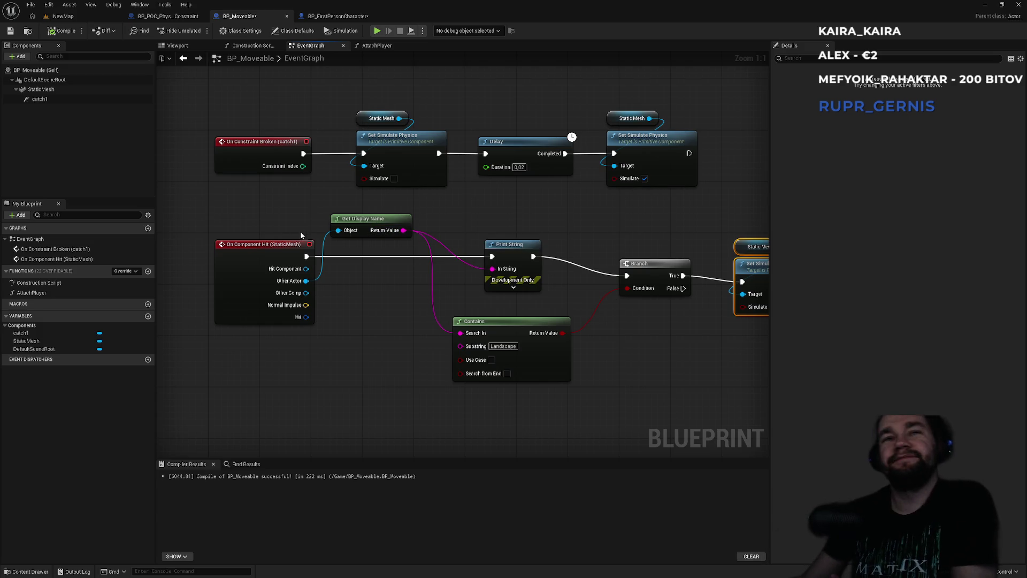
{"action": "left_click", "coordinate": [275, 248]}
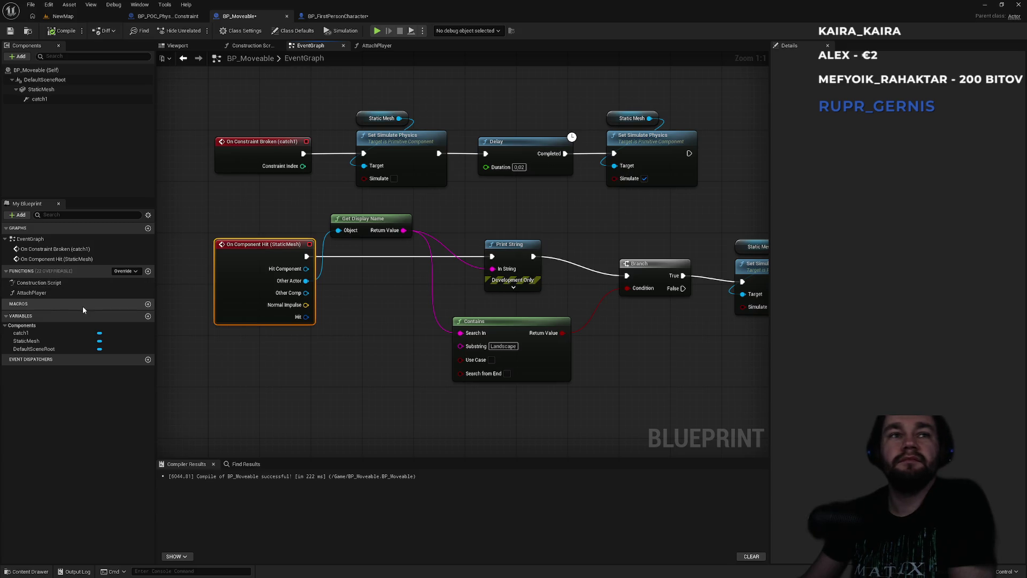
{"action": "left_click", "coordinate": [41, 89]}
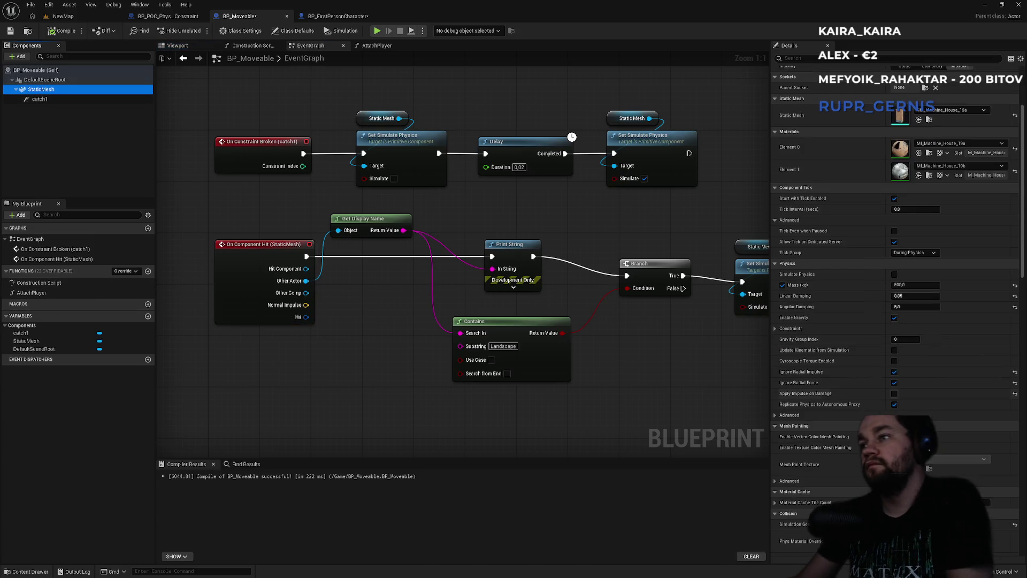
Step: Scroll the StaticMesh Details to Collision and expand its Advanced options
{"action": "scroll", "coordinate": [873, 329], "scroll_direction": "down", "scroll_amount": 3}
{"action": "scroll", "coordinate": [875, 361], "scroll_direction": "down", "scroll_amount": 2}
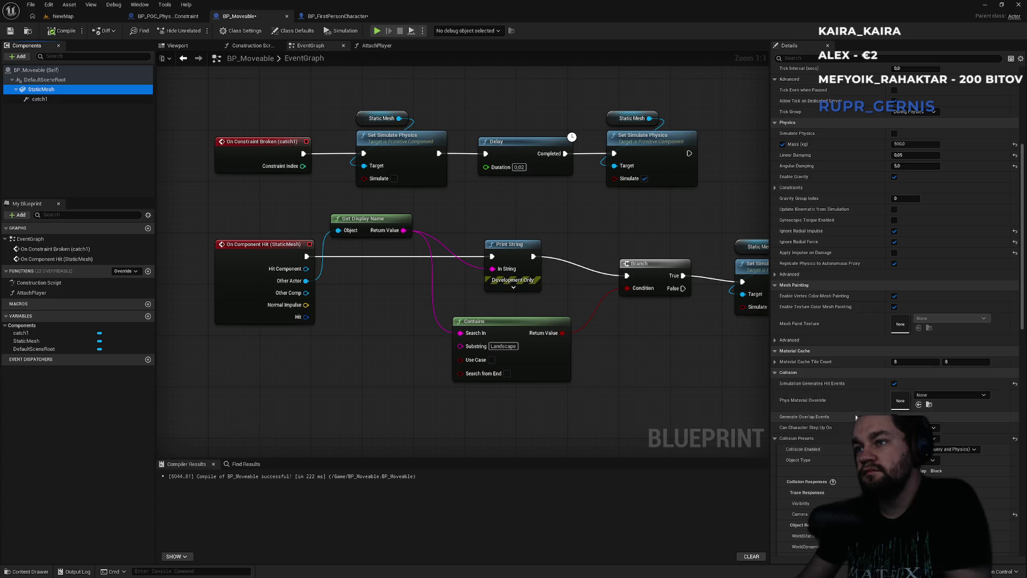
{"action": "scroll", "coordinate": [824, 409], "scroll_direction": "down", "scroll_amount": 1}
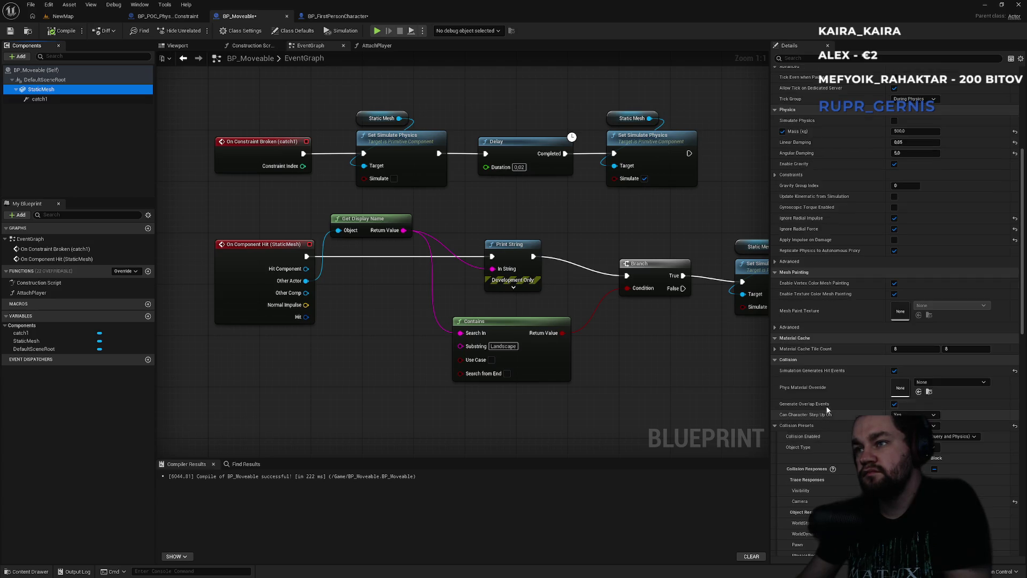
{"action": "scroll", "coordinate": [828, 408], "scroll_direction": "down", "scroll_amount": 6}
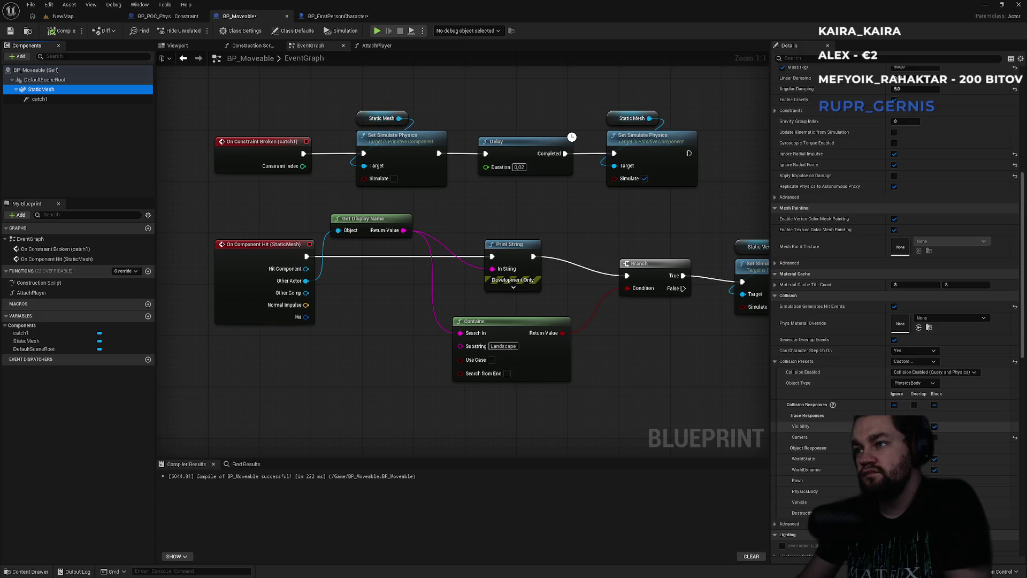
{"action": "scroll", "coordinate": [823, 477], "scroll_direction": "down", "scroll_amount": 1}
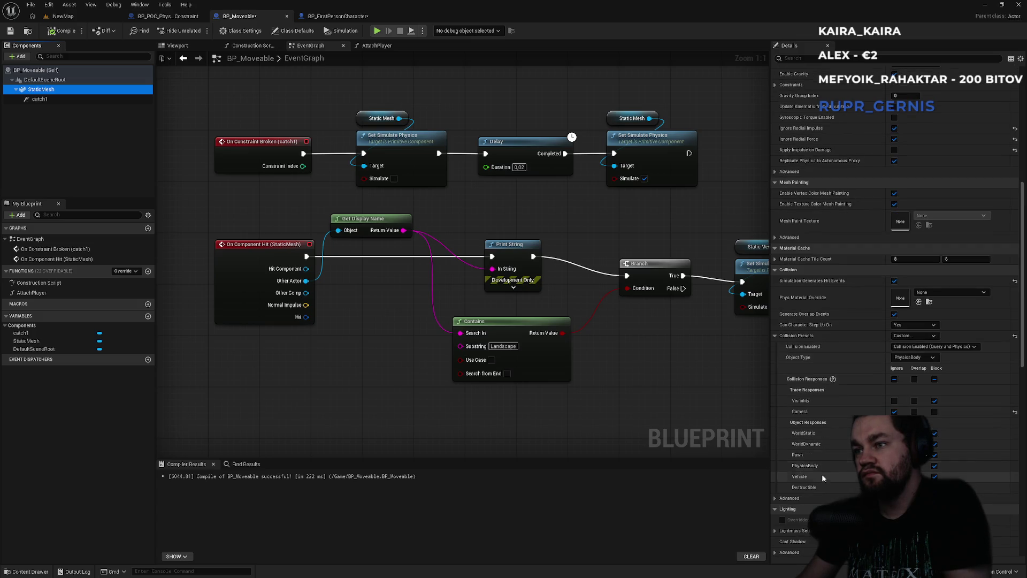
{"action": "scroll", "coordinate": [814, 467], "scroll_direction": "down", "scroll_amount": 2}
{"action": "left_click", "coordinate": [776, 473]}
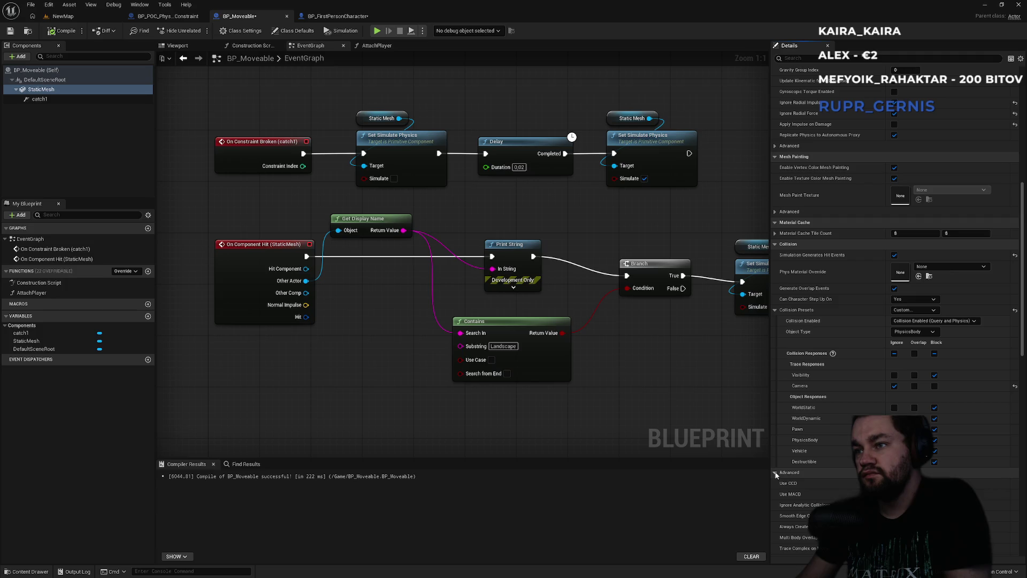
Step: Review the Custom collision preset: Query and Physics, PhysicsBody, hit events enabled
{"action": "scroll", "coordinate": [774, 473], "scroll_direction": "down", "scroll_amount": 2}
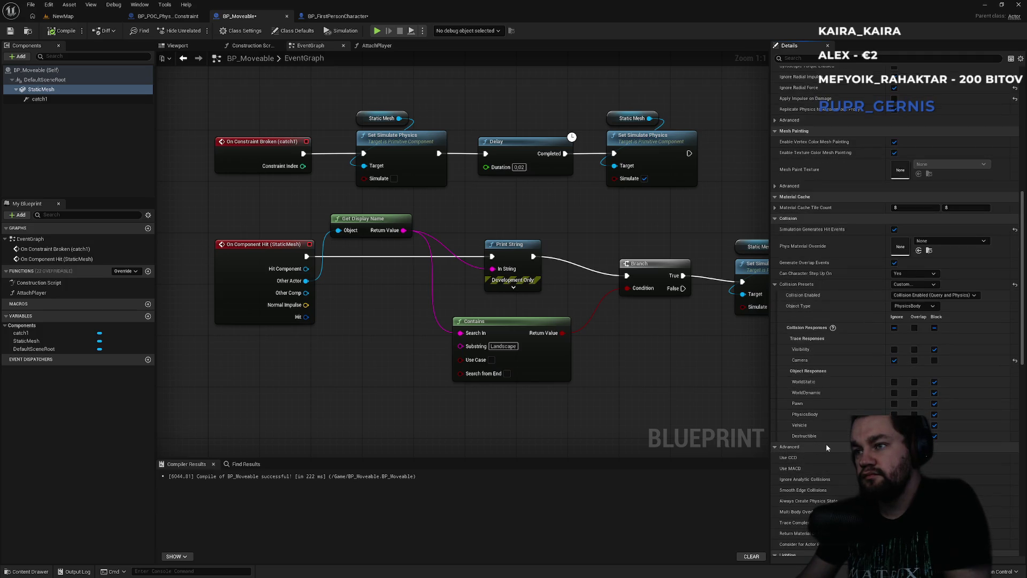
{"action": "scroll", "coordinate": [827, 447], "scroll_direction": "down", "scroll_amount": 1}
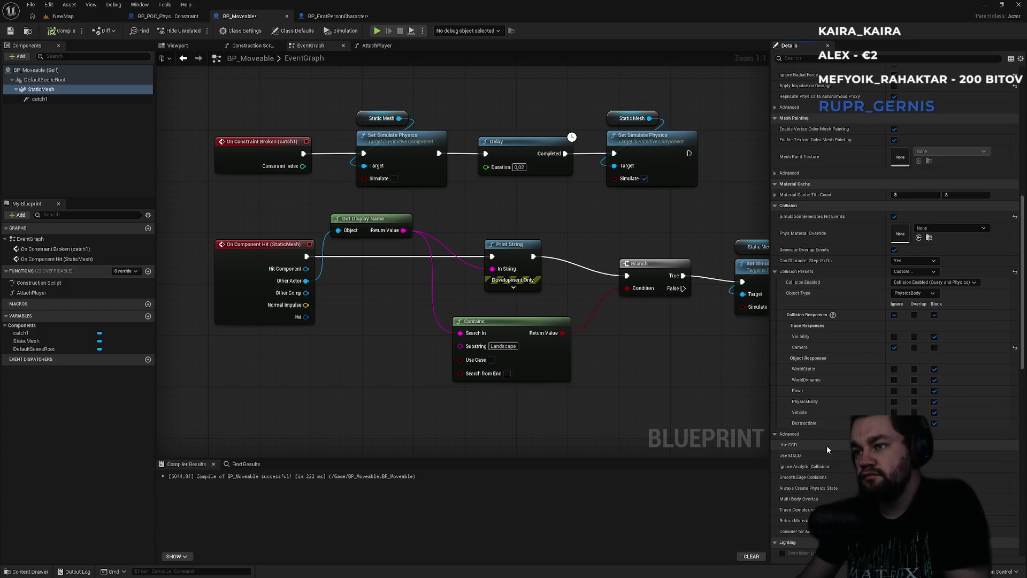
{"action": "scroll", "coordinate": [826, 449], "scroll_direction": "down", "scroll_amount": 2}
{"action": "scroll", "coordinate": [827, 449], "scroll_direction": "down", "scroll_amount": 2}
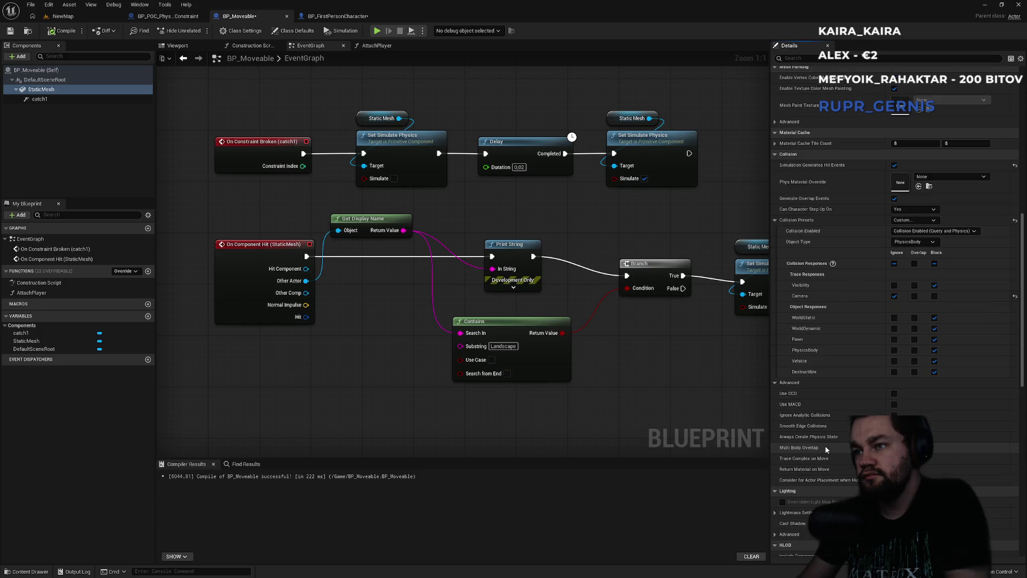
{"action": "scroll", "coordinate": [811, 453], "scroll_direction": "down", "scroll_amount": 1}
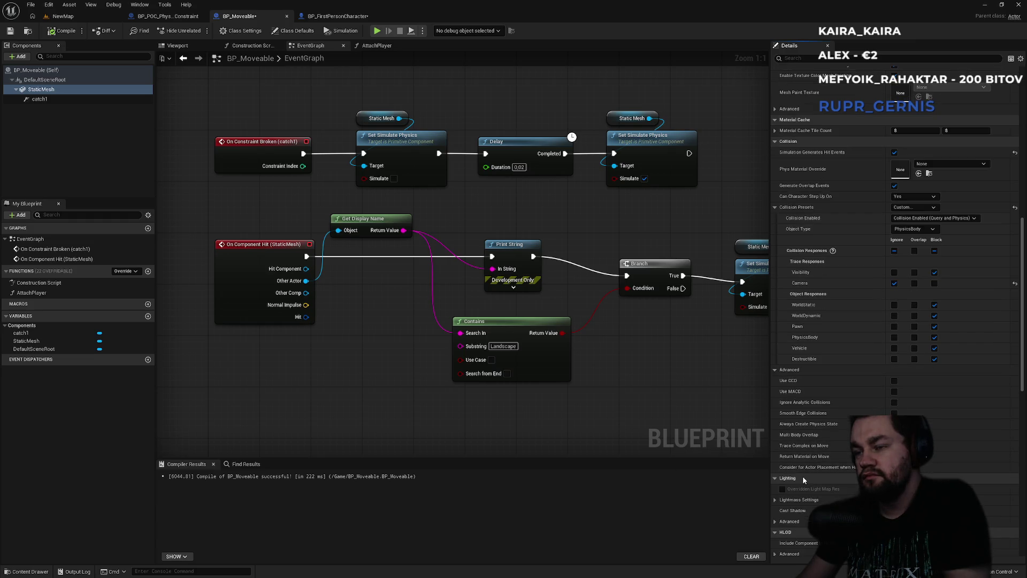
{"action": "scroll", "coordinate": [795, 509], "scroll_direction": "down", "scroll_amount": 3}
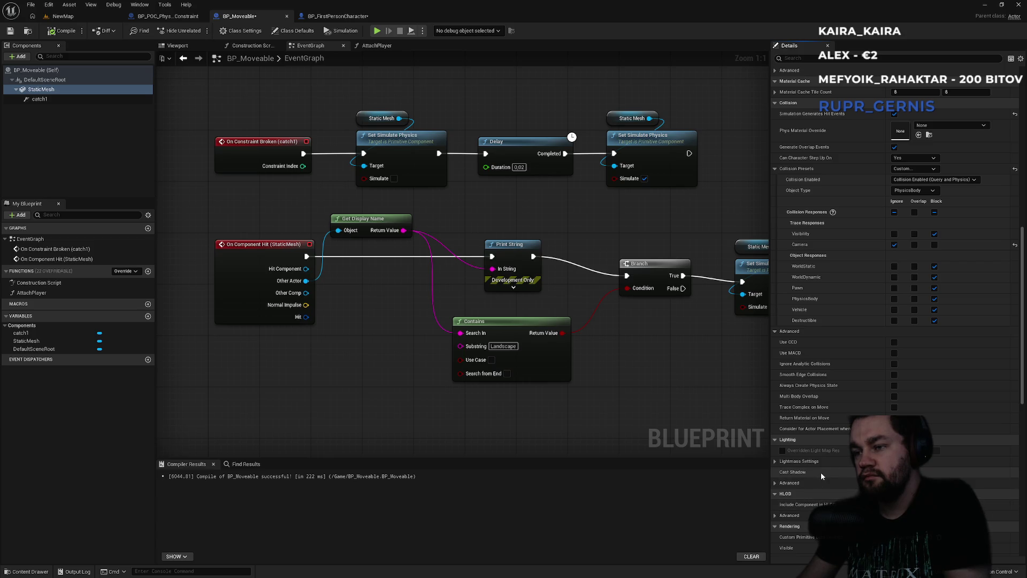
{"action": "scroll", "coordinate": [821, 472], "scroll_direction": "down", "scroll_amount": 1}
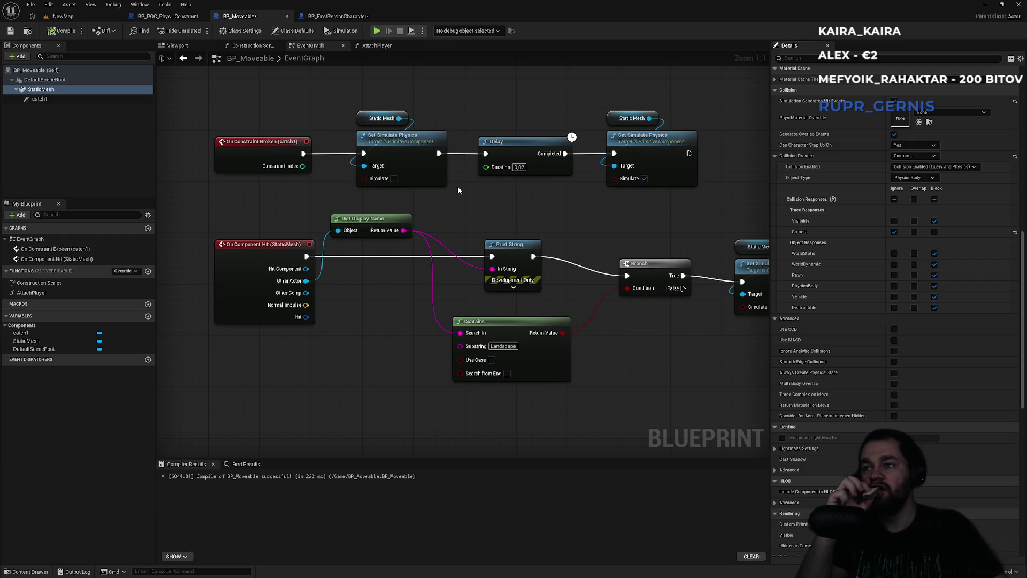
Step: Scroll to the StaticMesh Events and jump to the existing On Component Hit node in the graph
{"action": "scroll", "coordinate": [826, 487], "scroll_direction": "down", "scroll_amount": 5}
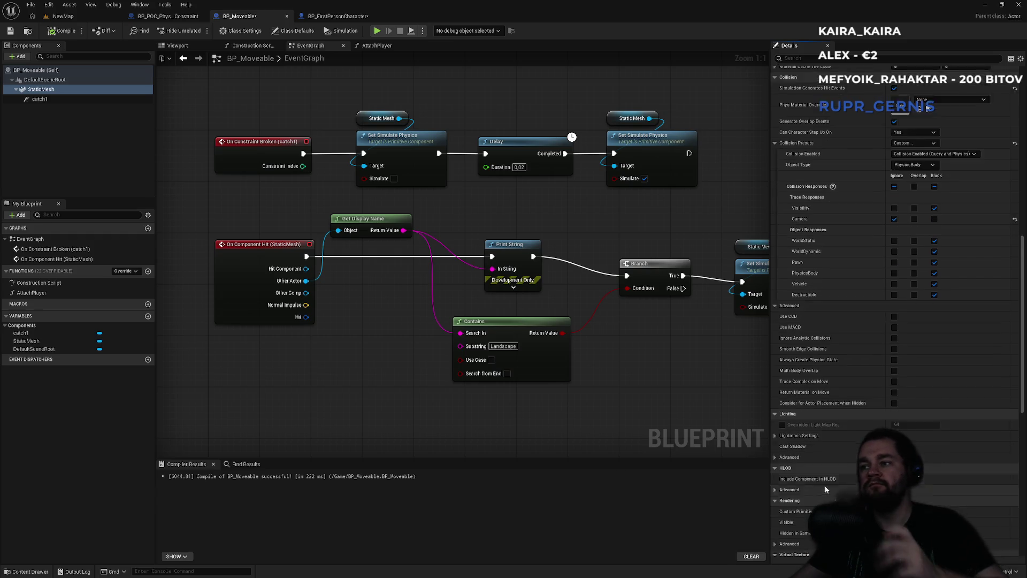
{"action": "scroll", "coordinate": [775, 483], "scroll_direction": "down", "scroll_amount": 2}
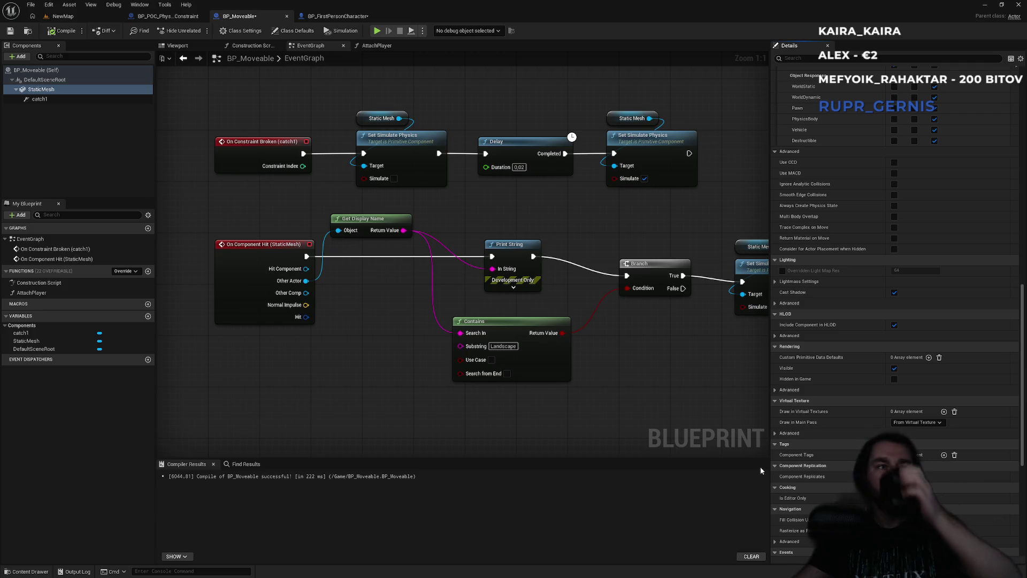
{"action": "scroll", "coordinate": [850, 480], "scroll_direction": "down", "scroll_amount": 6}
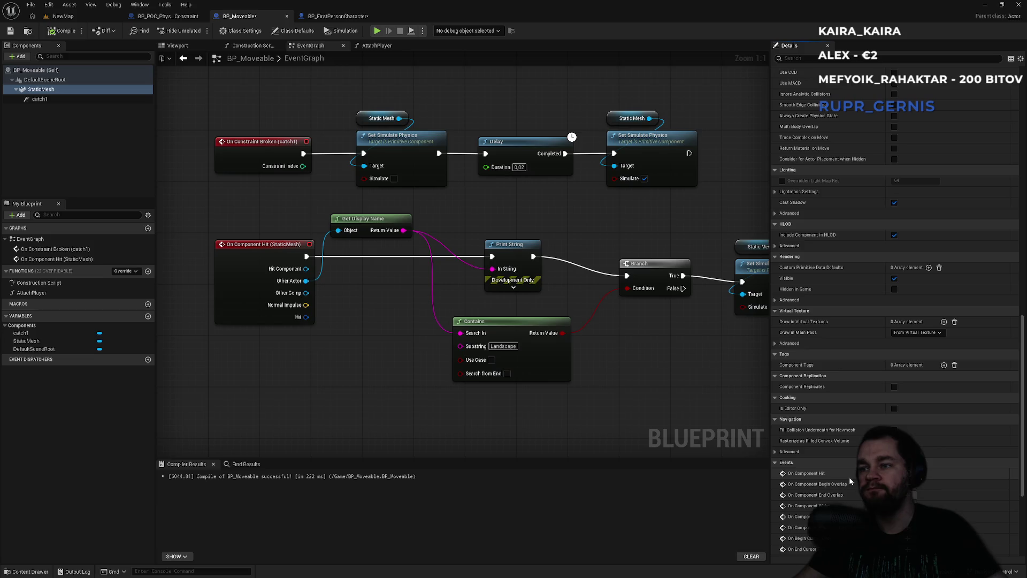
{"action": "scroll", "coordinate": [850, 480], "scroll_direction": "down", "scroll_amount": 3}
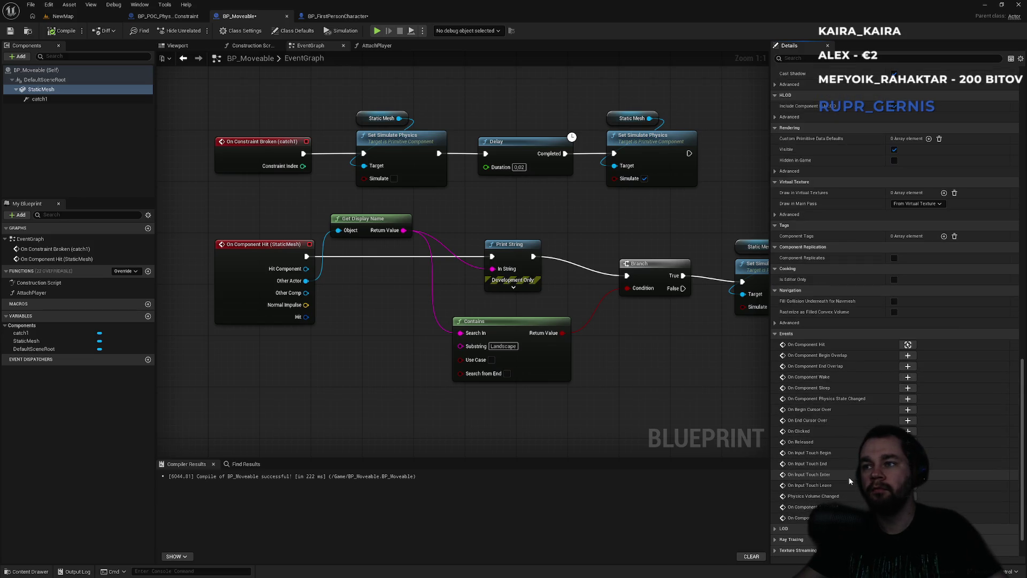
{"action": "scroll", "coordinate": [850, 480], "scroll_direction": "down", "scroll_amount": 1}
{"action": "scroll", "coordinate": [850, 481], "scroll_direction": "down", "scroll_amount": 2}
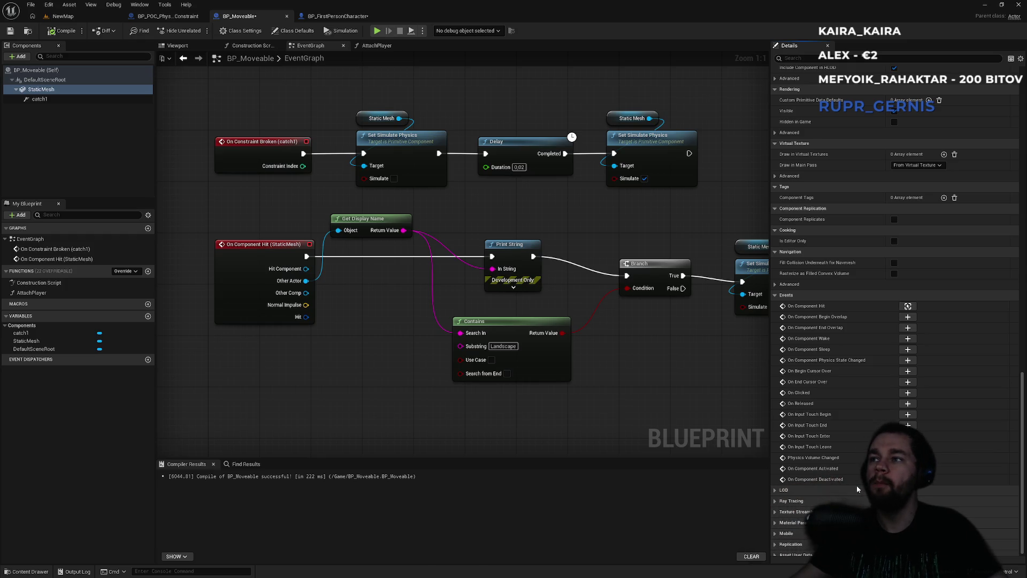
{"action": "left_click", "coordinate": [908, 305]}
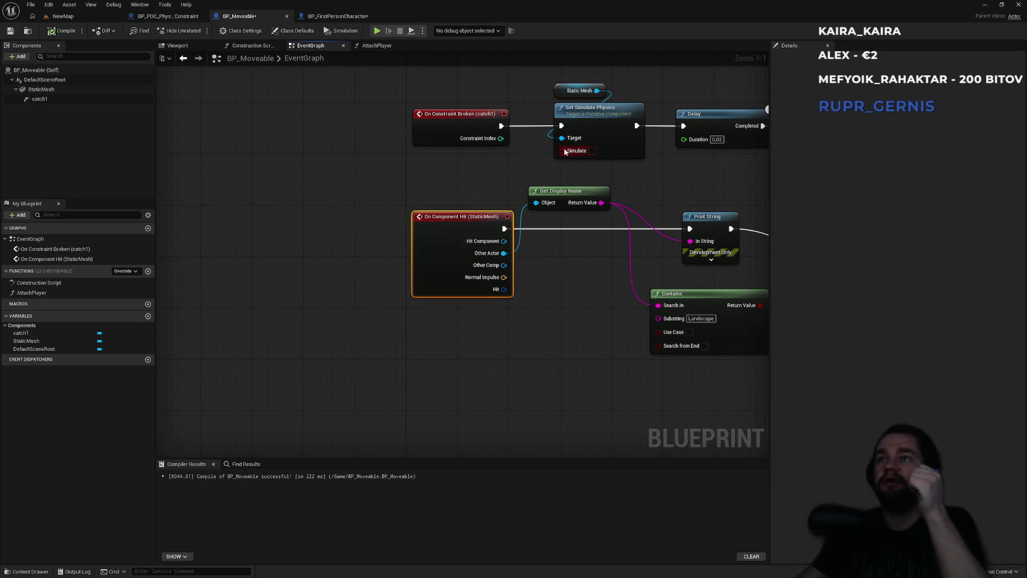
{"action": "mouse_move", "coordinate": [571, 191]}
{"action": "left_mouse_down"}
{"action": "mouse_move", "coordinate": [496, 196]}
{"action": "mouse_move", "coordinate": [502, 223]}
{"action": "left_mouse_up"}
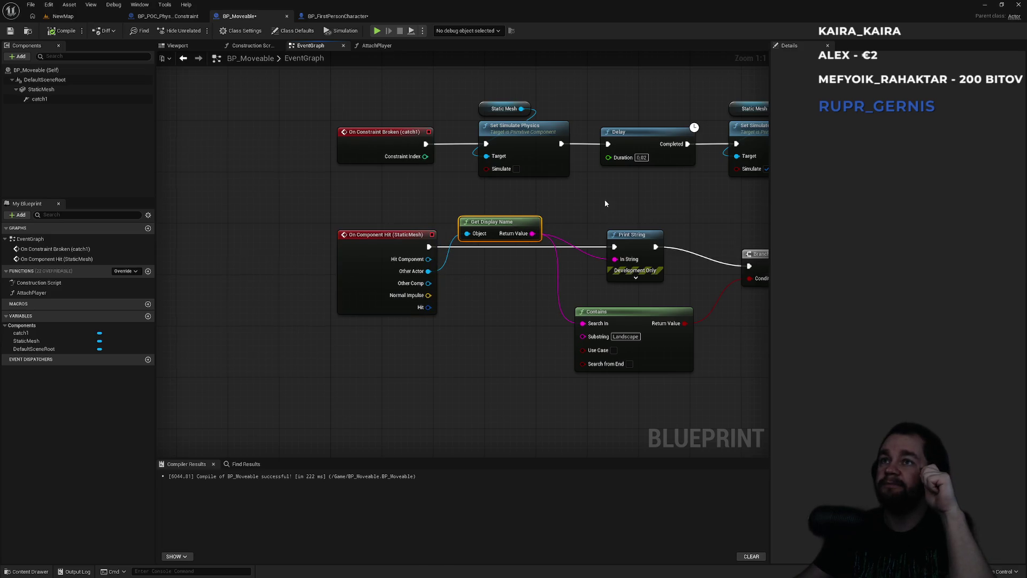
Step: Pack the Branch, Contains, Static Mesh and Set Simulate Physics nodes closer to Print String
{"action": "left_click_drag", "start_coordinate": [604, 202], "coordinate": [546, 213]}
{"action": "left_click", "coordinate": [575, 247]}
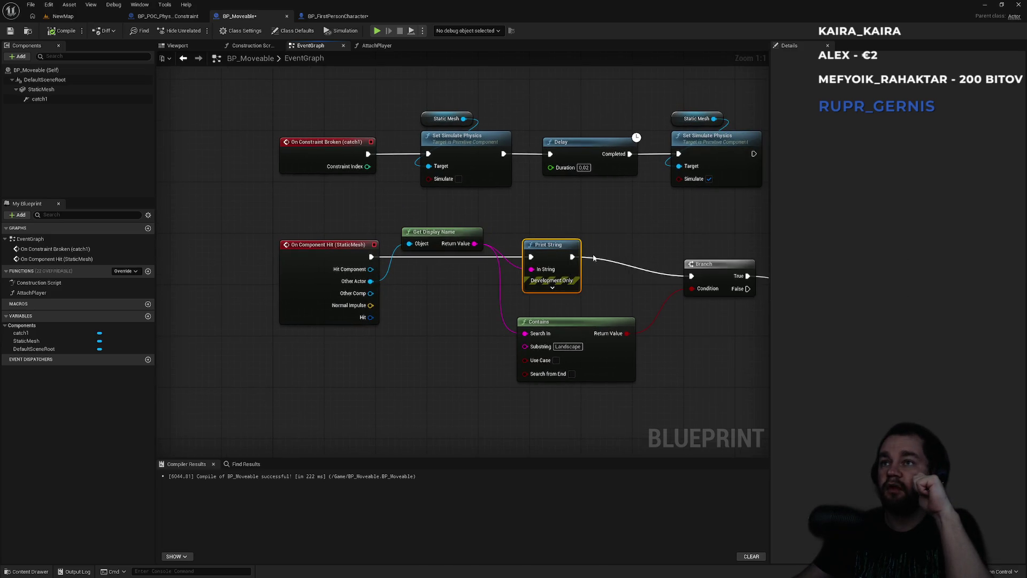
{"action": "left_click_drag", "start_coordinate": [707, 271], "coordinate": [667, 254]}
{"action": "left_click_drag", "start_coordinate": [590, 329], "coordinate": [564, 317]}
{"action": "left_click_drag", "start_coordinate": [610, 294], "coordinate": [439, 306]}
{"action": "mouse_move", "coordinate": [591, 265]}
{"action": "left_mouse_down"}
{"action": "mouse_move", "coordinate": [650, 267]}
{"action": "mouse_move", "coordinate": [629, 259]}
{"action": "left_mouse_up"}
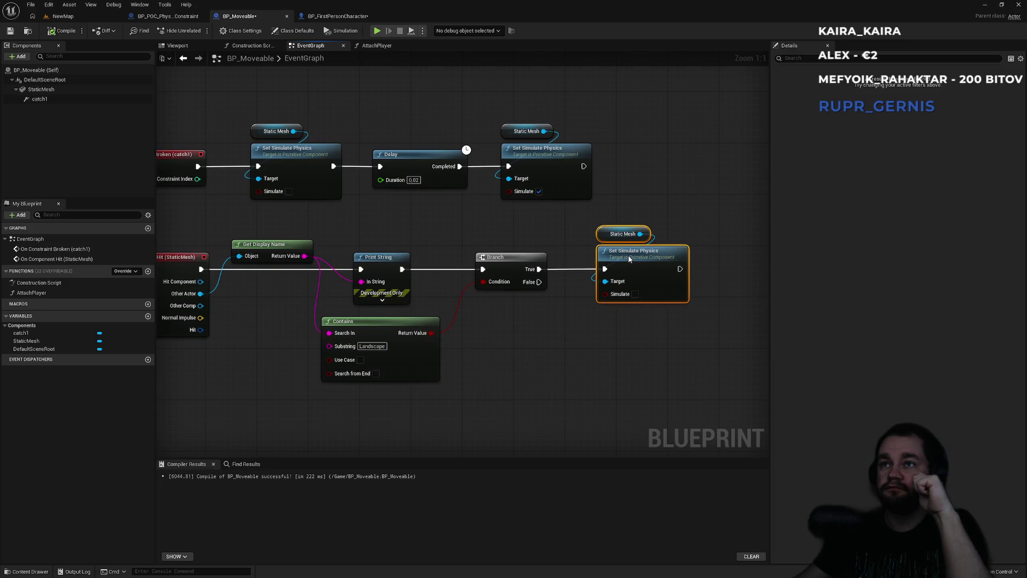
{"action": "left_click", "coordinate": [542, 256]}
Step: Box-select and inspect the lower row of hit-event nodes in the graph
{"action": "left_click_drag", "start_coordinate": [265, 245], "coordinate": [353, 269]}
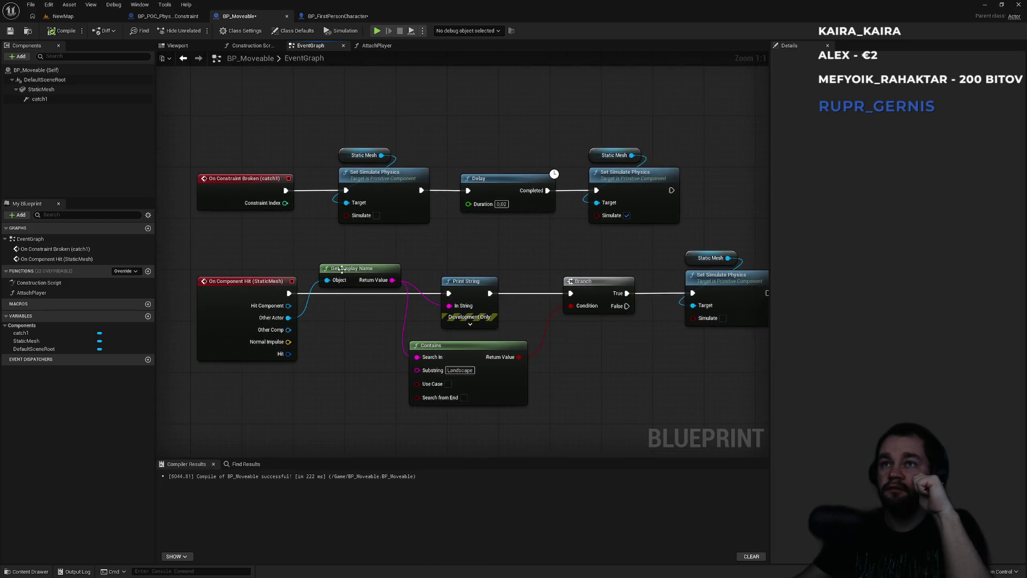
{"action": "mouse_move", "coordinate": [353, 307]}
{"action": "left_mouse_down"}
{"action": "mouse_move", "coordinate": [749, 414]}
{"action": "mouse_move", "coordinate": [712, 317]}
{"action": "left_mouse_up"}
{"action": "left_click", "coordinate": [549, 267]}
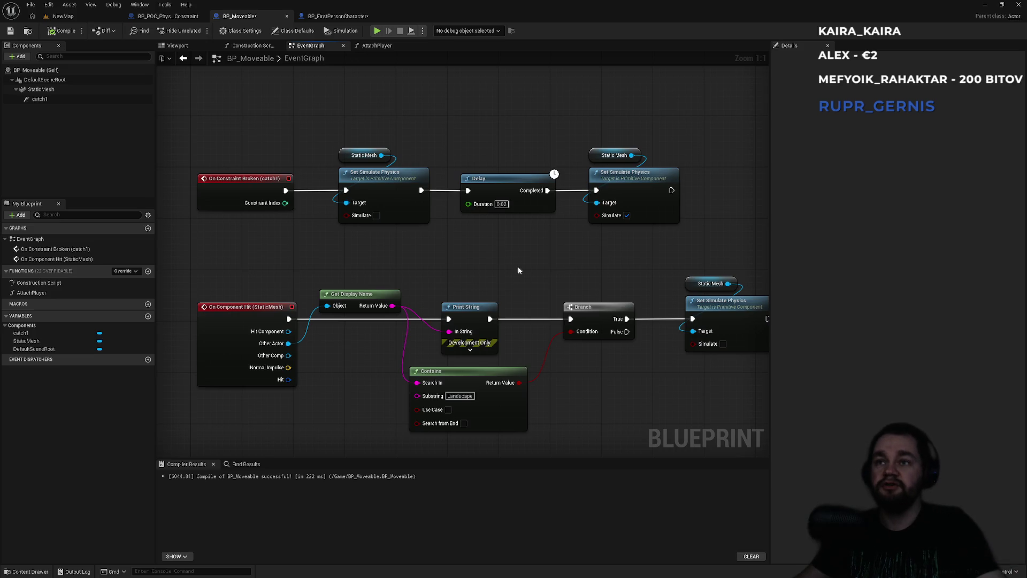
{"action": "left_click_drag", "start_coordinate": [246, 268], "coordinate": [715, 420]}
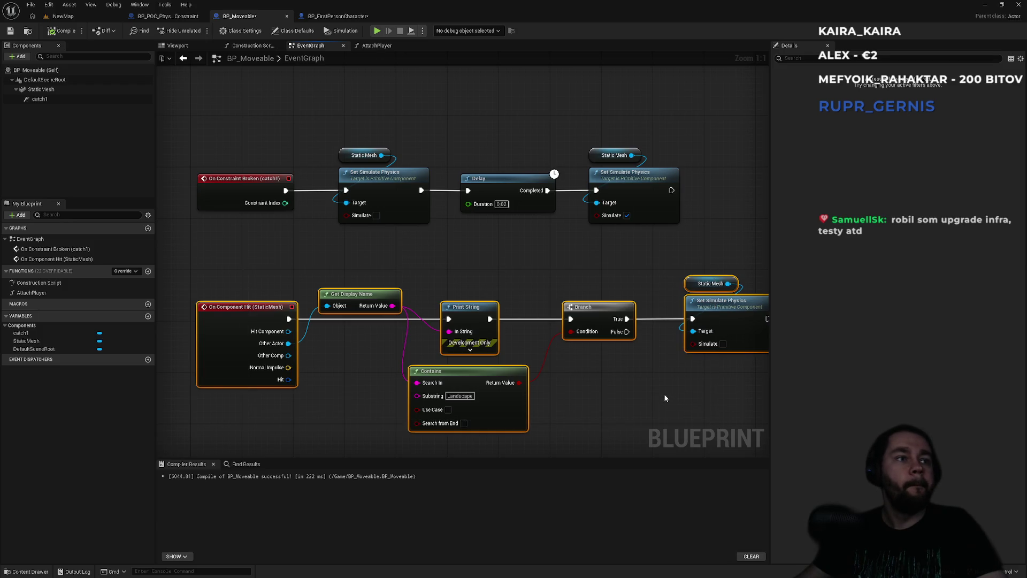
{"action": "left_click", "coordinate": [665, 398]}
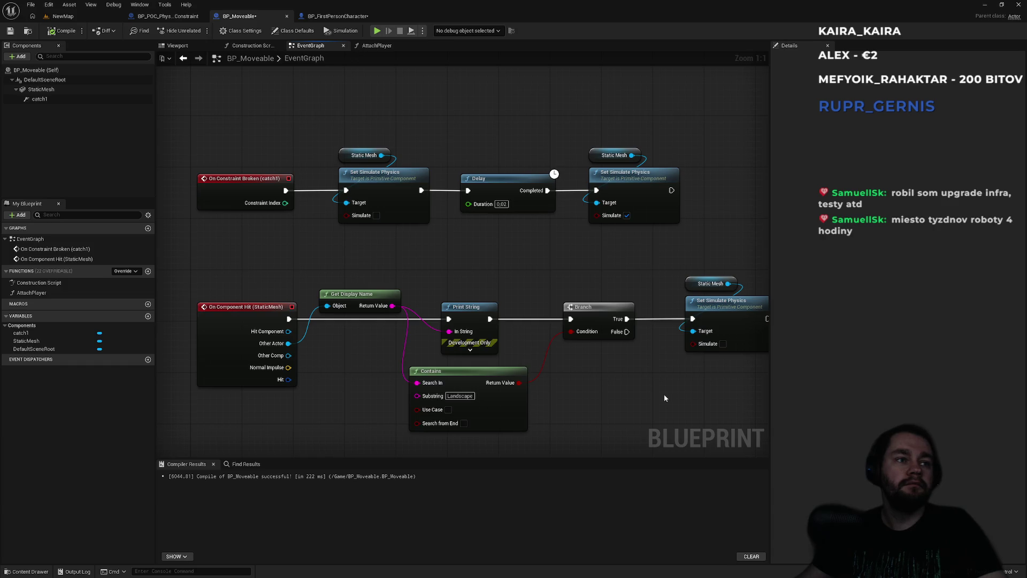
{"action": "mouse_move", "coordinate": [246, 278]}
{"action": "left_mouse_down"}
{"action": "mouse_move", "coordinate": [612, 393]}
{"action": "mouse_move", "coordinate": [717, 411]}
{"action": "mouse_move", "coordinate": [237, 276]}
{"action": "mouse_move", "coordinate": [509, 386]}
{"action": "mouse_move", "coordinate": [721, 422]}
{"action": "mouse_move", "coordinate": [716, 415]}
{"action": "left_mouse_up"}
{"action": "left_click", "coordinate": [719, 402]}
{"action": "mouse_move", "coordinate": [713, 411]}
{"action": "left_mouse_down"}
{"action": "mouse_move", "coordinate": [396, 357]}
{"action": "mouse_move", "coordinate": [234, 271]}
{"action": "mouse_move", "coordinate": [747, 436]}
{"action": "mouse_move", "coordinate": [252, 284]}
{"action": "mouse_move", "coordinate": [235, 268]}
{"action": "mouse_move", "coordinate": [628, 417]}
{"action": "mouse_move", "coordinate": [748, 436]}
{"action": "mouse_move", "coordinate": [731, 438]}
{"action": "mouse_move", "coordinate": [696, 412]}
{"action": "mouse_move", "coordinate": [407, 359]}
{"action": "mouse_move", "coordinate": [261, 281]}
{"action": "left_mouse_up"}
{"action": "left_click", "coordinate": [261, 281]}
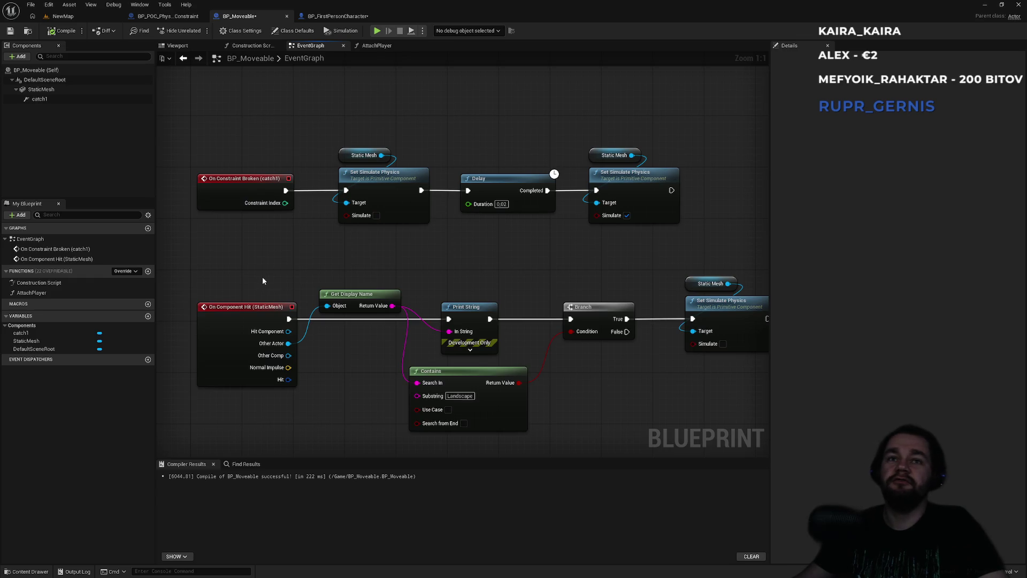
Step: Break the exec wire from On Component Hit to Print String and return to NewMap
{"action": "left_click_drag", "start_coordinate": [404, 324], "coordinate": [364, 300]}
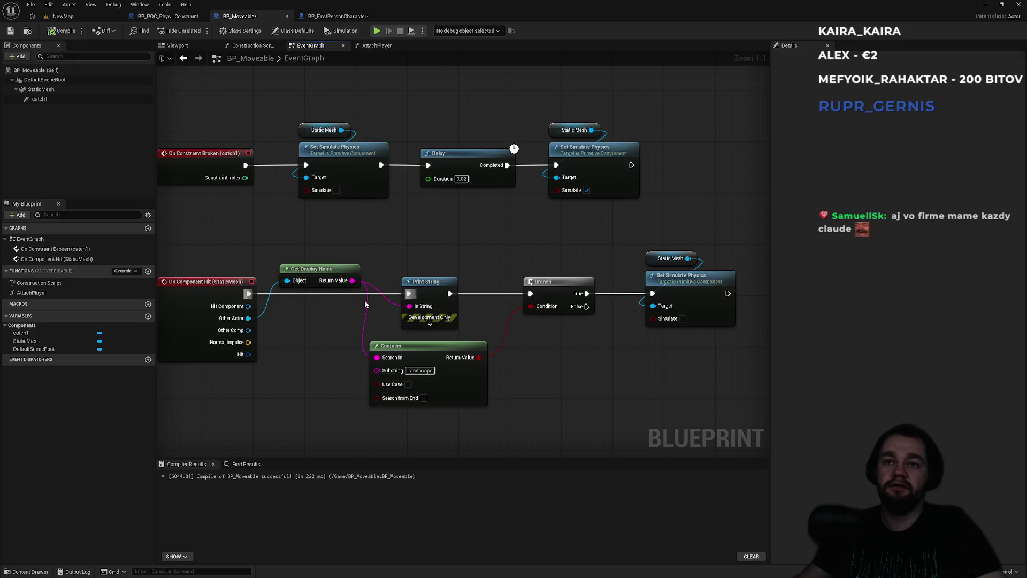
{"action": "left_click", "coordinate": [437, 351]}
{"action": "left_click", "coordinate": [422, 254]}
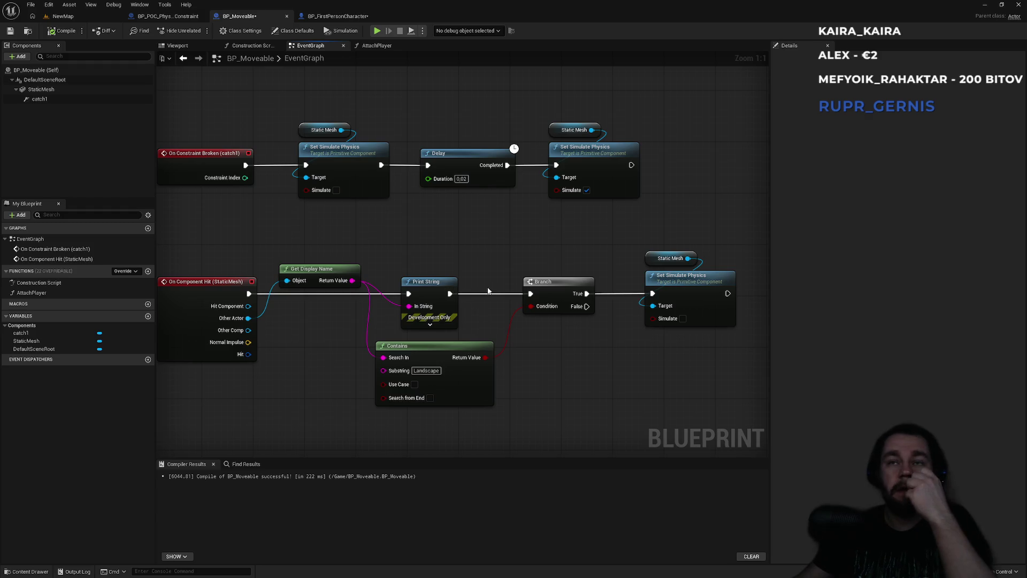
{"action": "left_click_drag", "start_coordinate": [332, 294], "coordinate": [345, 300]}
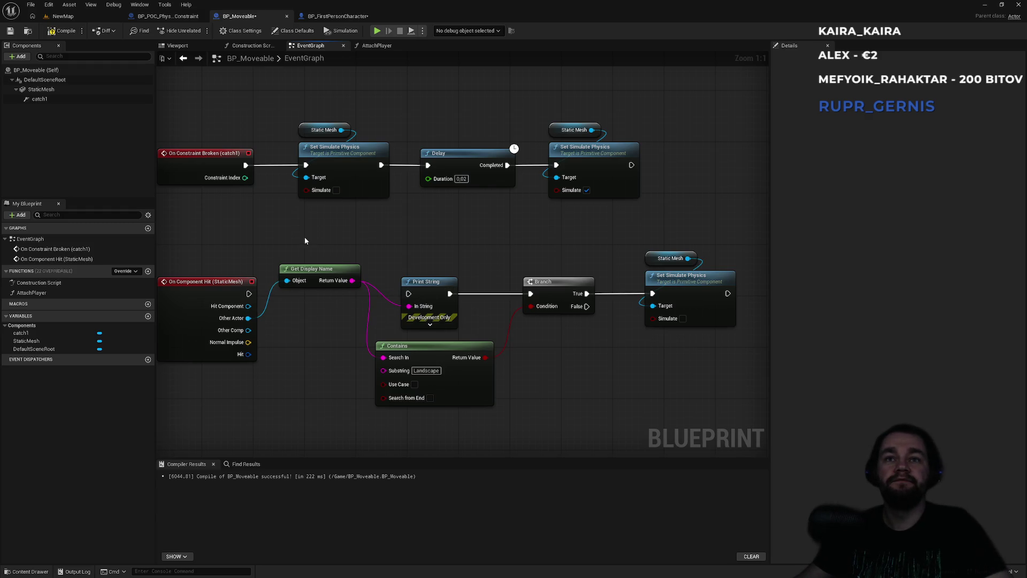
{"action": "left_click", "coordinate": [63, 16]}
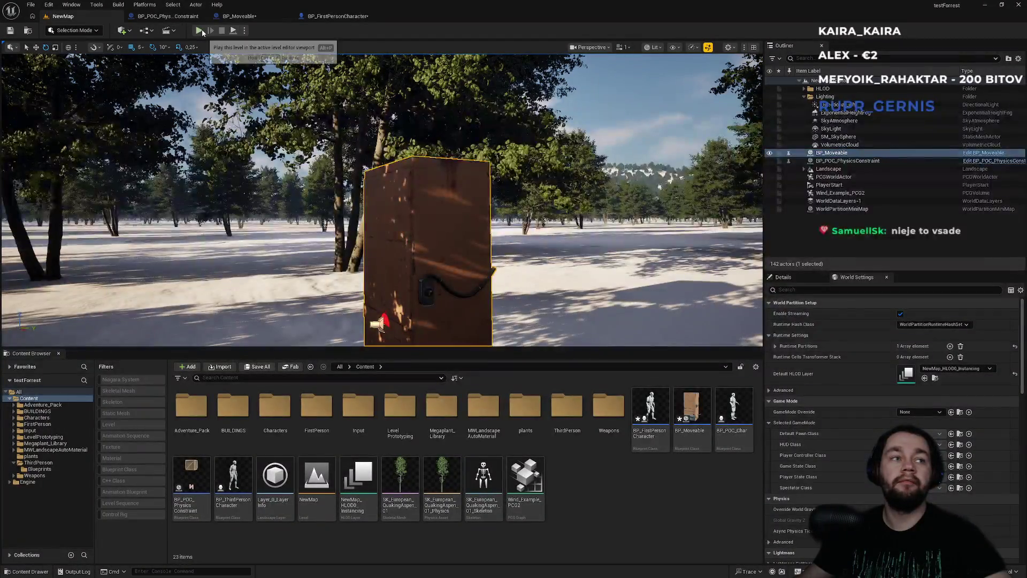
Step: Play-test: walk the player to the box, push it until it tips over, then stop
{"action": "key", "text": "alt+p"}
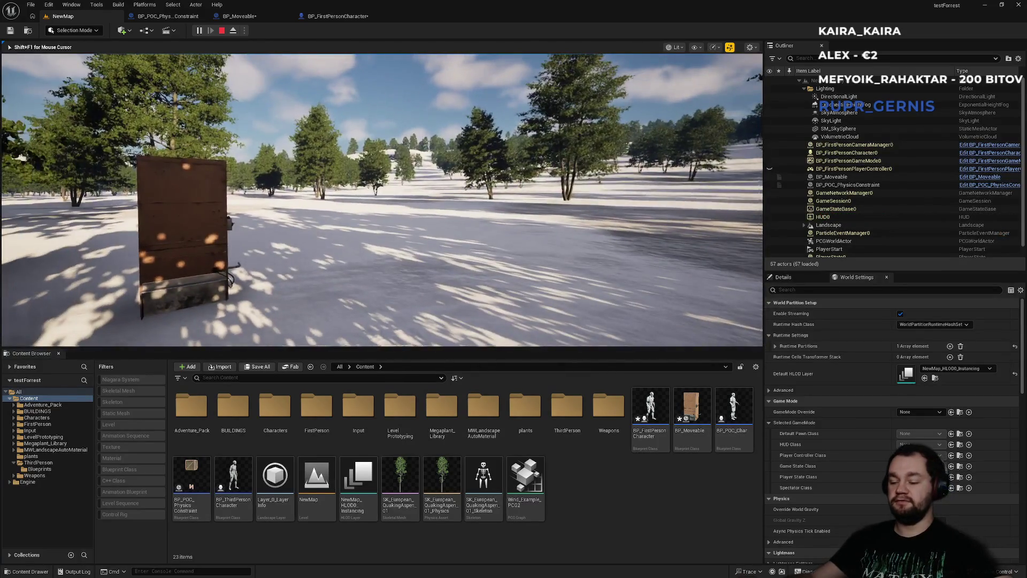
{"action": "key", "text": "F11"}
{"action": "key", "text": "w"}
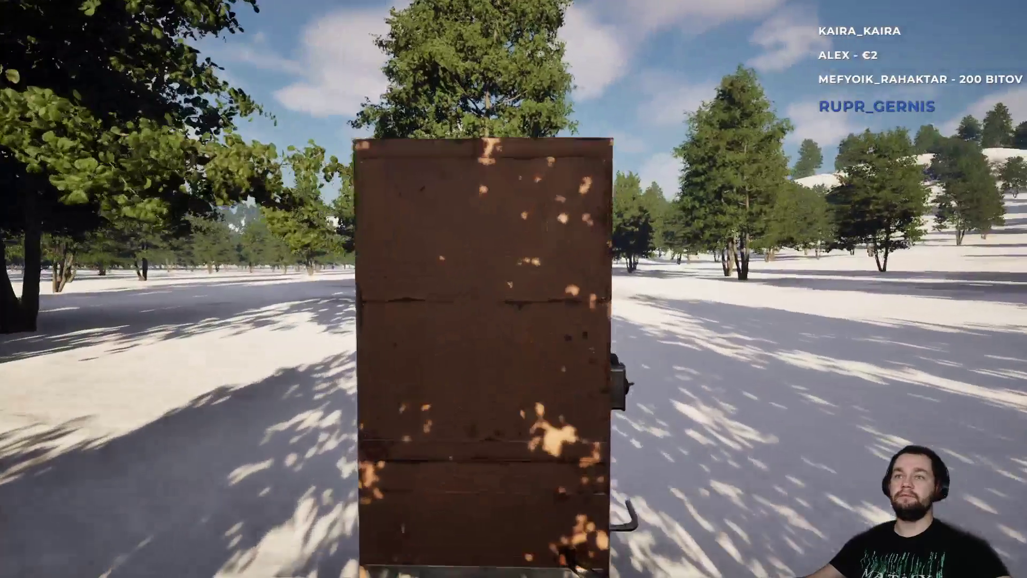
{"action": "key", "text": "e"}
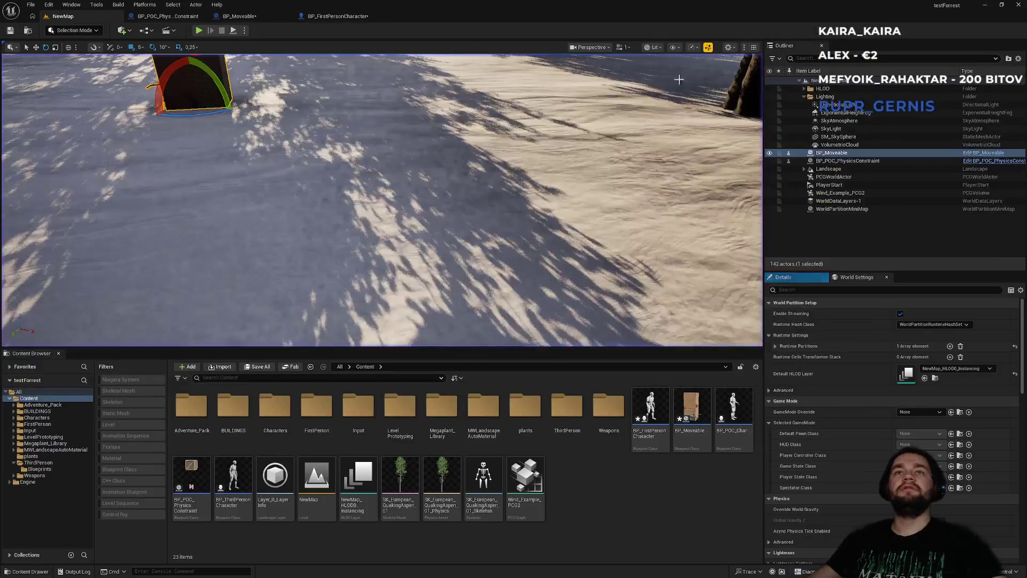
{"action": "key", "text": "shift+F1"}
Step: In BP_Moveable, filter StaticMesh's Details for 'sleep' and add an On Component Sleep event
{"action": "left_click", "coordinate": [343, 16]}
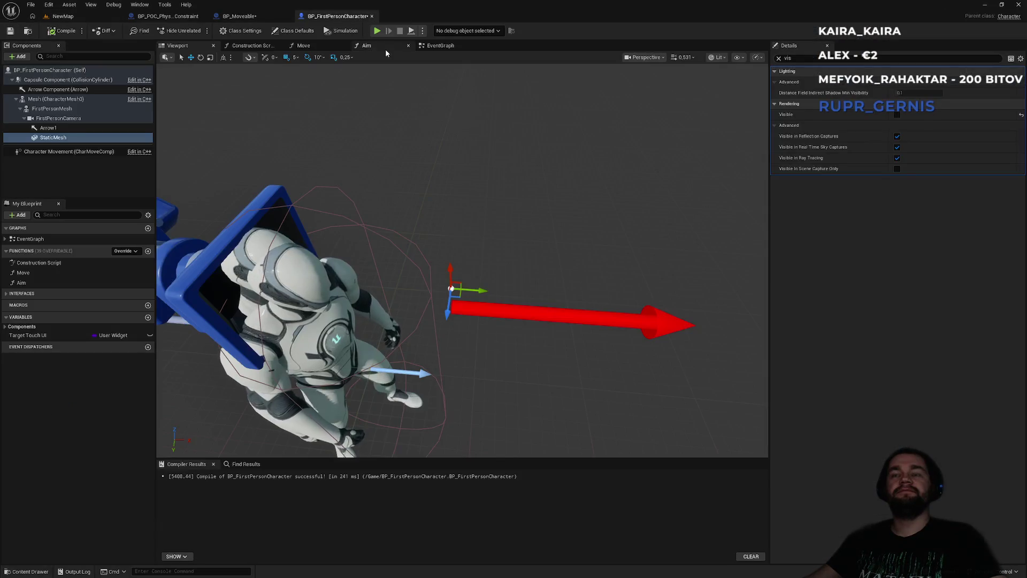
{"action": "left_click", "coordinate": [261, 16]}
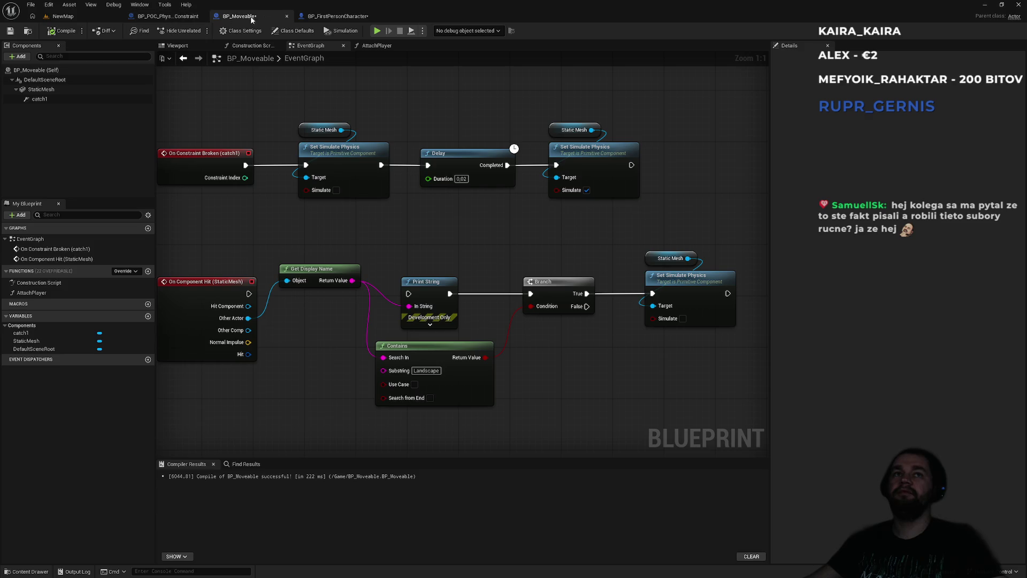
{"action": "left_click", "coordinate": [329, 16]}
{"action": "left_click", "coordinate": [256, 17]}
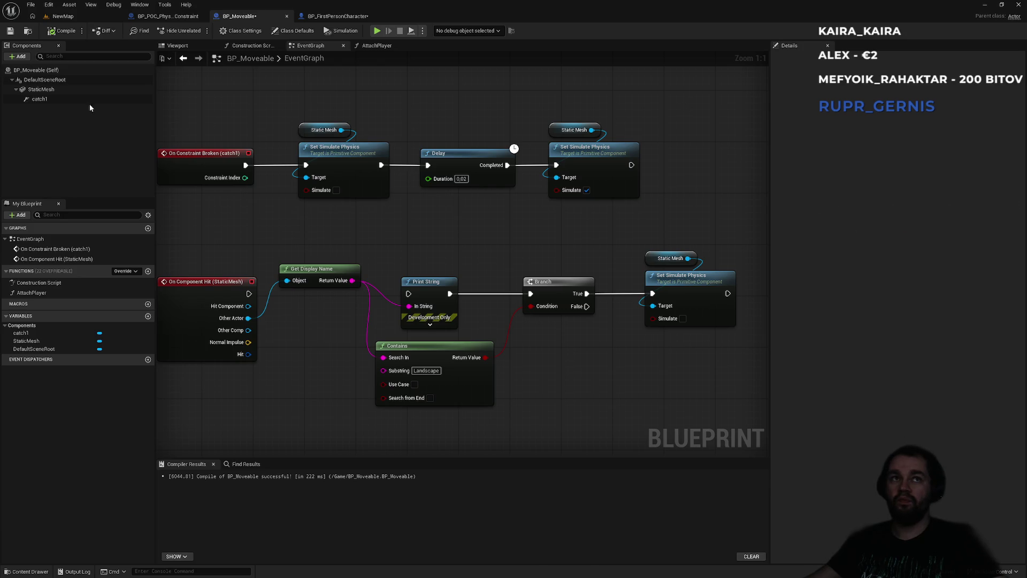
{"action": "left_click", "coordinate": [68, 91]}
{"action": "scroll", "coordinate": [910, 446], "scroll_direction": "down", "scroll_amount": 10}
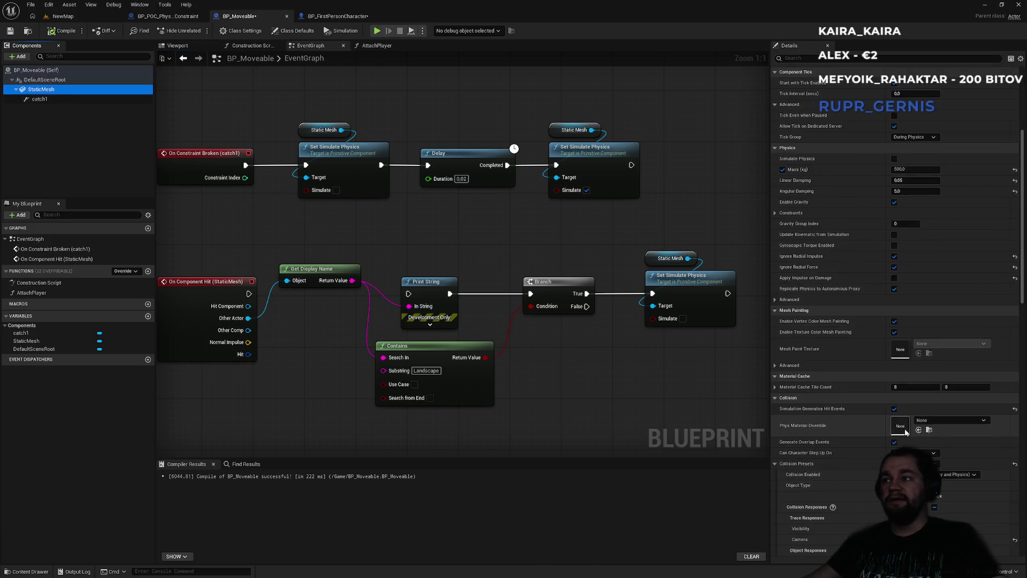
{"action": "scroll", "coordinate": [909, 446], "scroll_direction": "down", "scroll_amount": 5}
{"action": "left_click", "coordinate": [802, 58]}
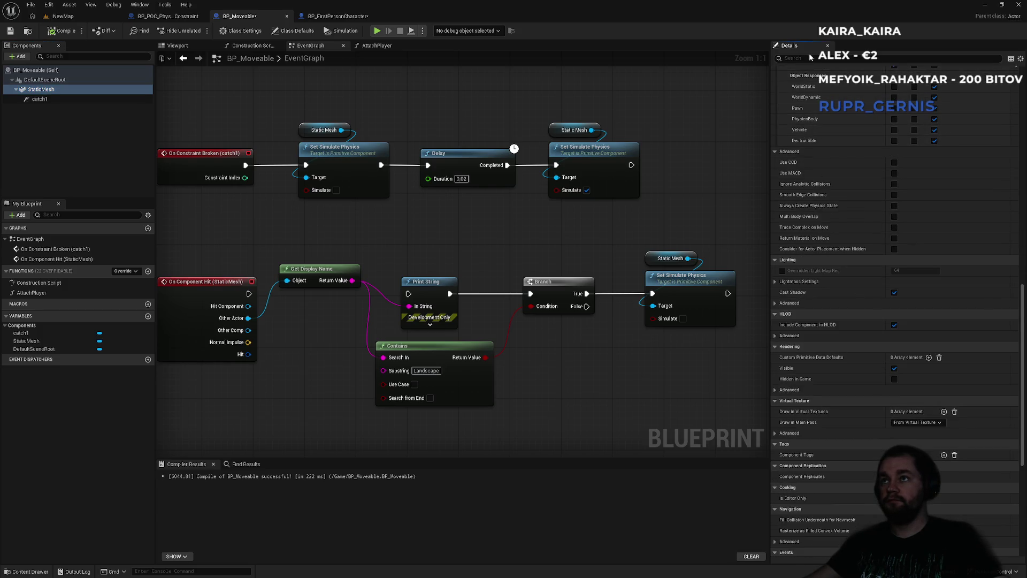
{"action": "type", "text": "sleep"}
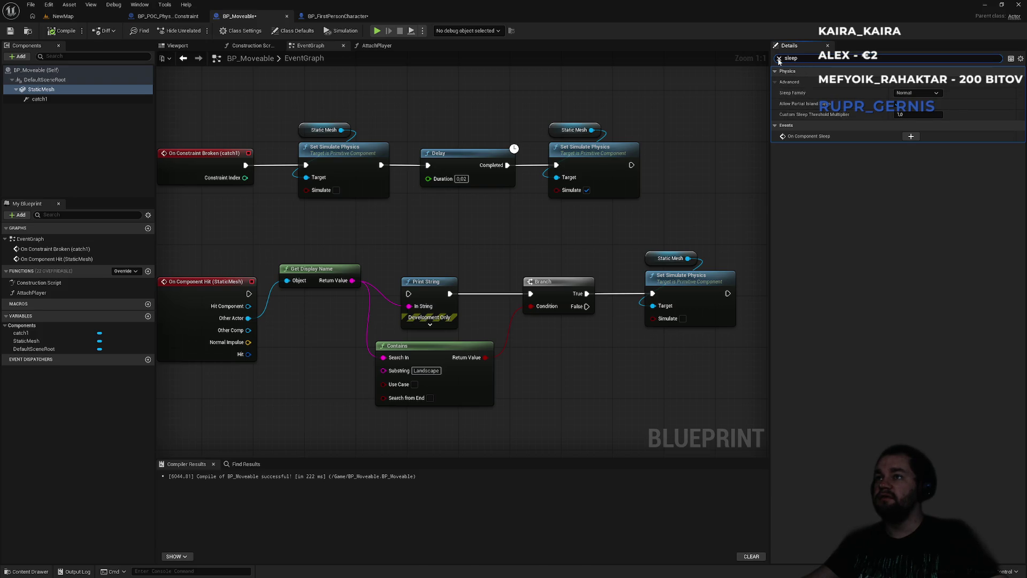
{"action": "left_click", "coordinate": [911, 137]}
Step: Wire a Print String reading 'Is sleeping bu' to the sleep event and compile
{"action": "left_click_drag", "start_coordinate": [508, 246], "coordinate": [540, 248]}
{"action": "type", "text": "print"}
{"action": "key", "text": "Return"}
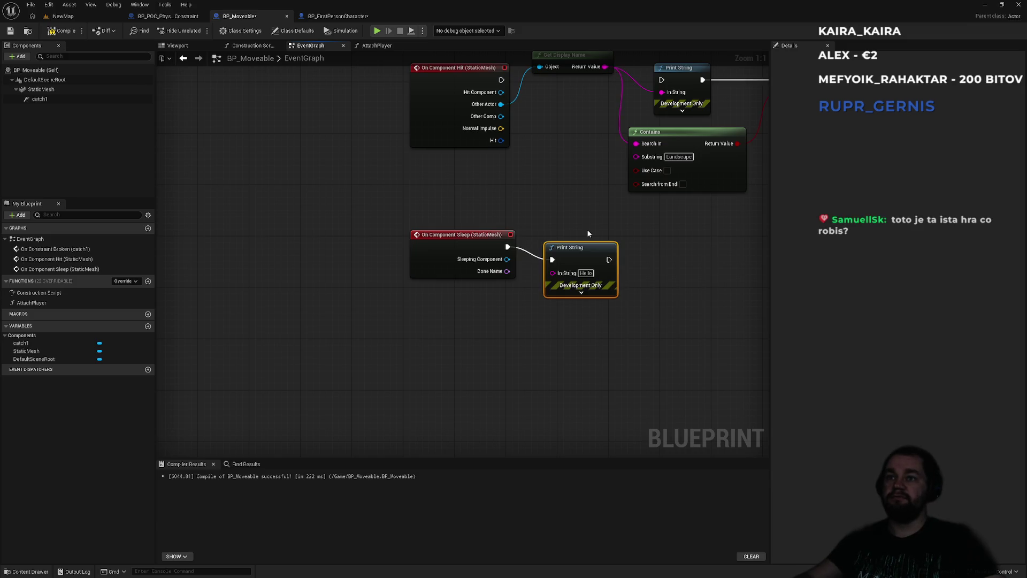
{"action": "left_click", "coordinate": [586, 273]}
{"action": "key", "text": "BackSpace"}
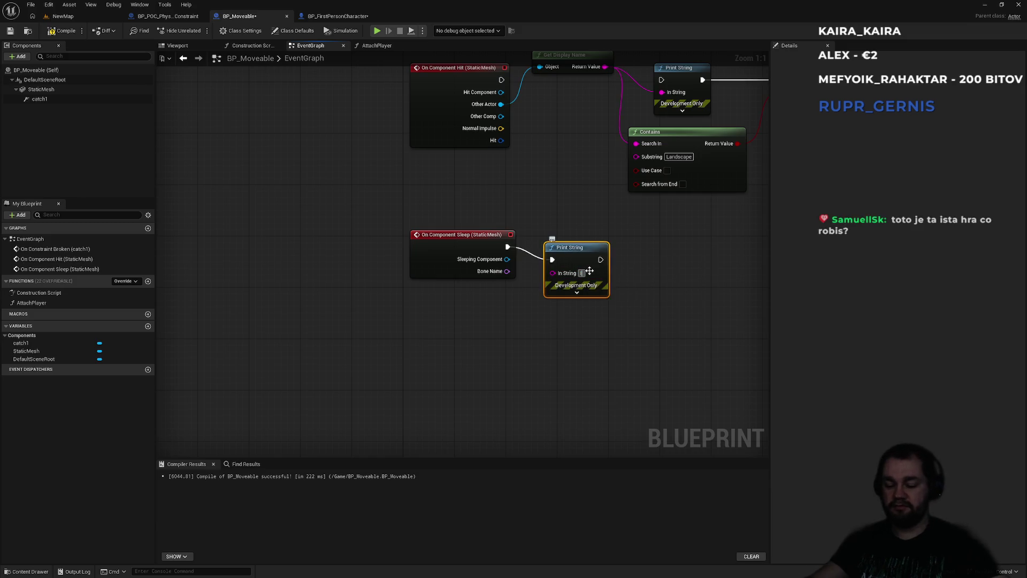
{"action": "type", "text": "Is sleeping "}
{"action": "type", "text": "bu"}
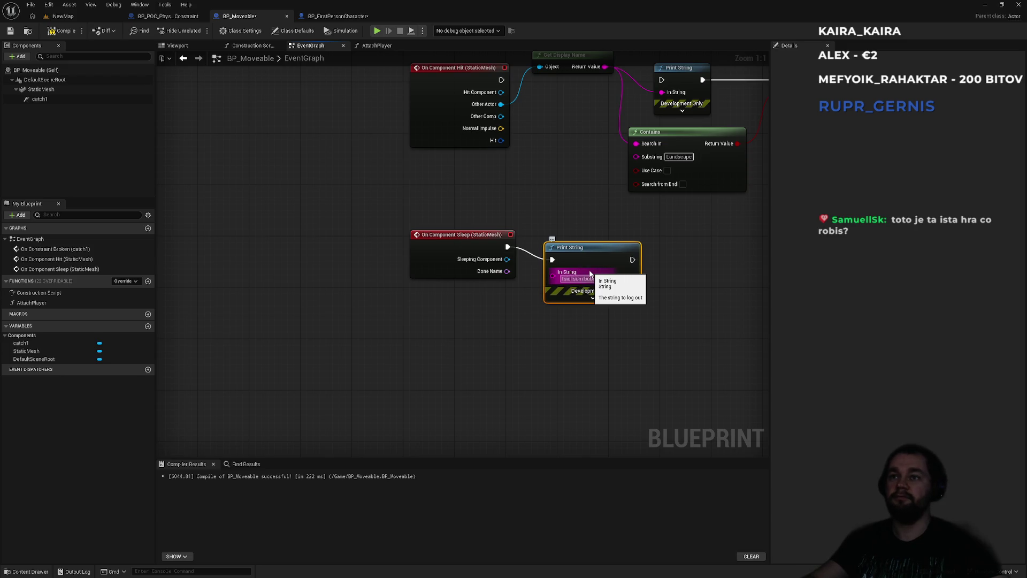
{"action": "key", "text": "Return"}
{"action": "left_click", "coordinate": [569, 227]}
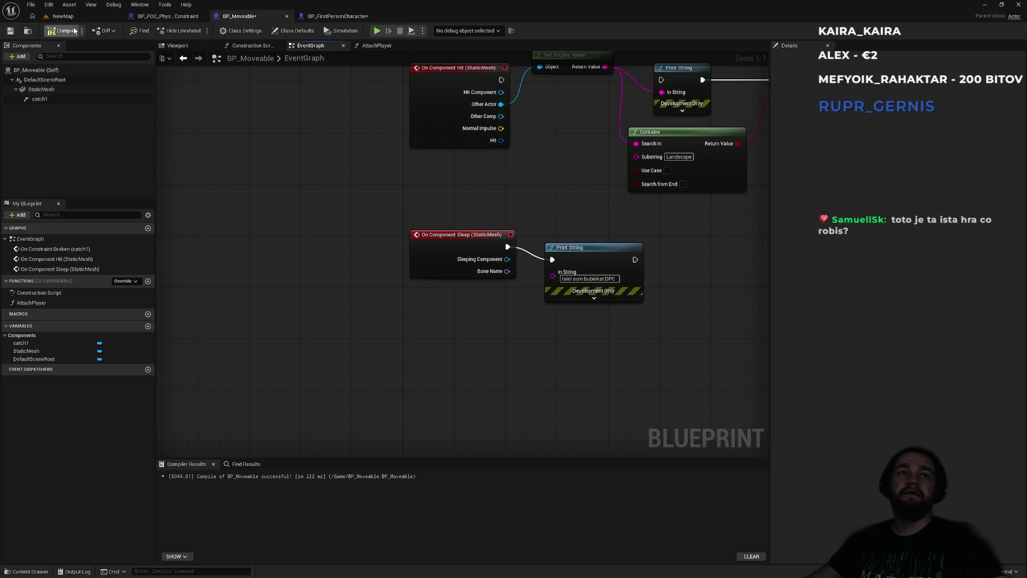
{"action": "left_click", "coordinate": [63, 16]}
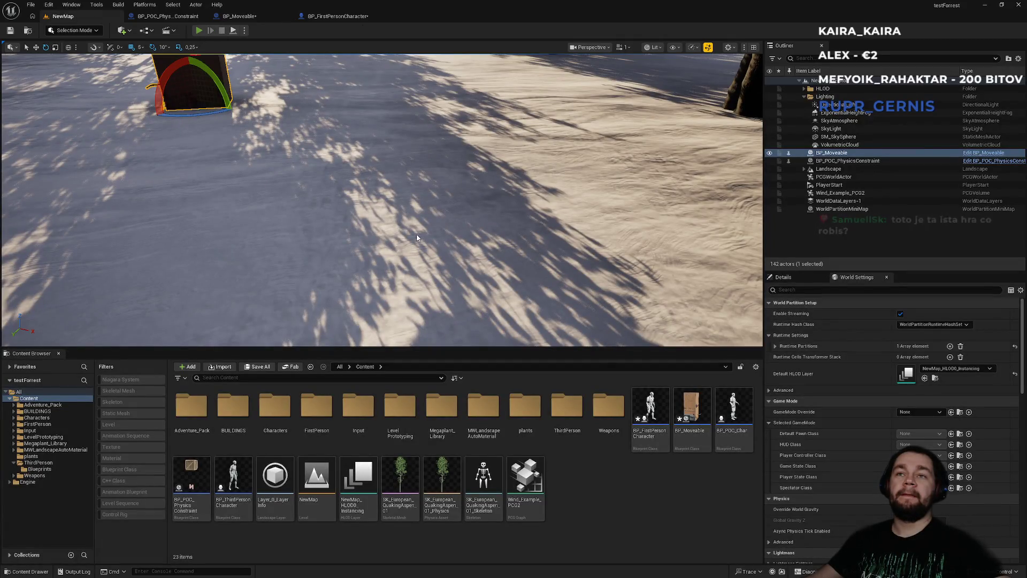
Step: Play the level, then repeatedly pick up, carry and drop the box on the snow
{"action": "key", "text": "alt+p"}
{"action": "key", "text": "w"}
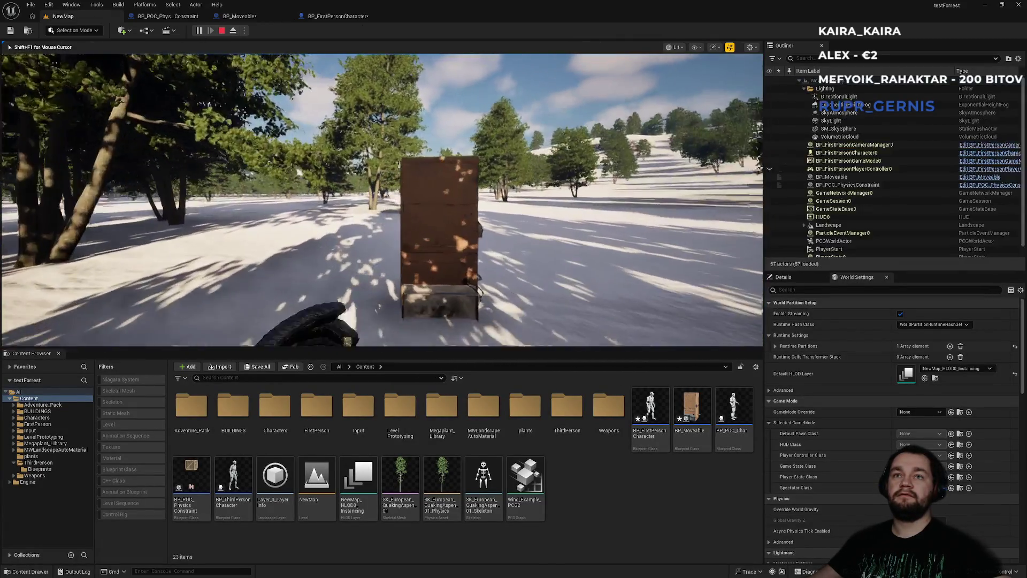
{"action": "key", "text": "d"}
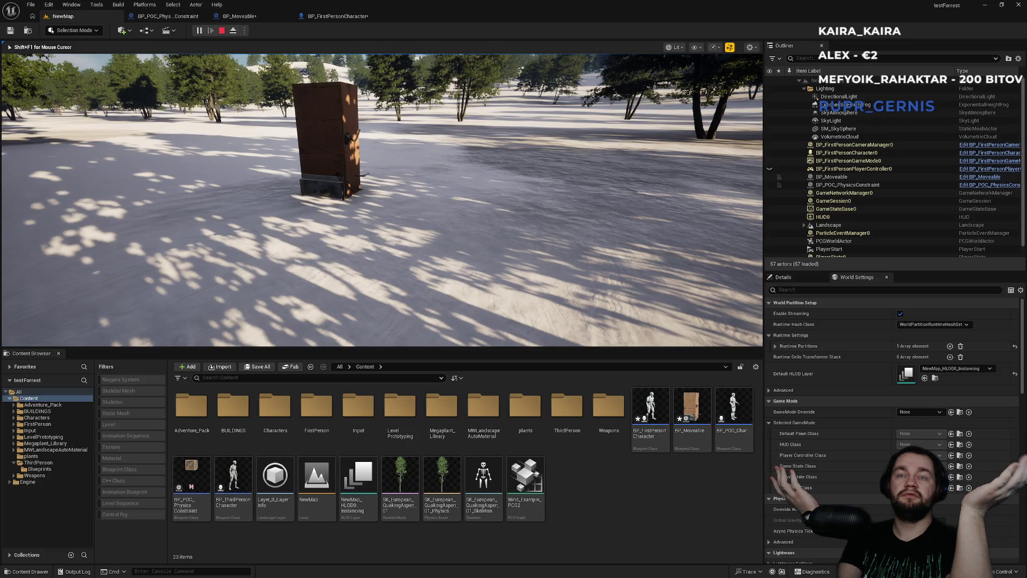
{"action": "key", "text": "w"}
{"action": "key", "text": "e"}
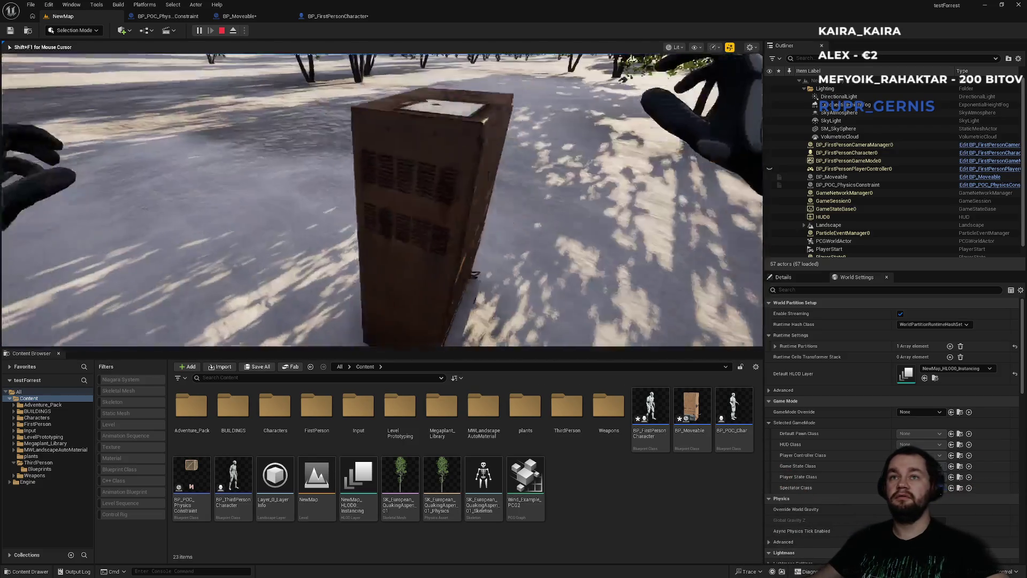
{"action": "key", "text": "e"}
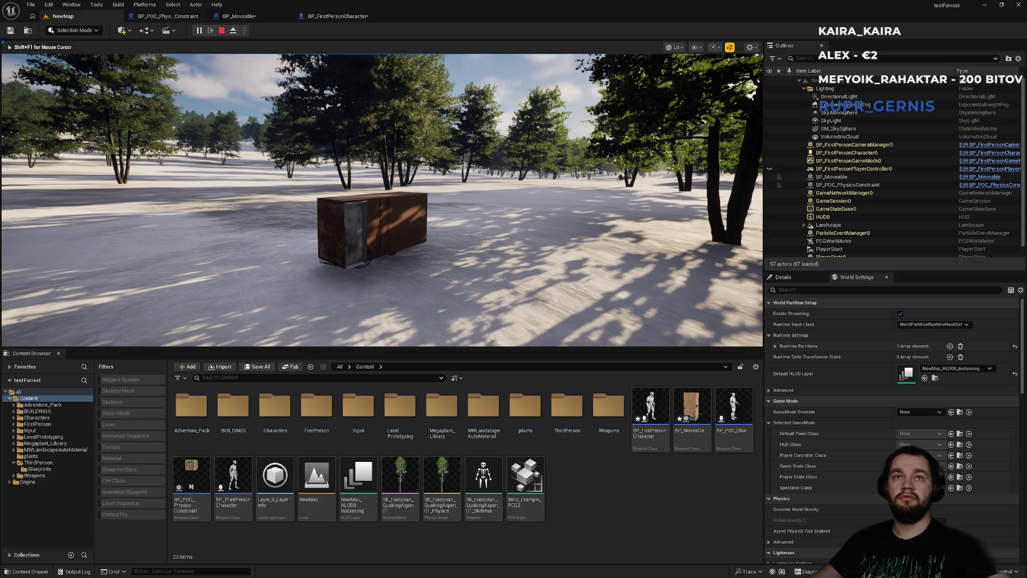
{"action": "key", "text": "w"}
{"action": "key", "text": "e"}
{"action": "key", "text": "e"}
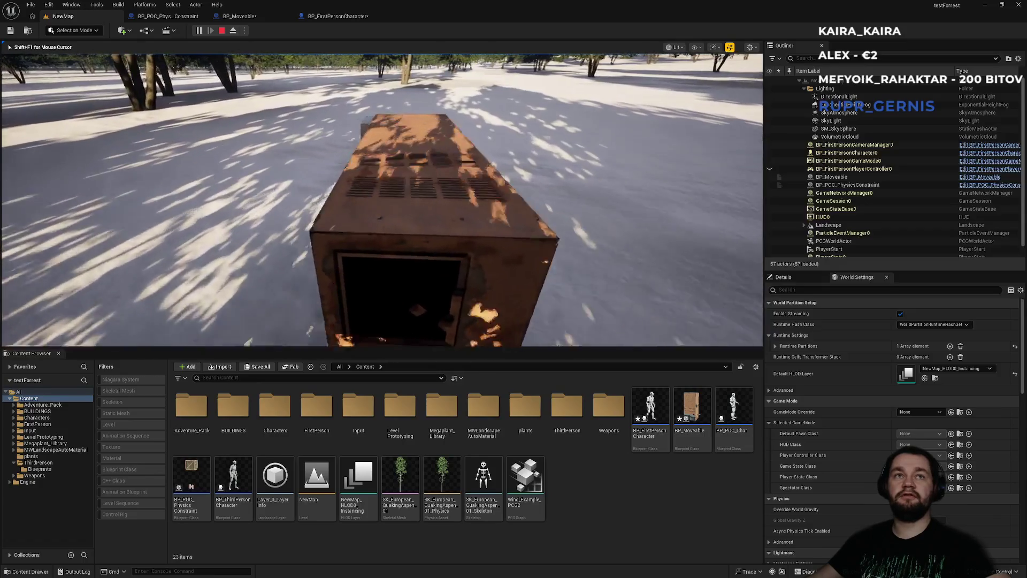
{"action": "key", "text": "w"}
{"action": "key", "text": "e"}
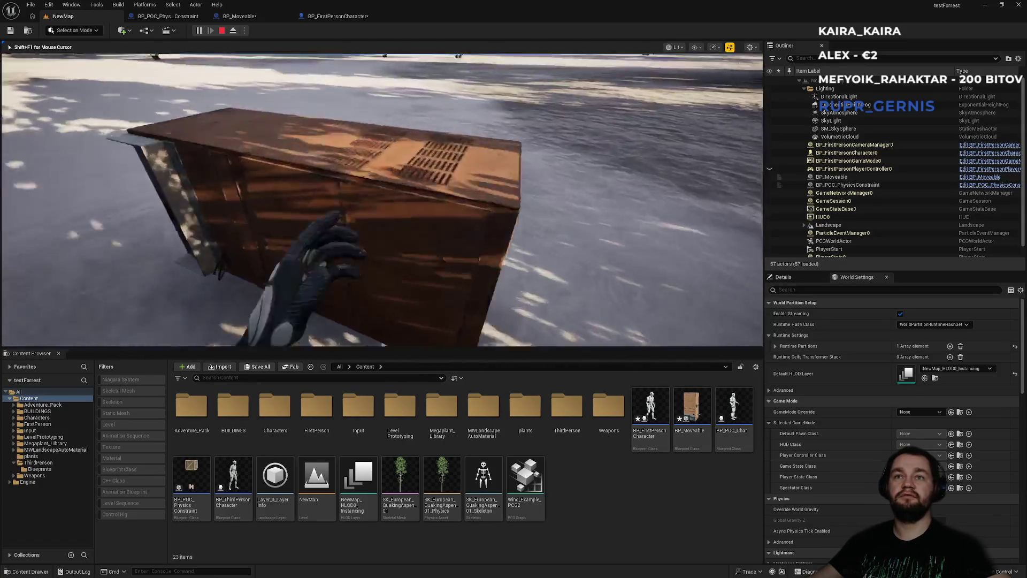
{"action": "key", "text": "e"}
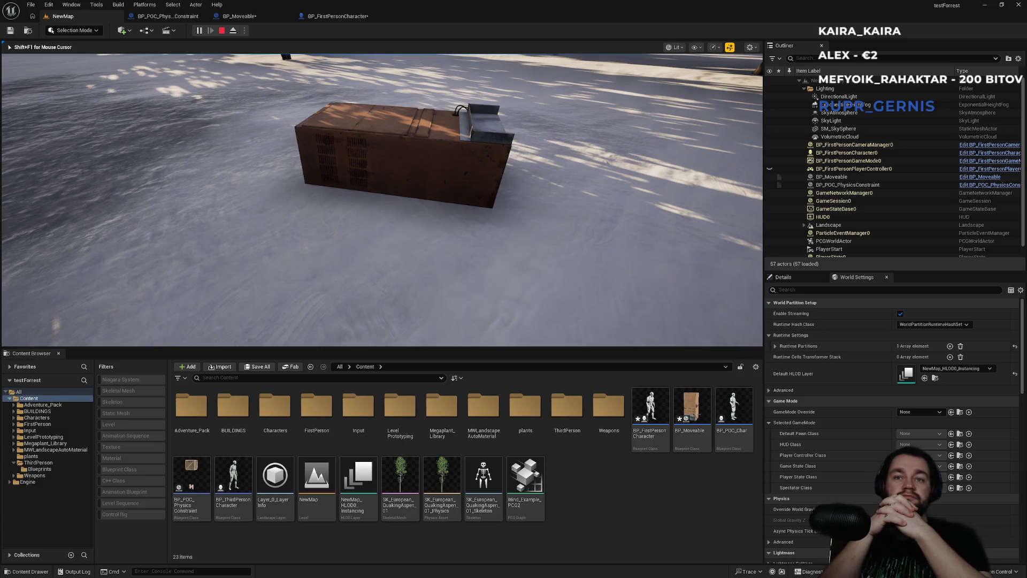
Step: Walk around the crate and line up behind it to push
{"action": "key", "text": "w"}
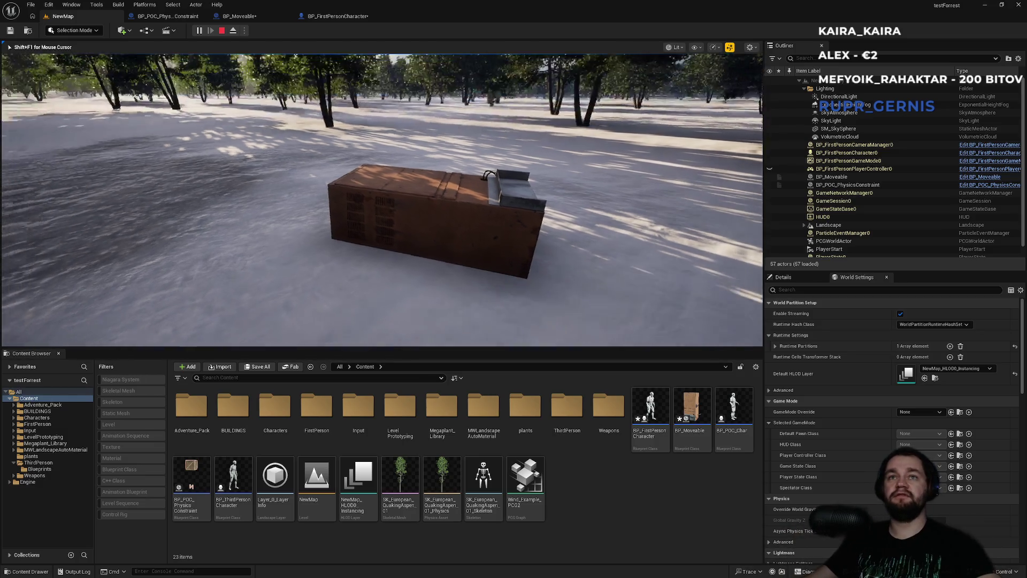
{"action": "key", "text": "w"}
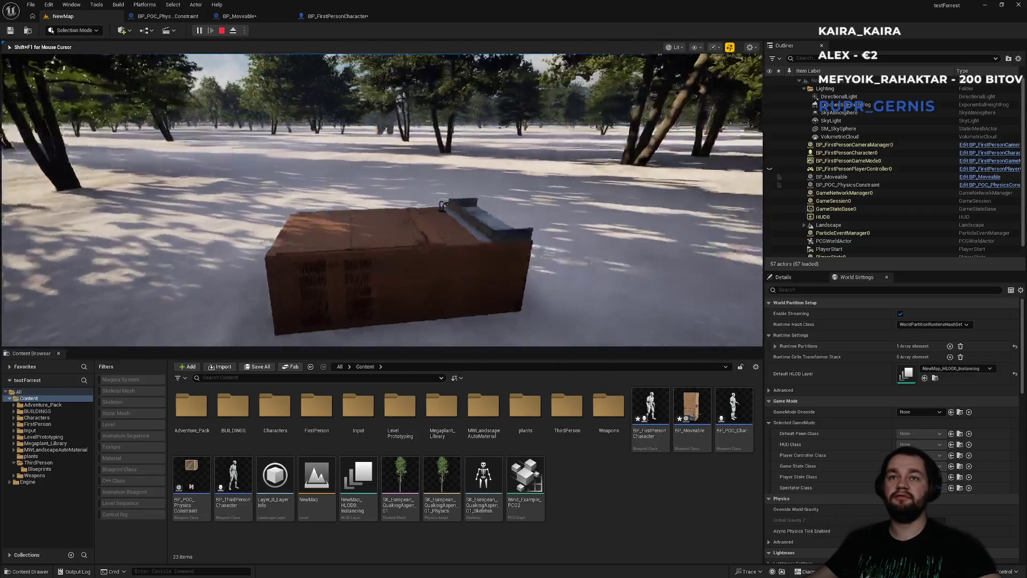
{"action": "key", "text": "w"}
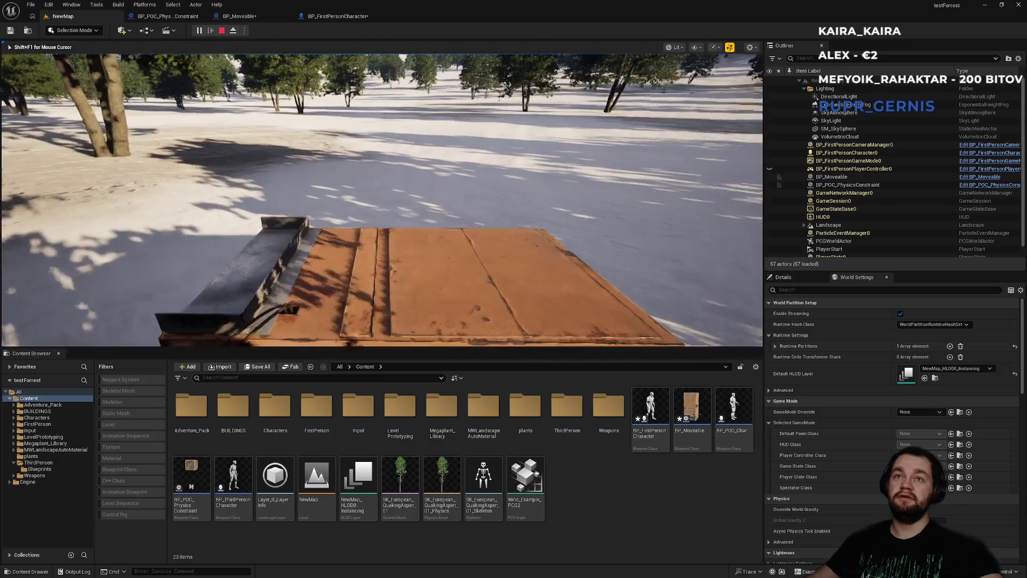
{"action": "key", "text": "s"}
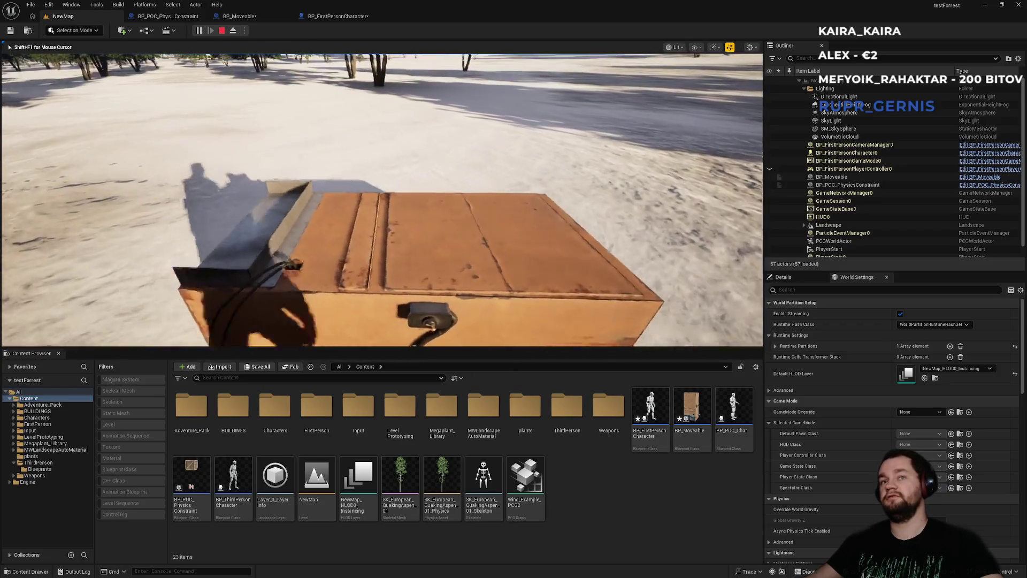
{"action": "key", "text": "w"}
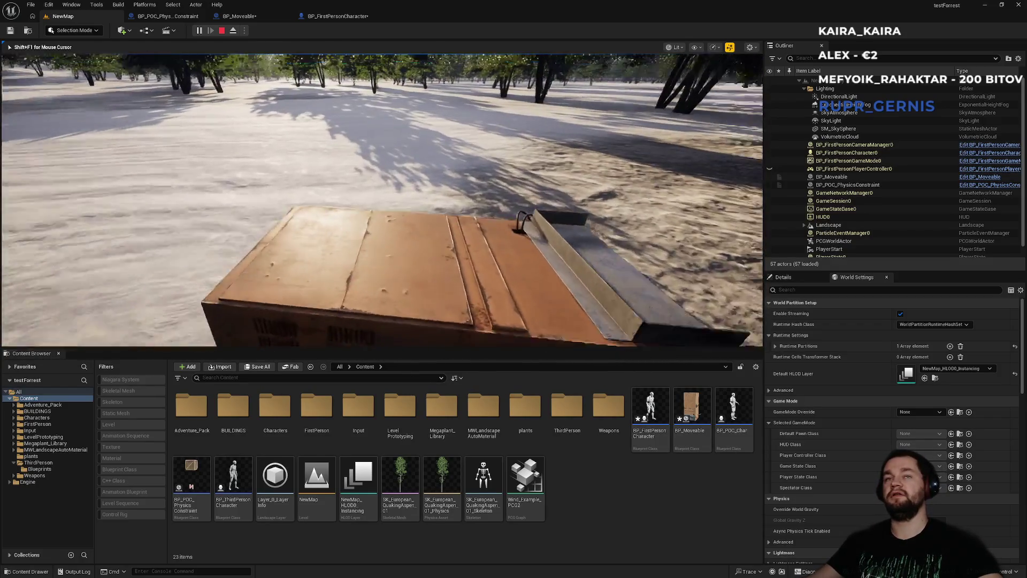
{"action": "key", "text": "w"}
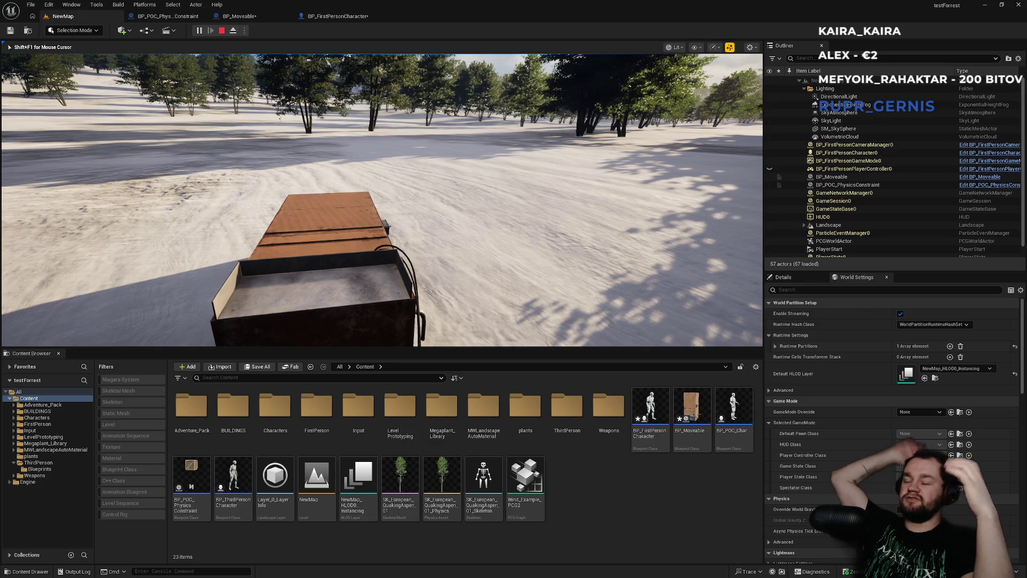
Step: Push the box across the snow toward the tree line, then view it fullscreen with physics debug lines
{"action": "key", "text": "w"}
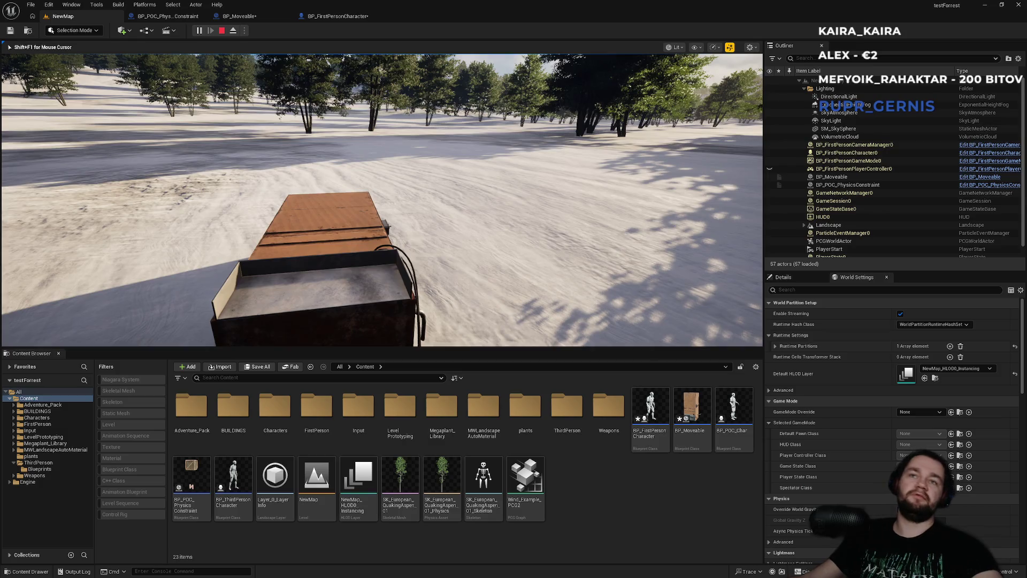
{"action": "key", "text": "w"}
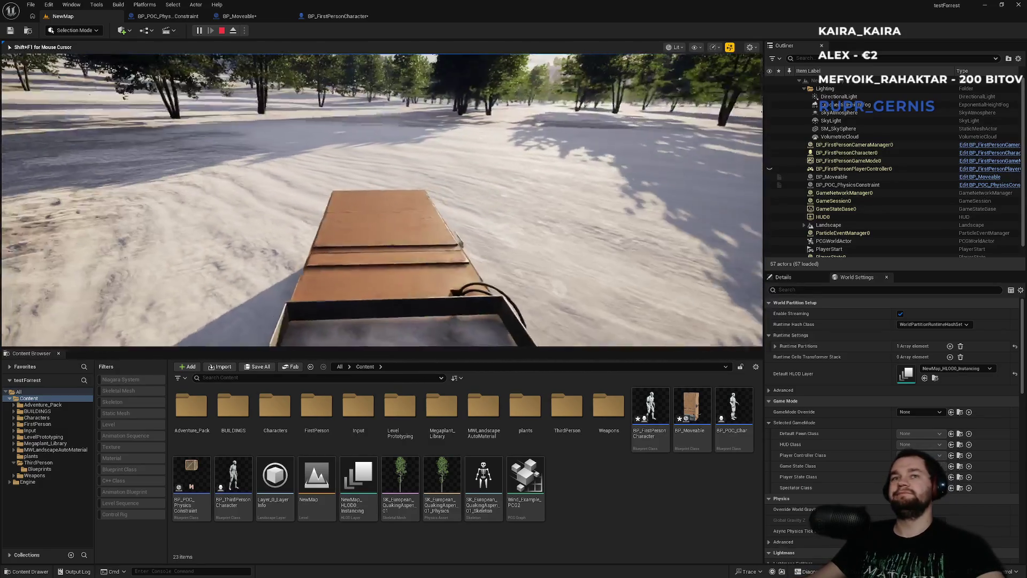
{"action": "key", "text": "w"}
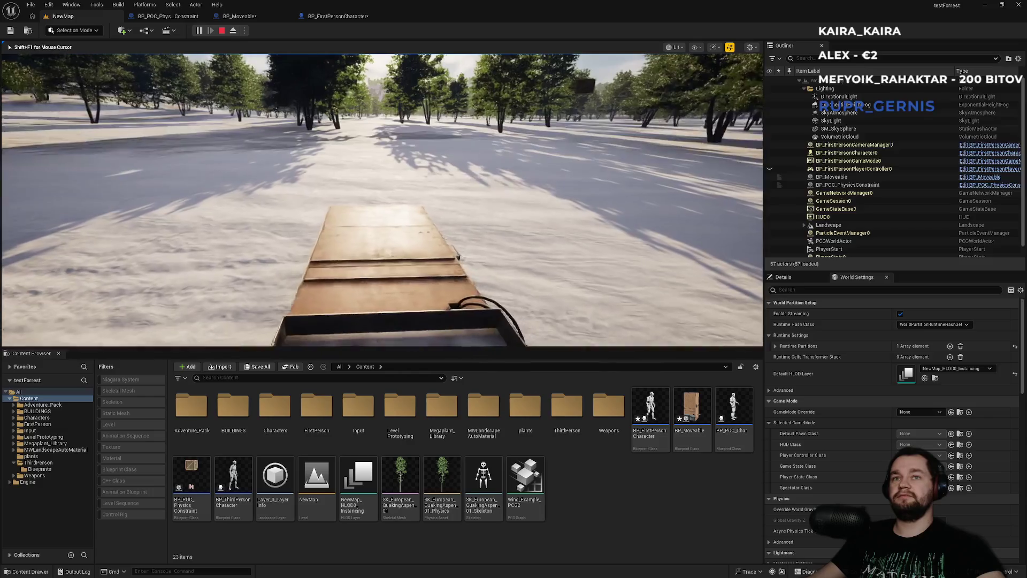
{"action": "key", "text": "w"}
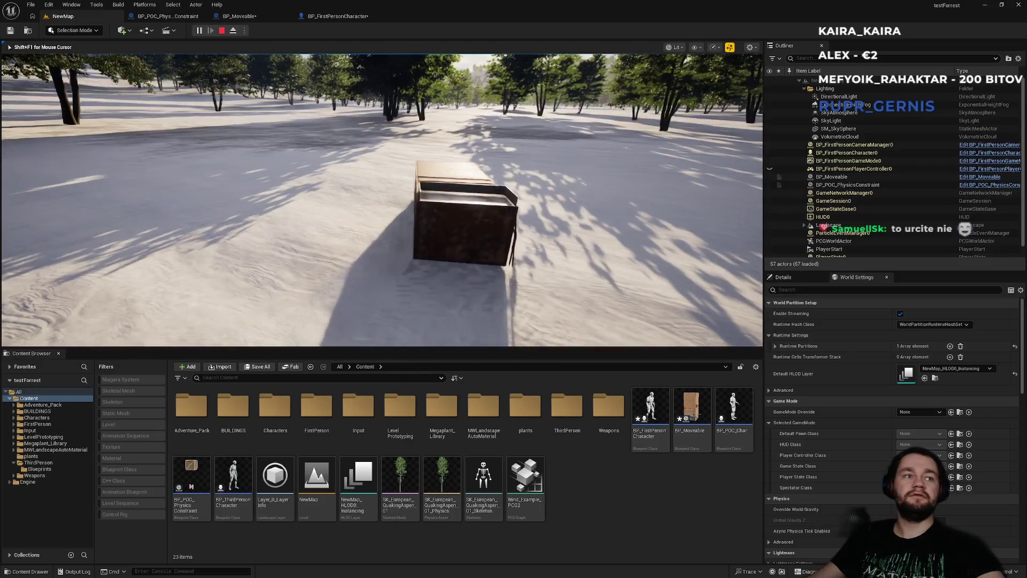
{"action": "key", "text": "w"}
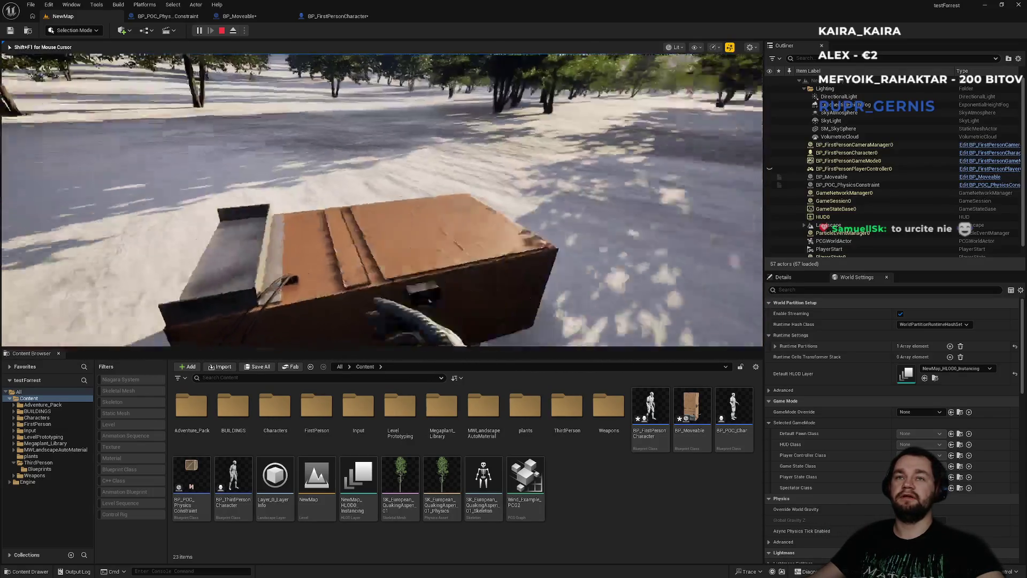
{"action": "key", "text": "w"}
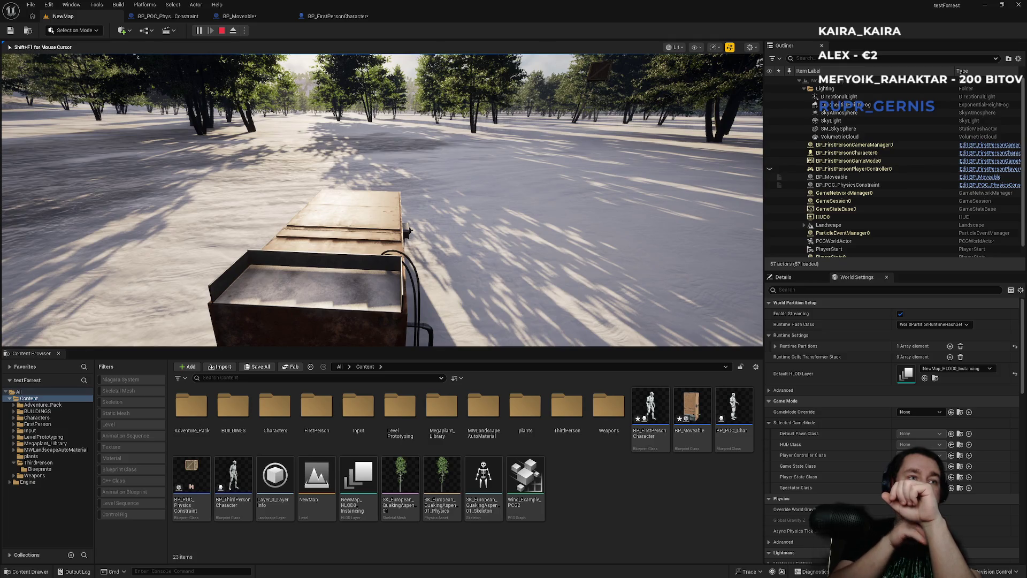
{"action": "key", "text": "w"}
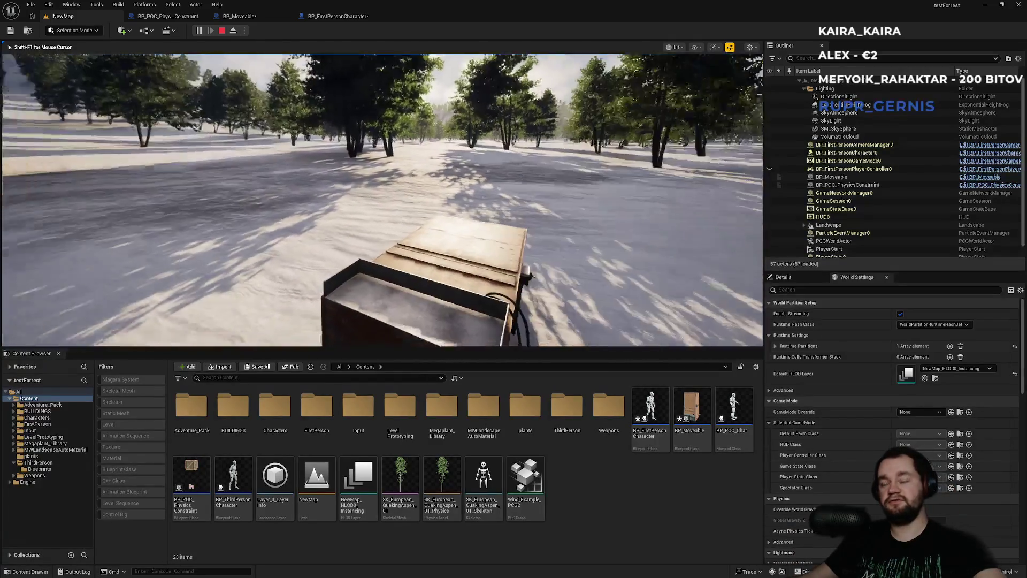
{"action": "key", "text": "F11"}
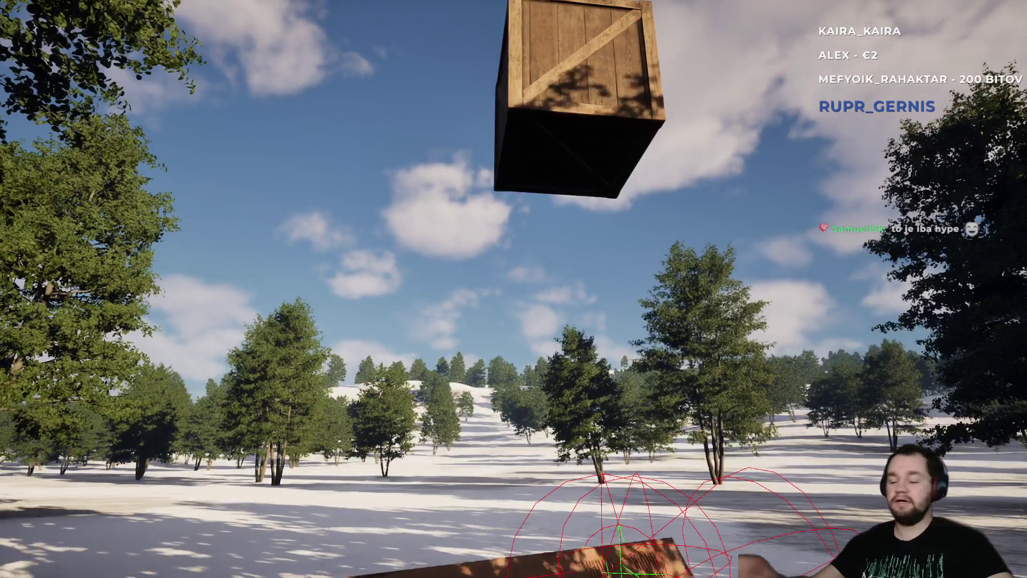
Step: Exit the fullscreen game view and stop the play session to return to the NewMap editor
{"action": "key", "text": "shift+F1"}
{"action": "key", "text": "F11"}
{"action": "key", "text": "Escape"}
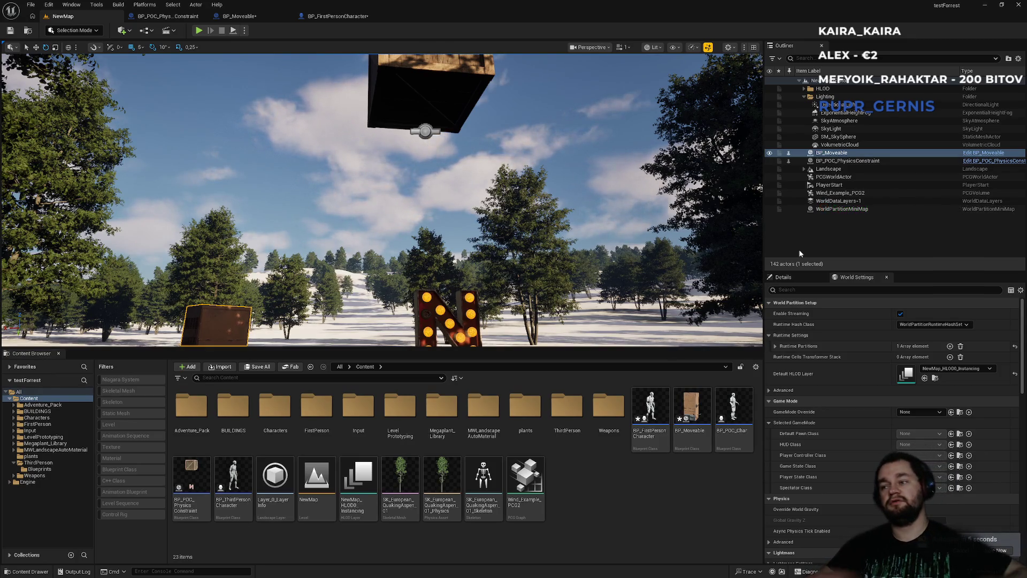
Step: Frame the box, nudge the Print String node in BP_Moveable's EventGraph, and select StaticMesh's sleep settings
{"action": "key", "text": "f"}
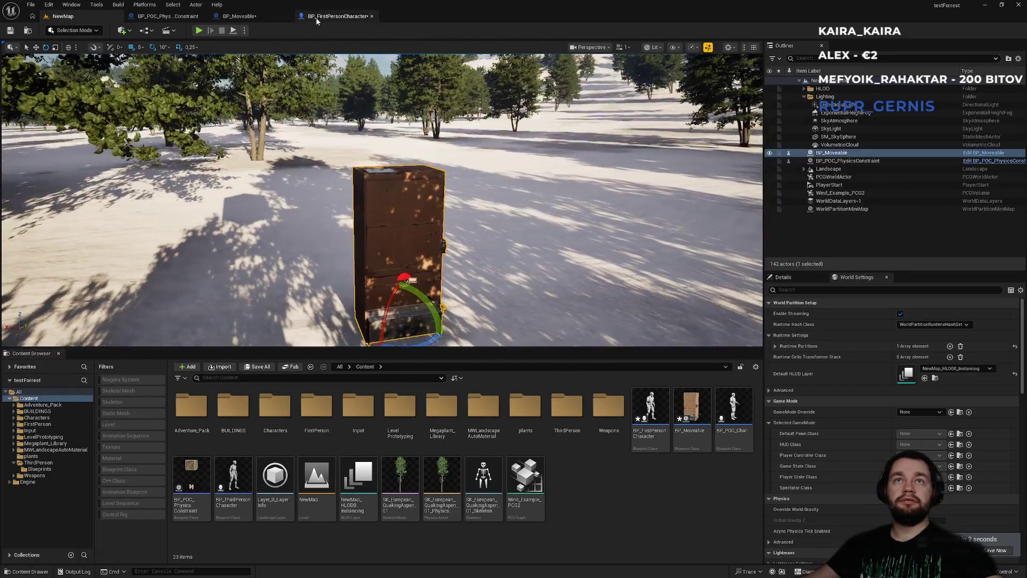
{"action": "left_click", "coordinate": [338, 16]}
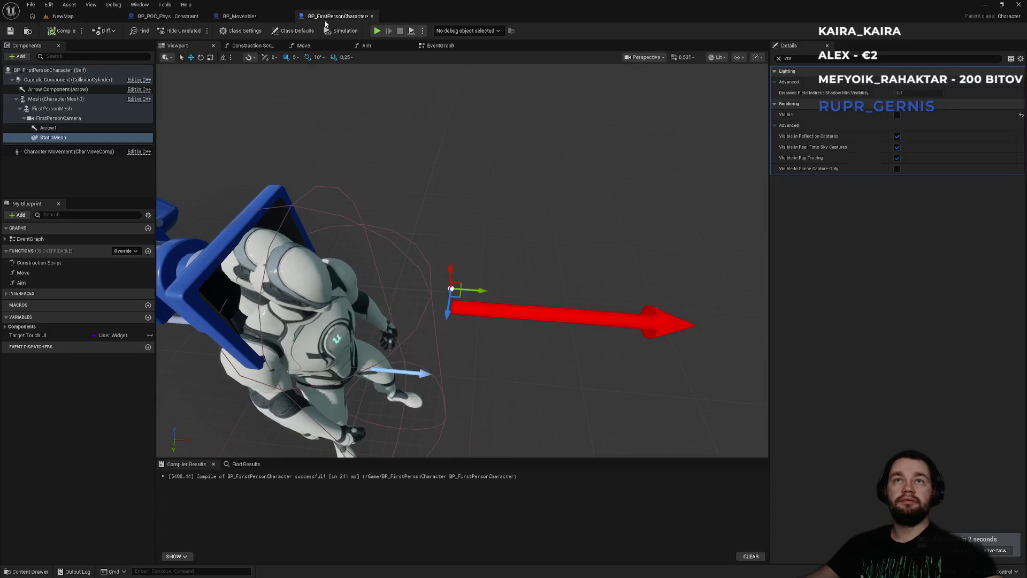
{"action": "left_click", "coordinate": [239, 16]}
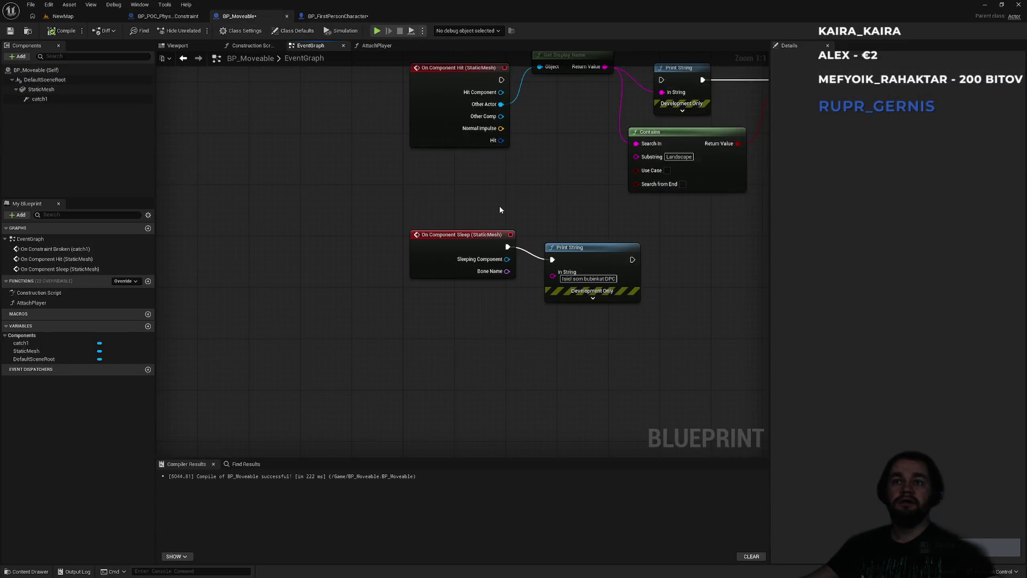
{"action": "left_click_drag", "start_coordinate": [583, 260], "coordinate": [595, 247]}
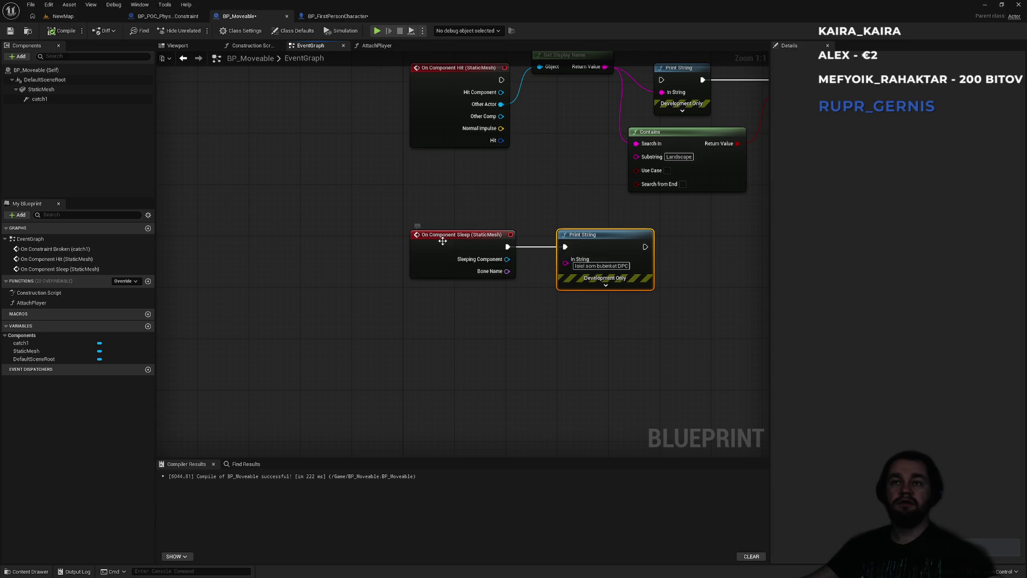
{"action": "left_click", "coordinate": [485, 244]}
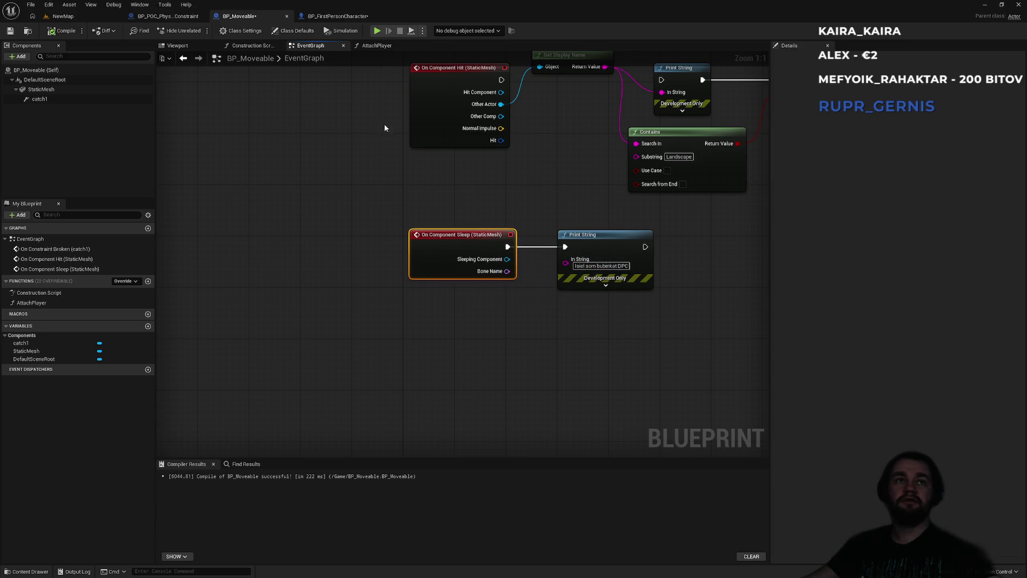
{"action": "left_click", "coordinate": [41, 89]}
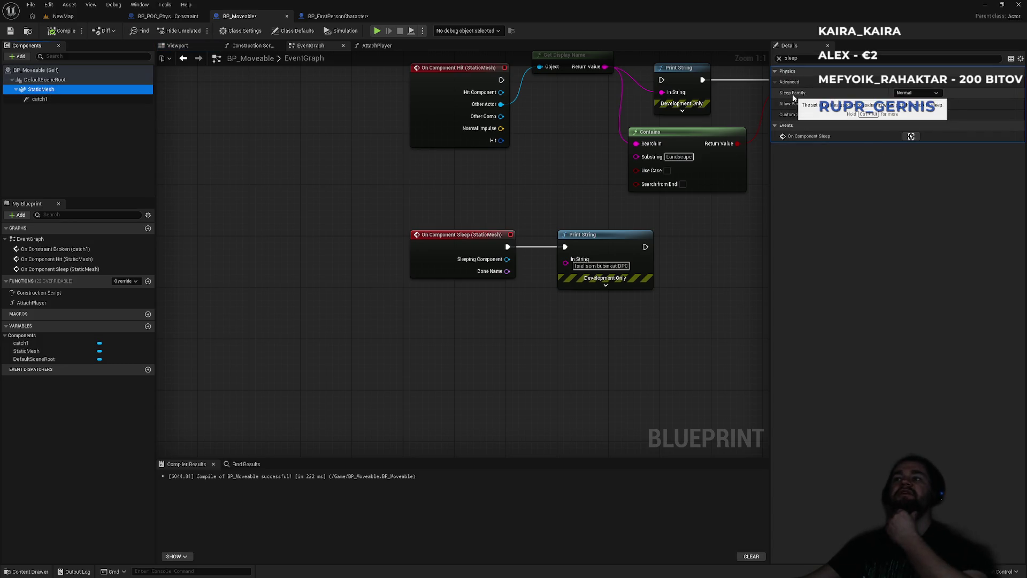
{"action": "left_click", "coordinate": [49, 5]}
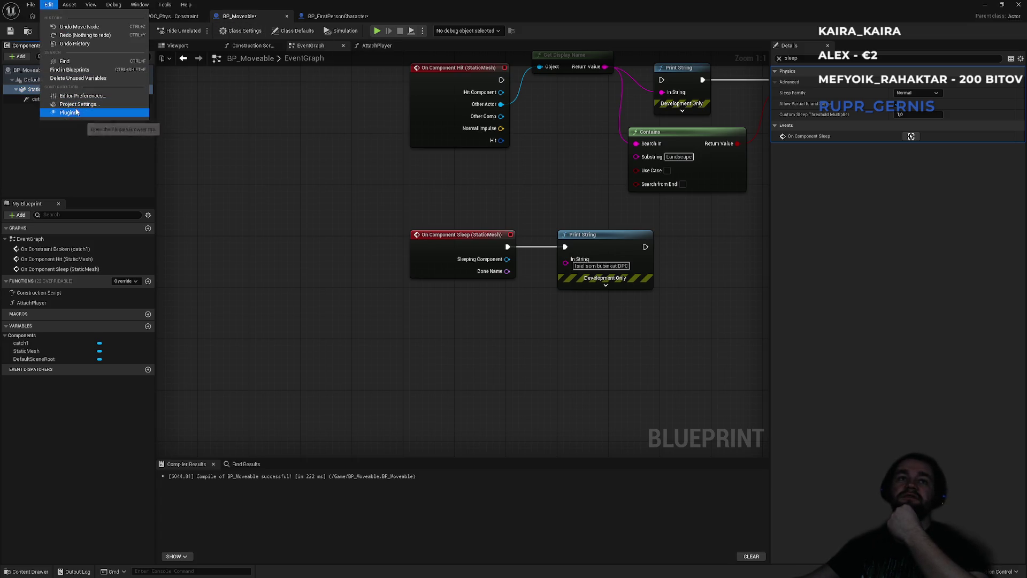
Step: Open Project Settings and filter it by 'sleep', then by 'physic'
{"action": "left_click", "coordinate": [76, 106]}
{"action": "left_click", "coordinate": [357, 109]}
{"action": "type", "text": "sleep"}
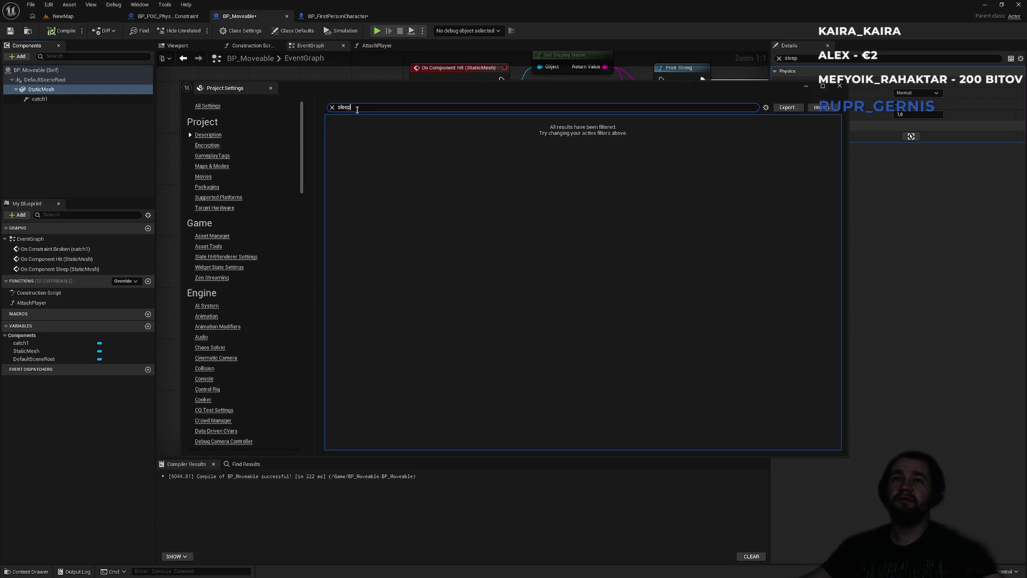
{"action": "left_click", "coordinate": [331, 107]}
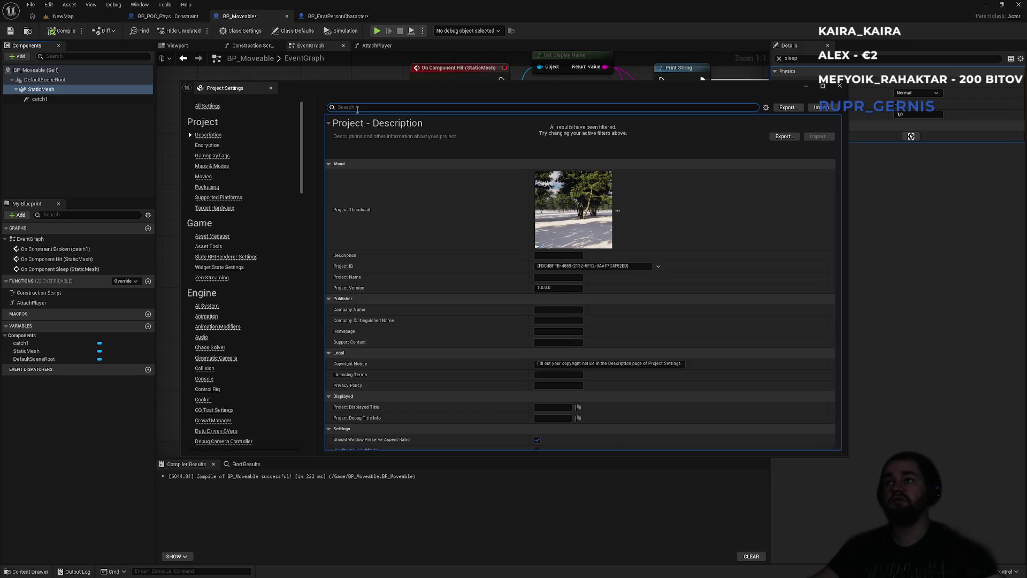
{"action": "type", "text": "physic"}
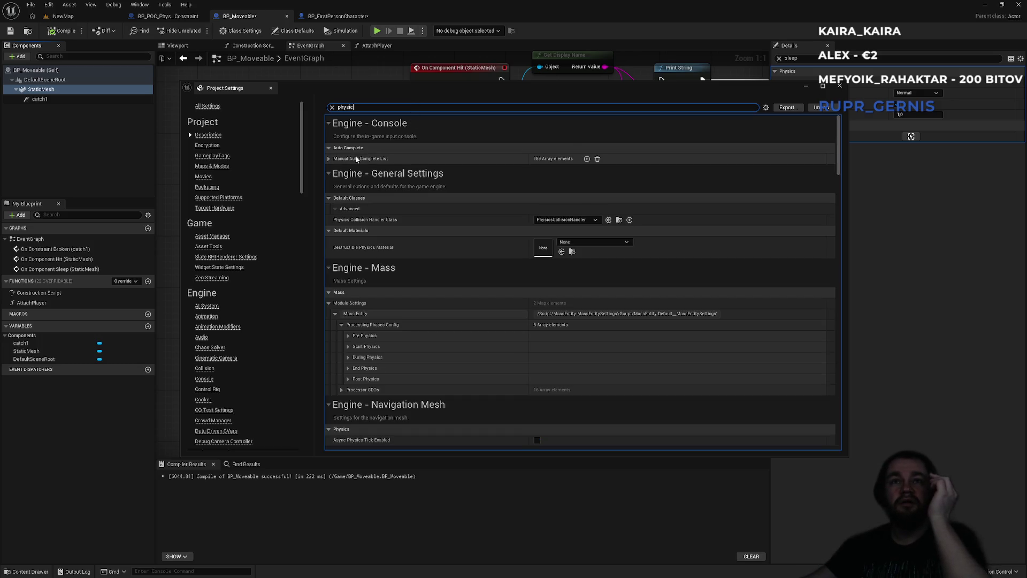
Step: Review the physics settings down to Physical Surface and Dataflow, then close Project Settings
{"action": "left_click", "coordinate": [348, 336]}
{"action": "left_click", "coordinate": [349, 336]}
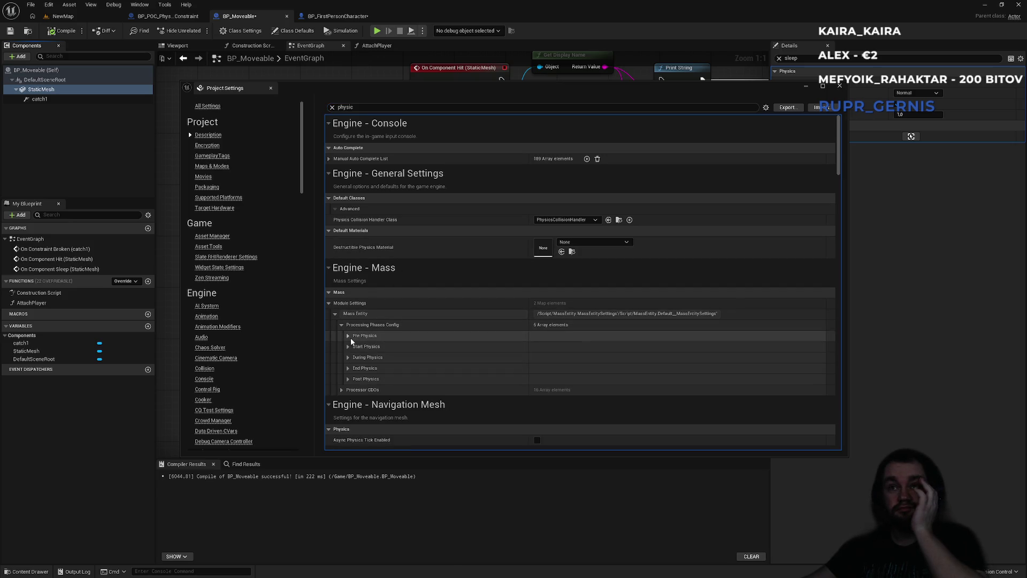
{"action": "scroll", "coordinate": [408, 364], "scroll_direction": "down", "scroll_amount": 2}
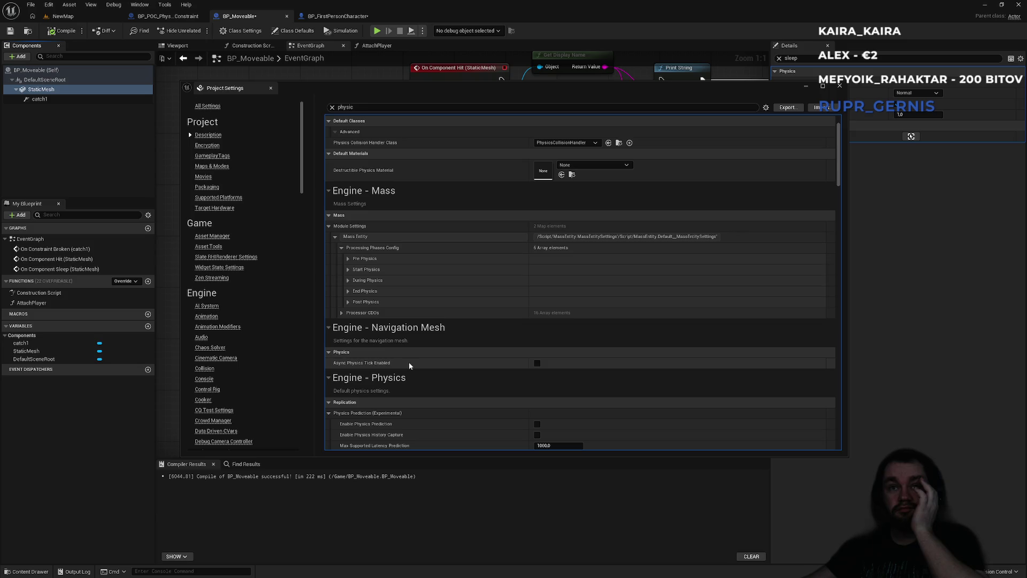
{"action": "scroll", "coordinate": [409, 365], "scroll_direction": "down", "scroll_amount": 1}
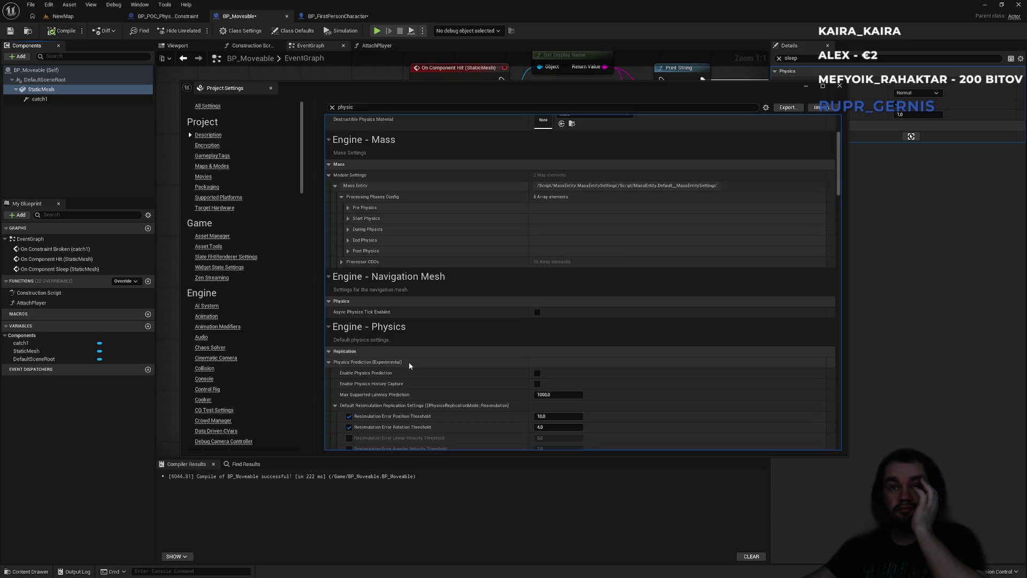
{"action": "scroll", "coordinate": [408, 362], "scroll_direction": "down", "scroll_amount": 1}
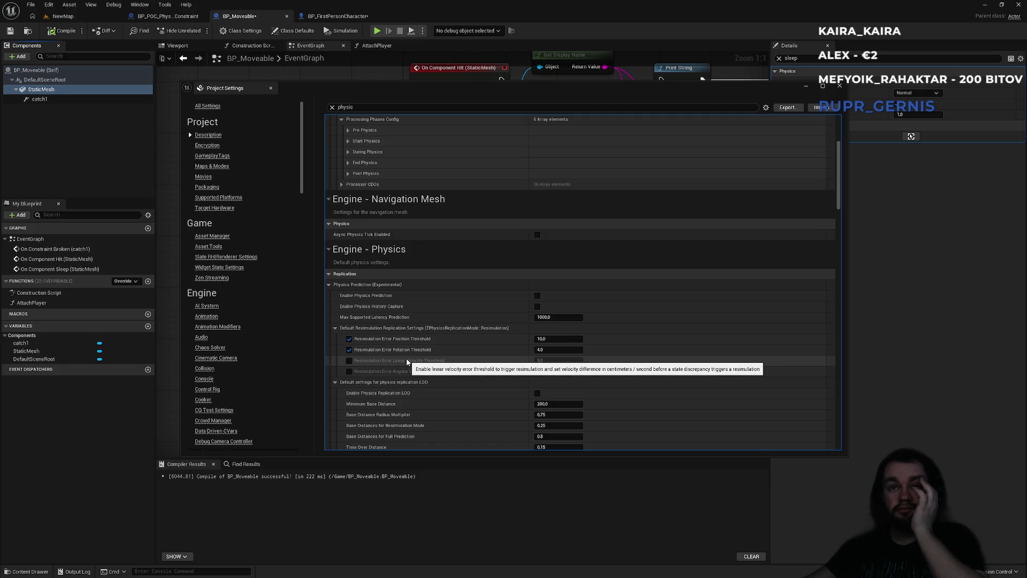
{"action": "scroll", "coordinate": [407, 358], "scroll_direction": "down", "scroll_amount": 2}
{"action": "scroll", "coordinate": [404, 360], "scroll_direction": "down", "scroll_amount": 1}
{"action": "scroll", "coordinate": [400, 360], "scroll_direction": "down", "scroll_amount": 1}
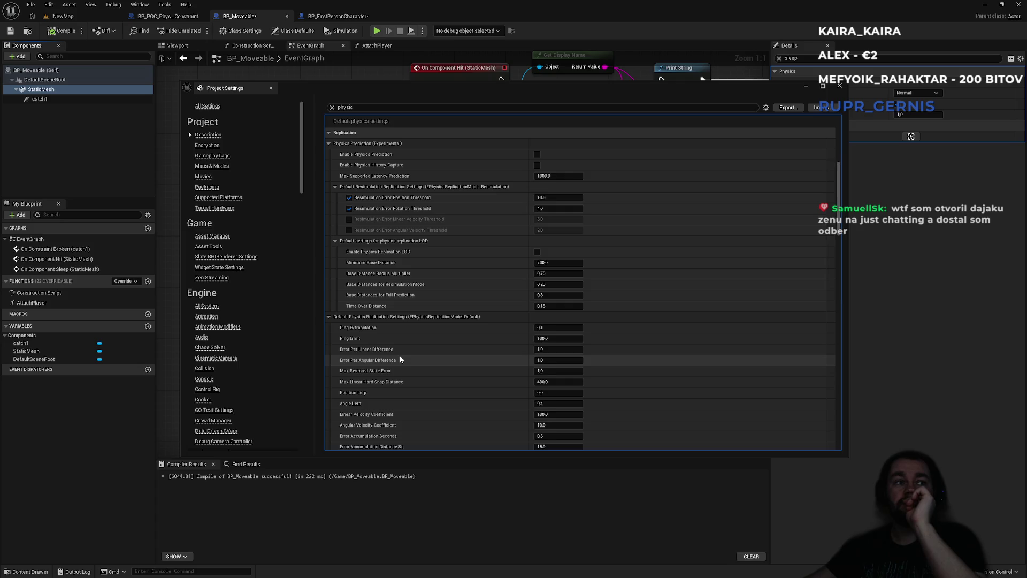
{"action": "scroll", "coordinate": [401, 359], "scroll_direction": "down", "scroll_amount": 5}
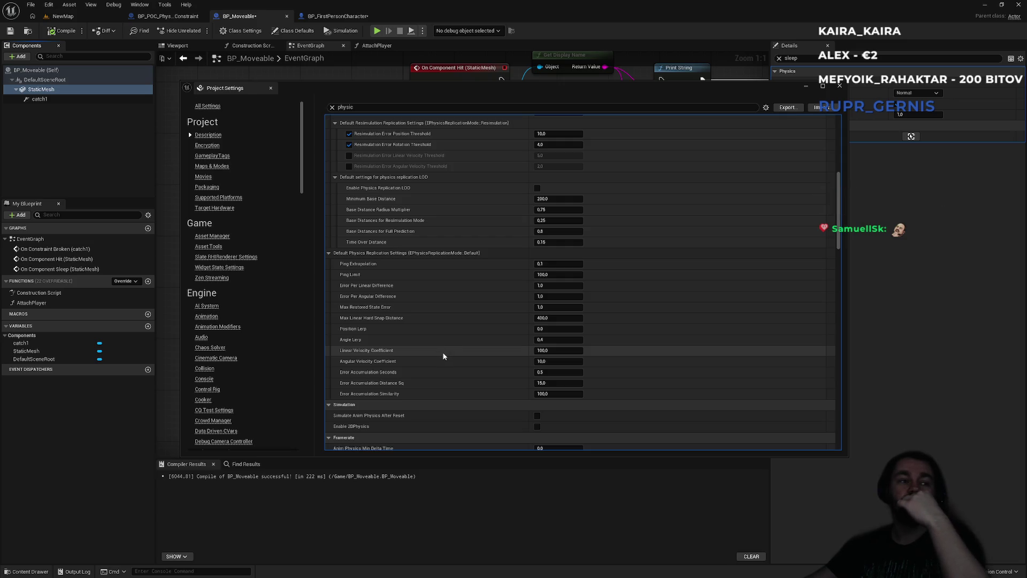
{"action": "scroll", "coordinate": [462, 360], "scroll_direction": "down", "scroll_amount": 3}
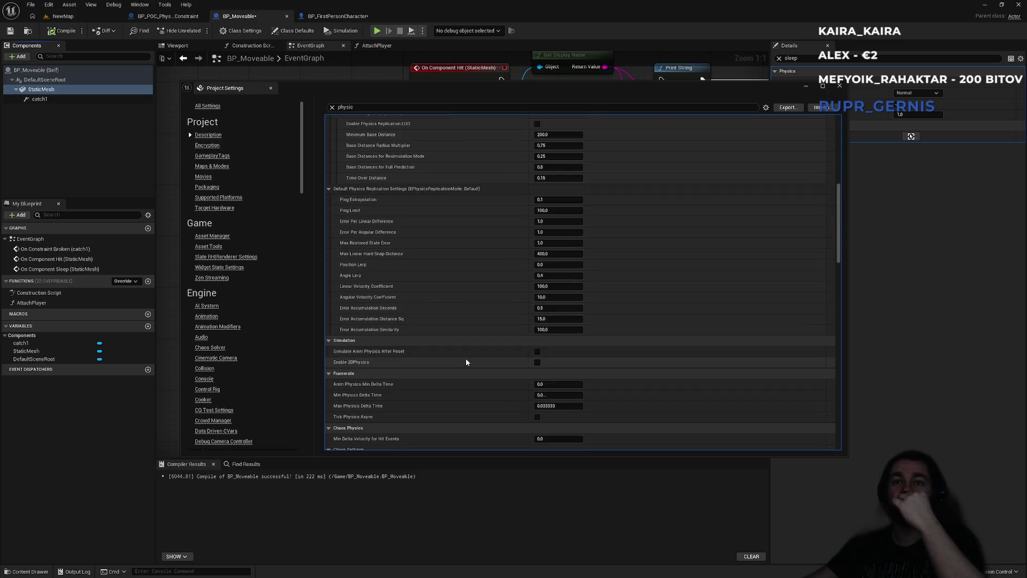
{"action": "scroll", "coordinate": [465, 362], "scroll_direction": "down", "scroll_amount": 4}
{"action": "scroll", "coordinate": [467, 358], "scroll_direction": "down", "scroll_amount": 2}
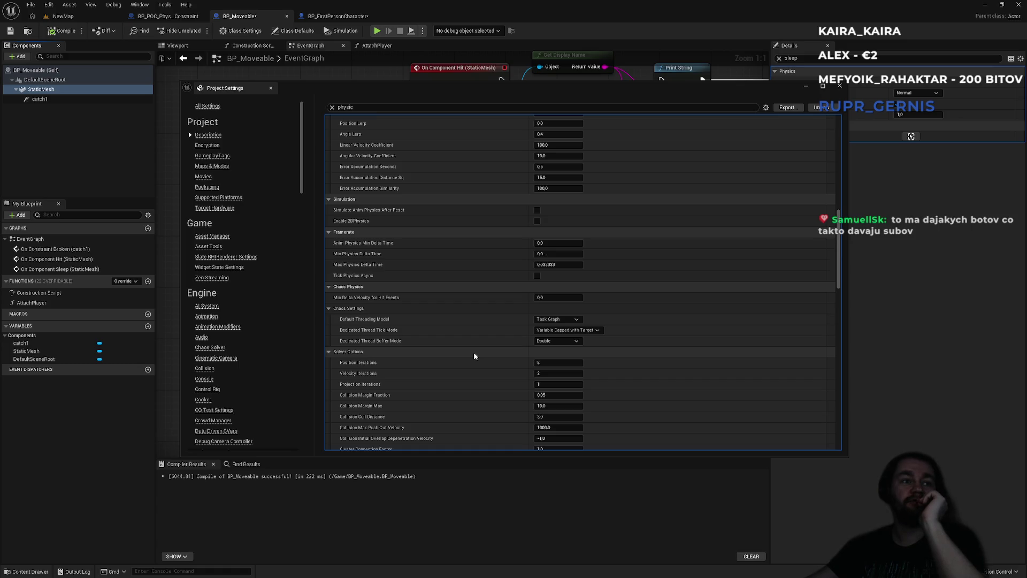
{"action": "scroll", "coordinate": [474, 353], "scroll_direction": "down", "scroll_amount": 2}
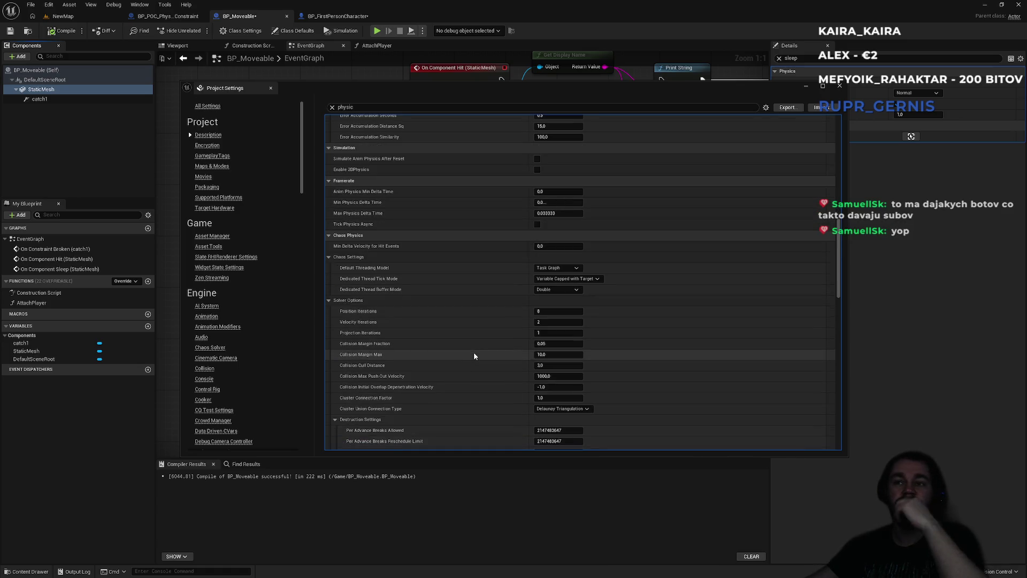
{"action": "scroll", "coordinate": [474, 356], "scroll_direction": "down", "scroll_amount": 2}
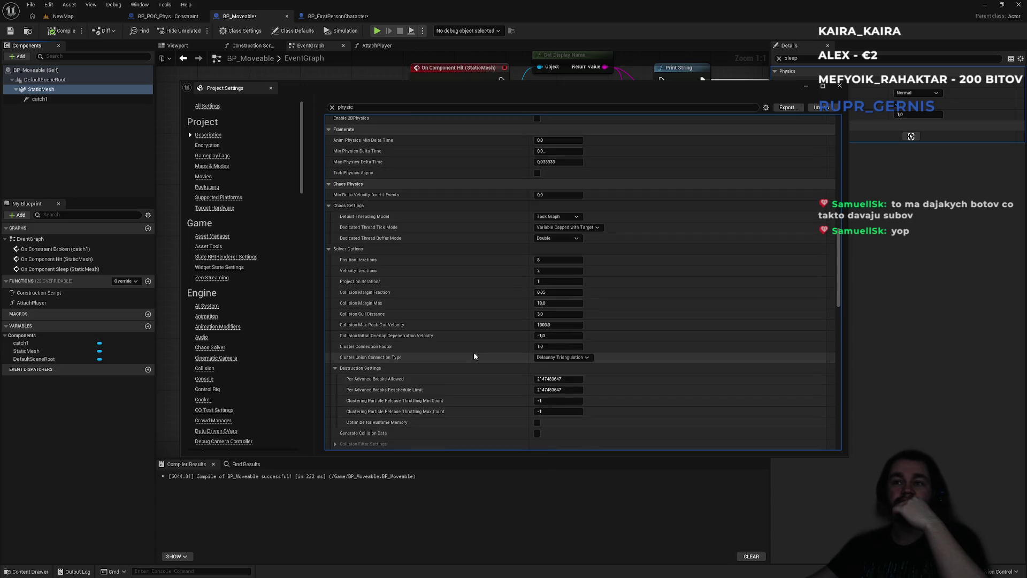
{"action": "scroll", "coordinate": [474, 356], "scroll_direction": "down", "scroll_amount": 6}
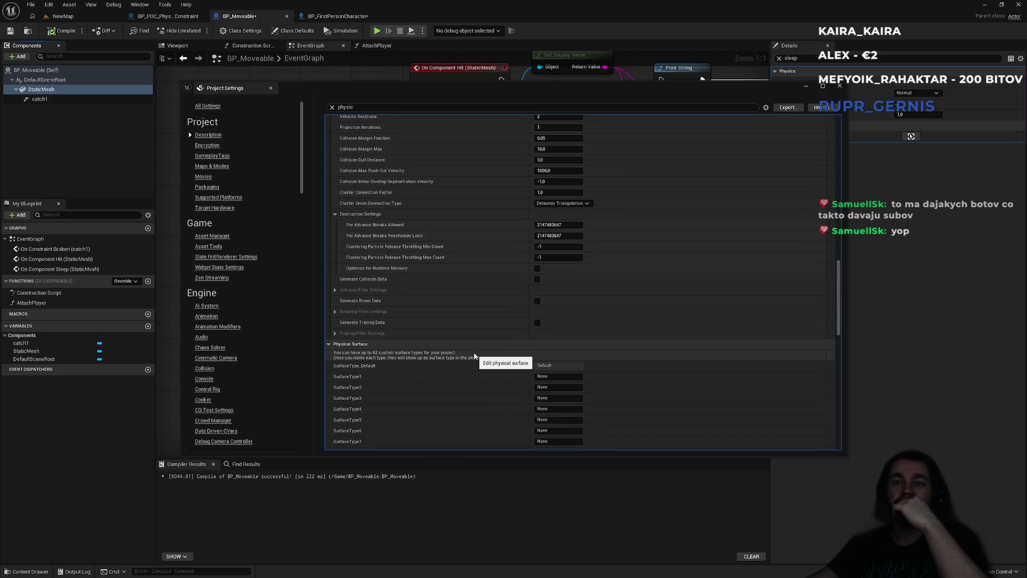
{"action": "scroll", "coordinate": [474, 356], "scroll_direction": "down", "scroll_amount": 20}
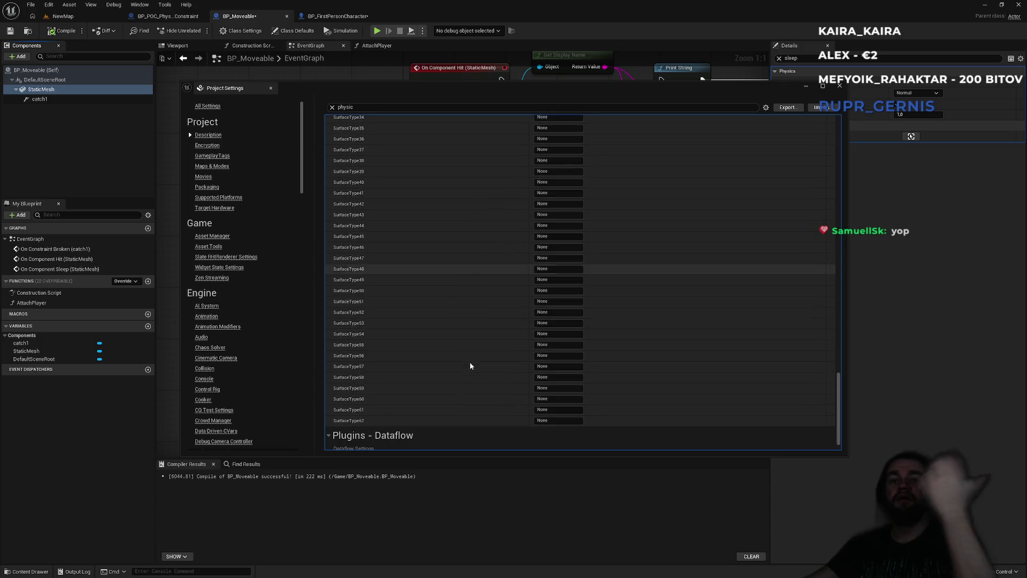
{"action": "scroll", "coordinate": [468, 371], "scroll_direction": "down", "scroll_amount": 1}
{"action": "left_click_drag", "start_coordinate": [838, 384], "coordinate": [837, 150]}
{"action": "left_click", "coordinate": [840, 86]}
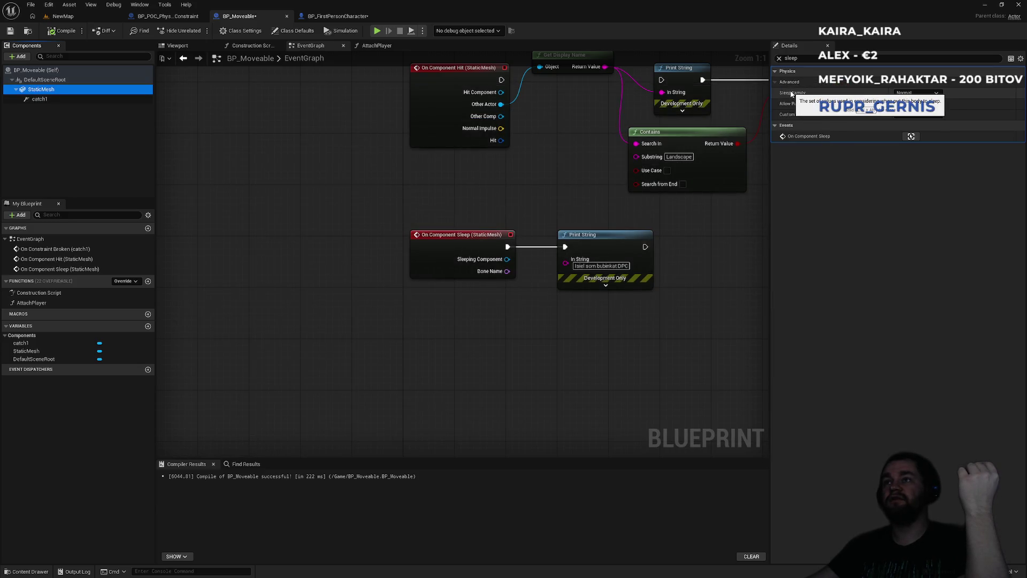
Step: Set the StaticMesh Sleep Family to Custom with a 0.1 threshold multiplier, then play NewMap
{"action": "left_click", "coordinate": [926, 92]}
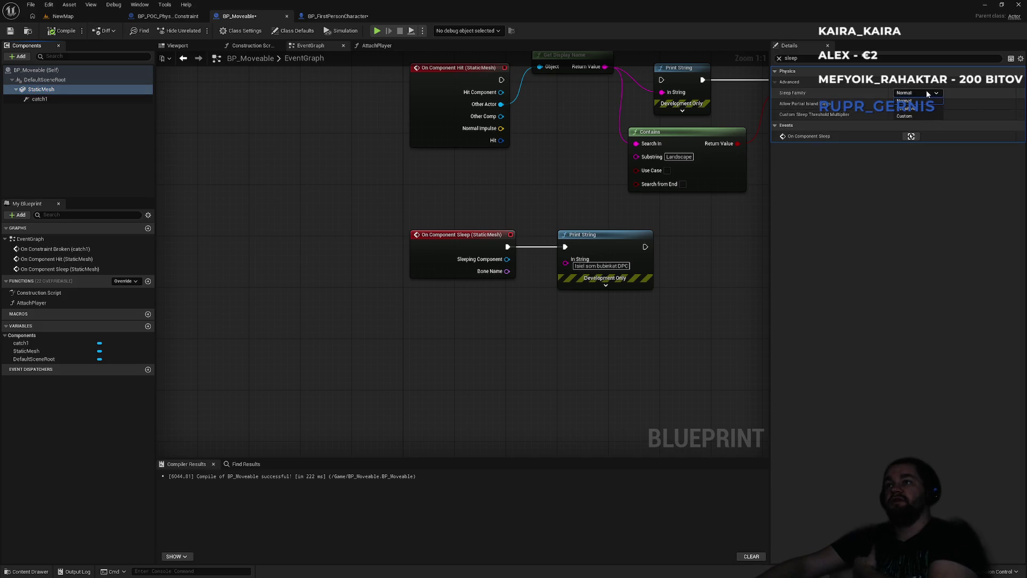
{"action": "left_click", "coordinate": [910, 115]}
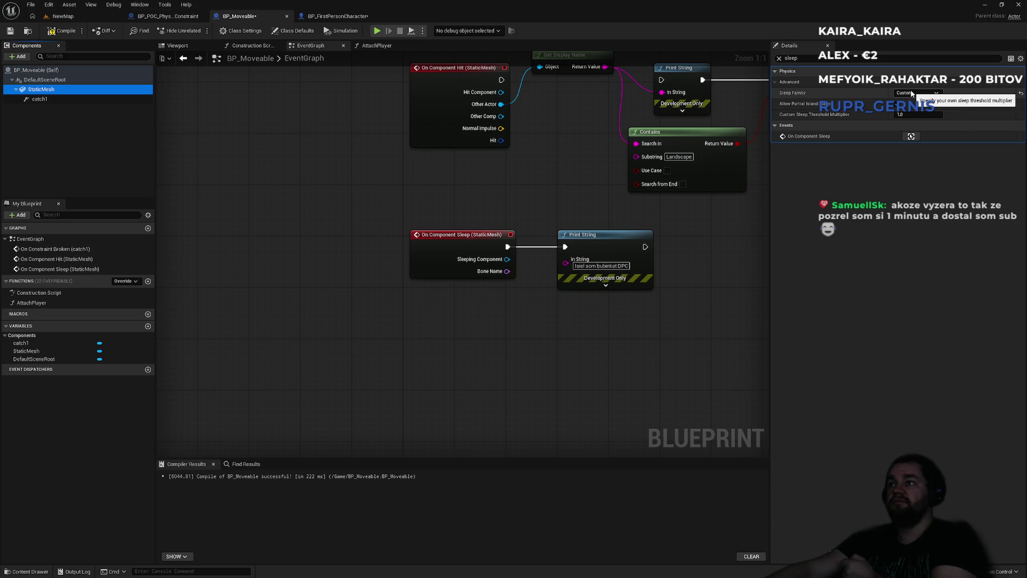
{"action": "left_click", "coordinate": [913, 115]}
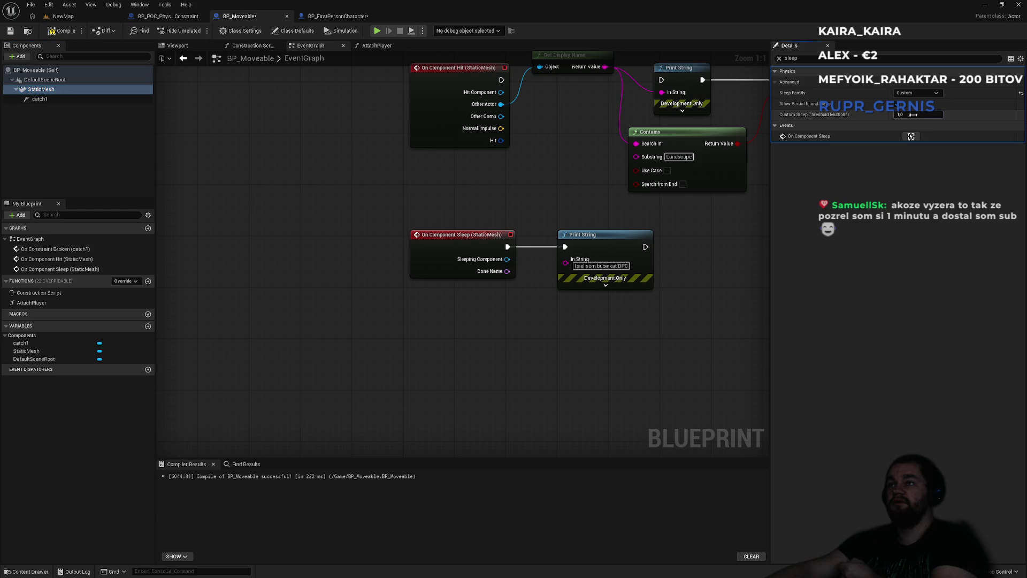
{"action": "left_click", "coordinate": [913, 114]}
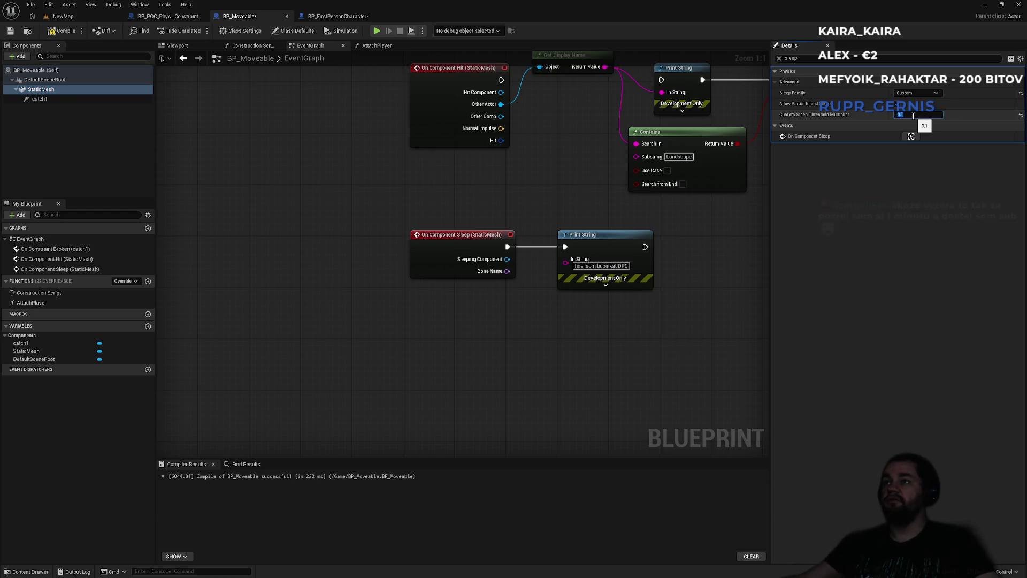
{"action": "left_click", "coordinate": [86, 17]}
{"action": "left_click", "coordinate": [199, 31]}
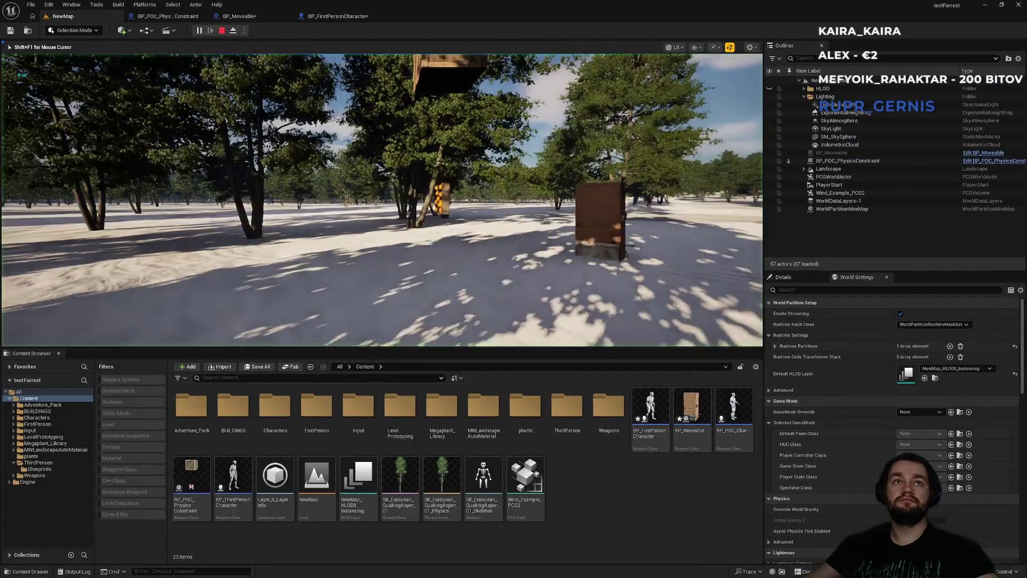
Step: Walk into the wooden box to knock it over, then grab and lift it
{"action": "key", "text": "w"}
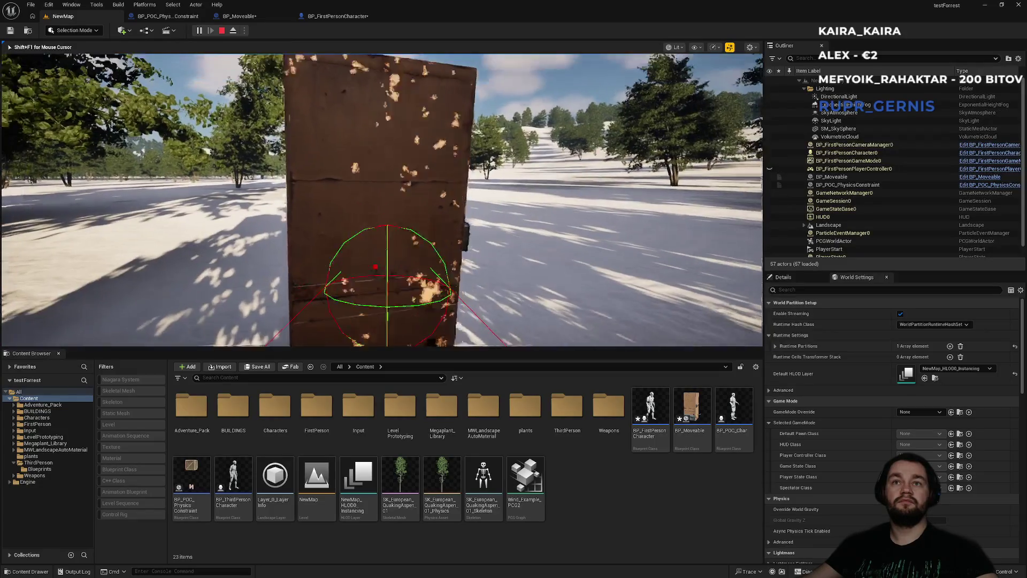
{"action": "key", "text": "s"}
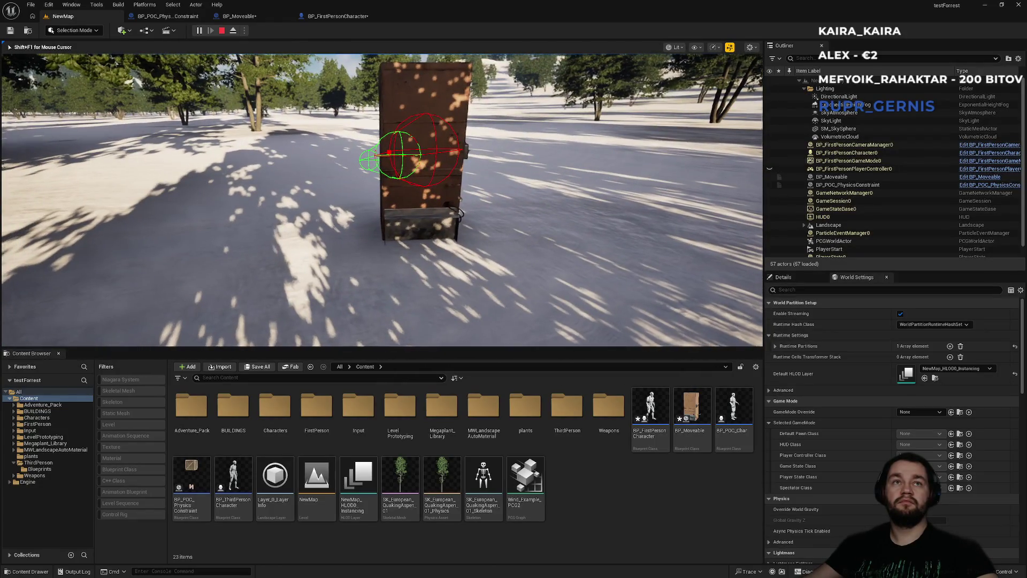
{"action": "key", "text": "w"}
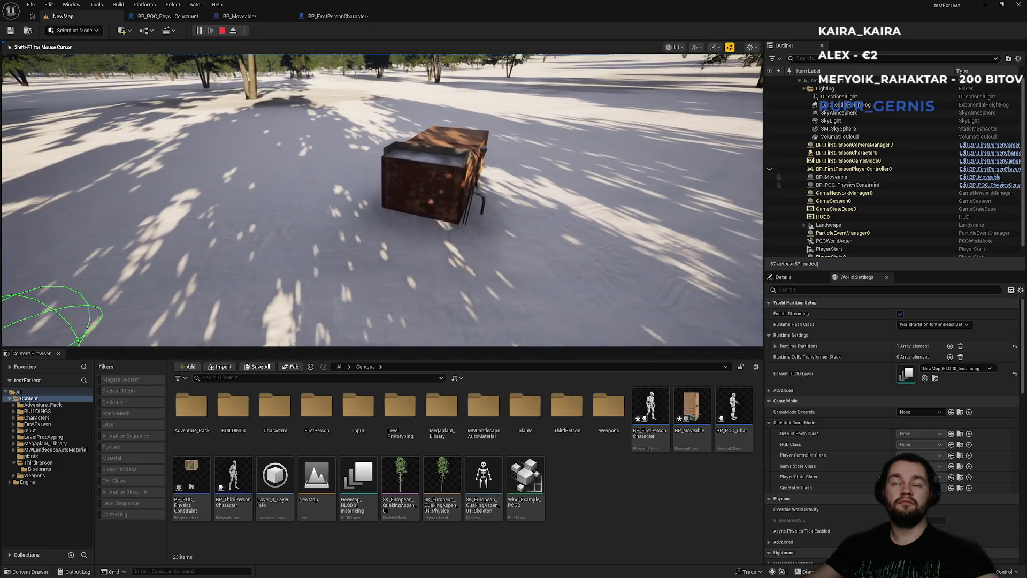
{"action": "key", "text": "w"}
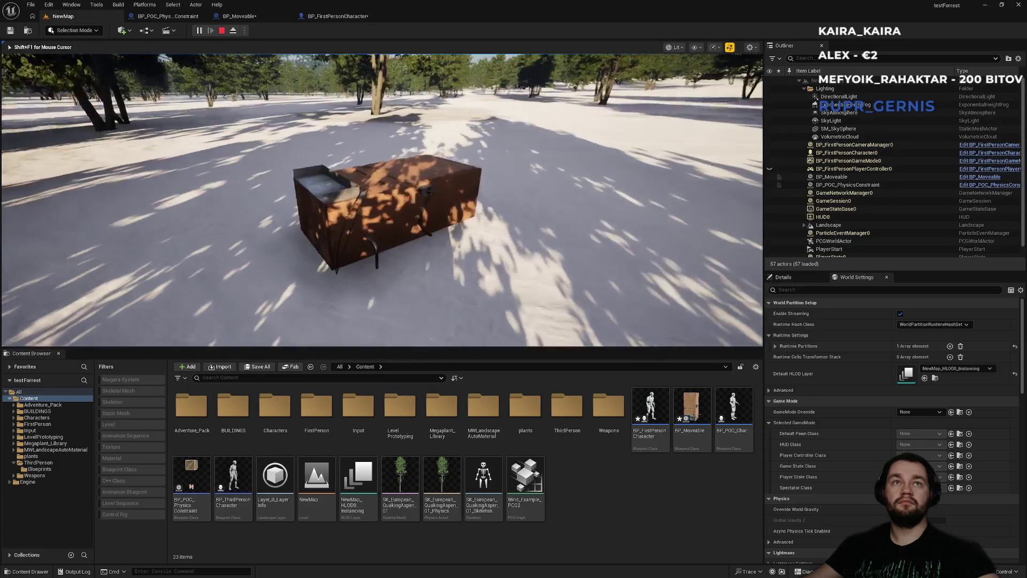
{"action": "key", "text": "e"}
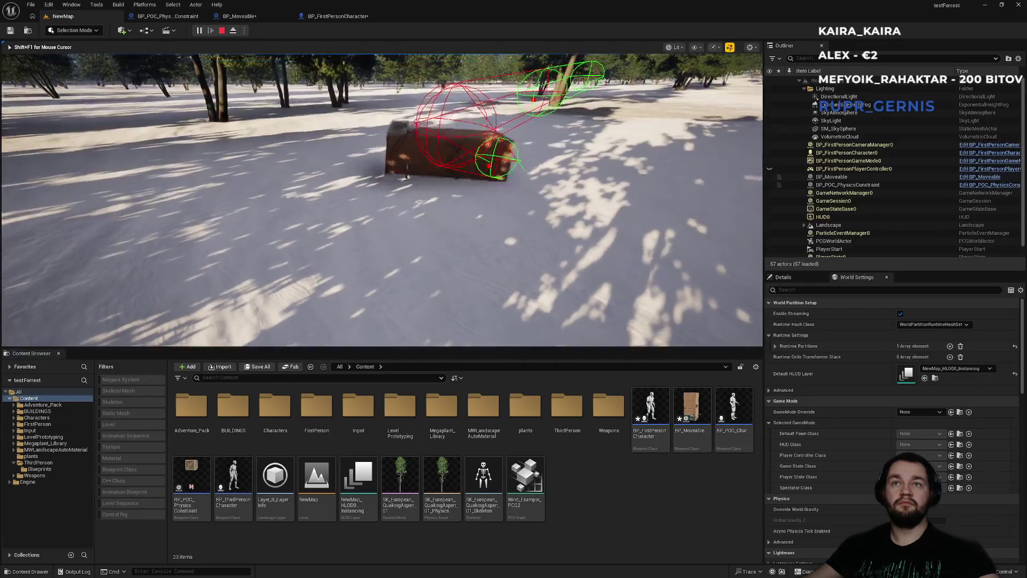
{"action": "key", "text": "w"}
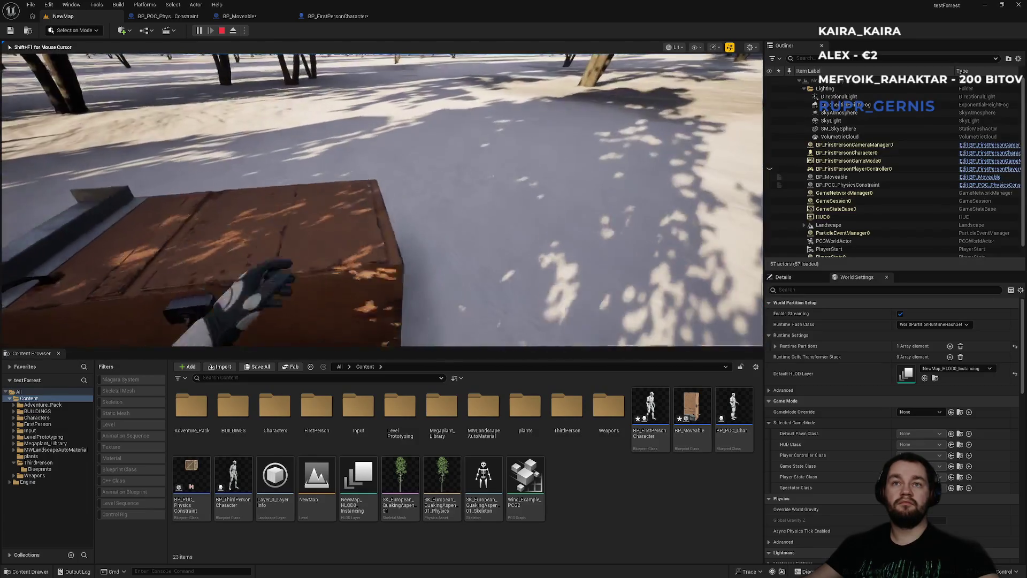
{"action": "key", "text": "shift+F1"}
{"action": "left_click", "coordinate": [337, 16]}
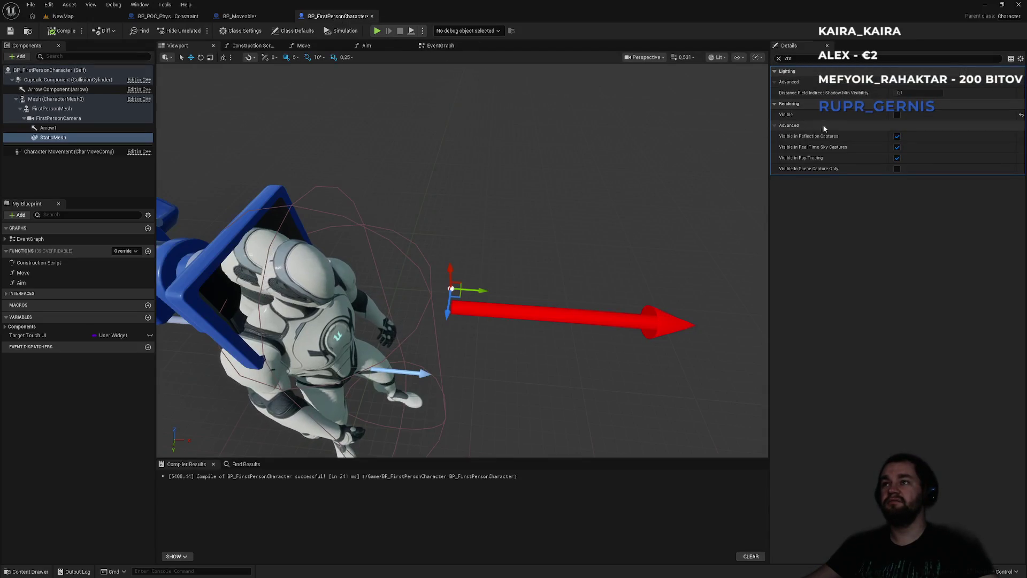
Step: Set BP_Moveable's StaticMesh Sleep Family back to Normal
{"action": "left_click", "coordinate": [167, 16]}
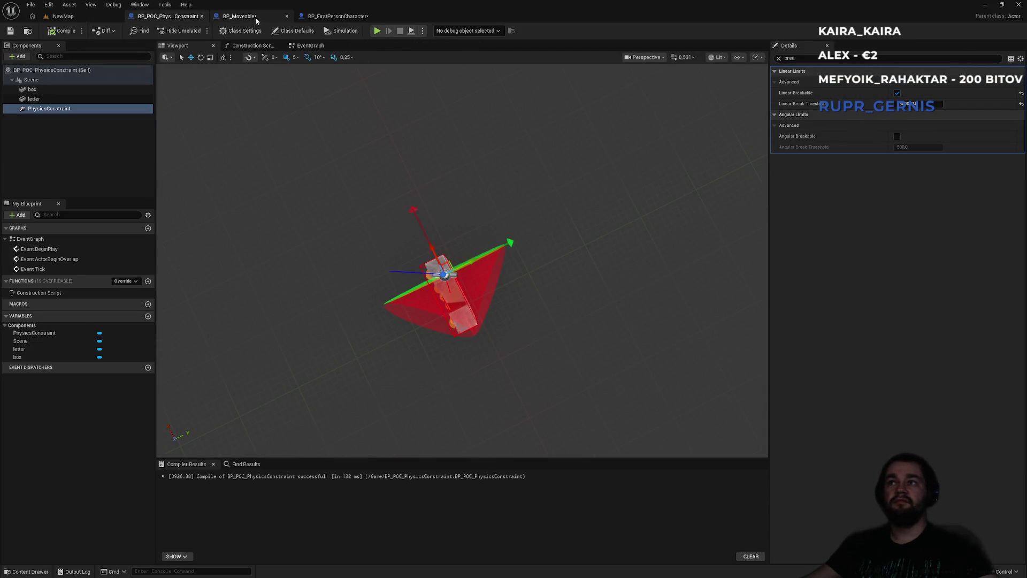
{"action": "left_click", "coordinate": [240, 16]}
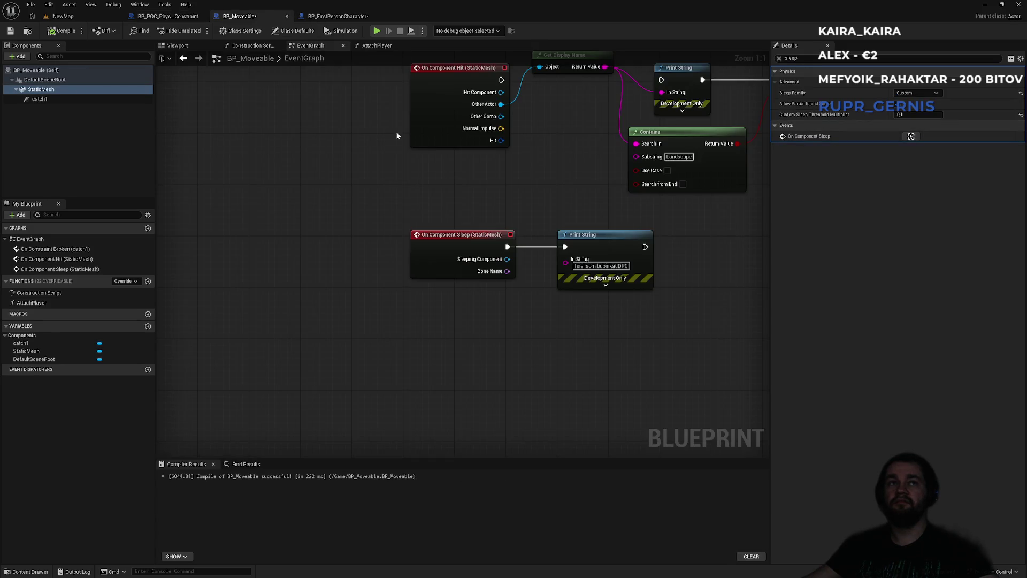
{"action": "left_click", "coordinate": [913, 93]}
{"action": "left_click", "coordinate": [911, 101]}
Step: Play NewMap, approach and back away from the box several times, then stop the game
{"action": "left_click", "coordinate": [97, 20]}
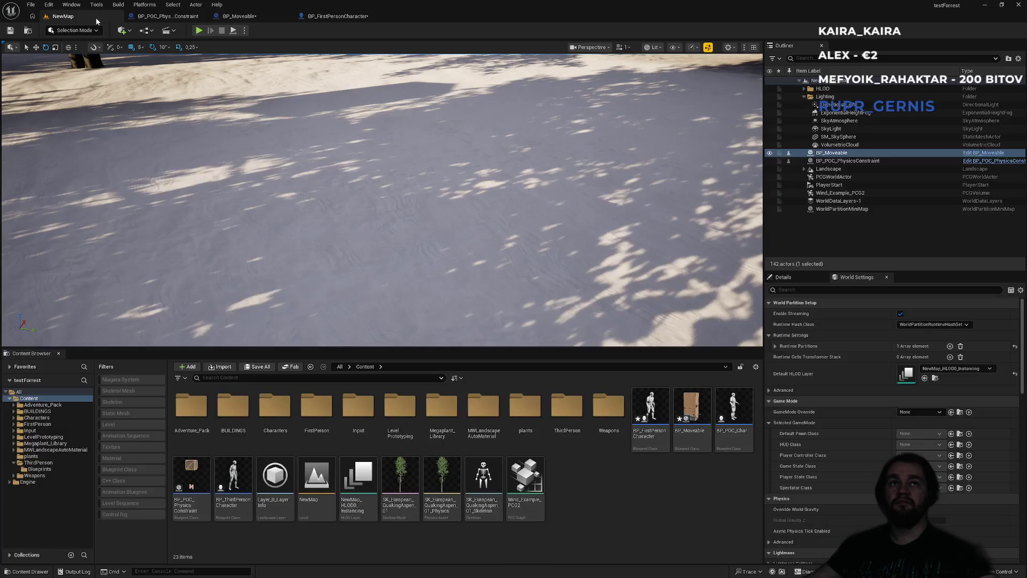
{"action": "key", "text": "alt+p"}
{"action": "key", "text": "w"}
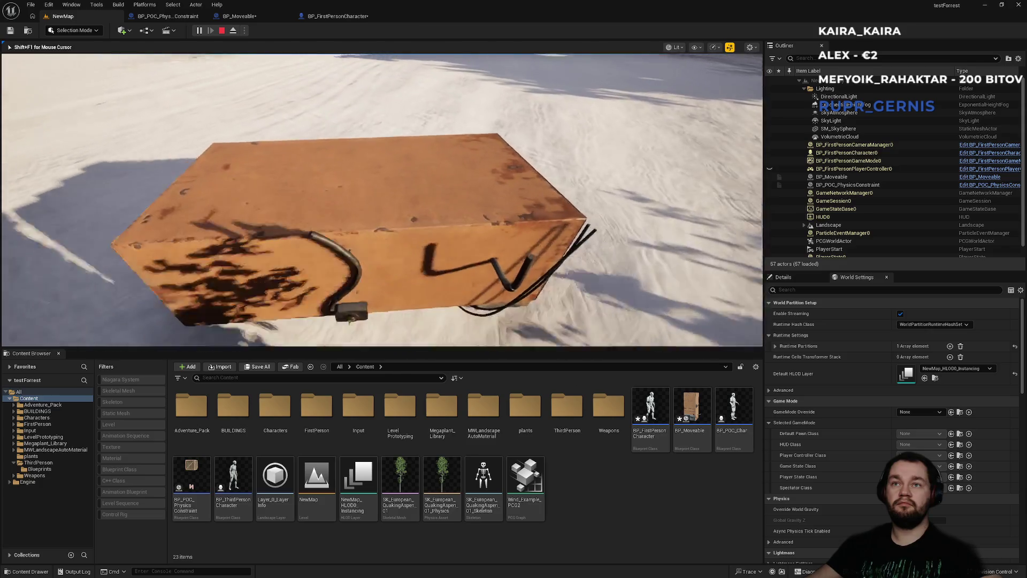
{"action": "key", "text": "s"}
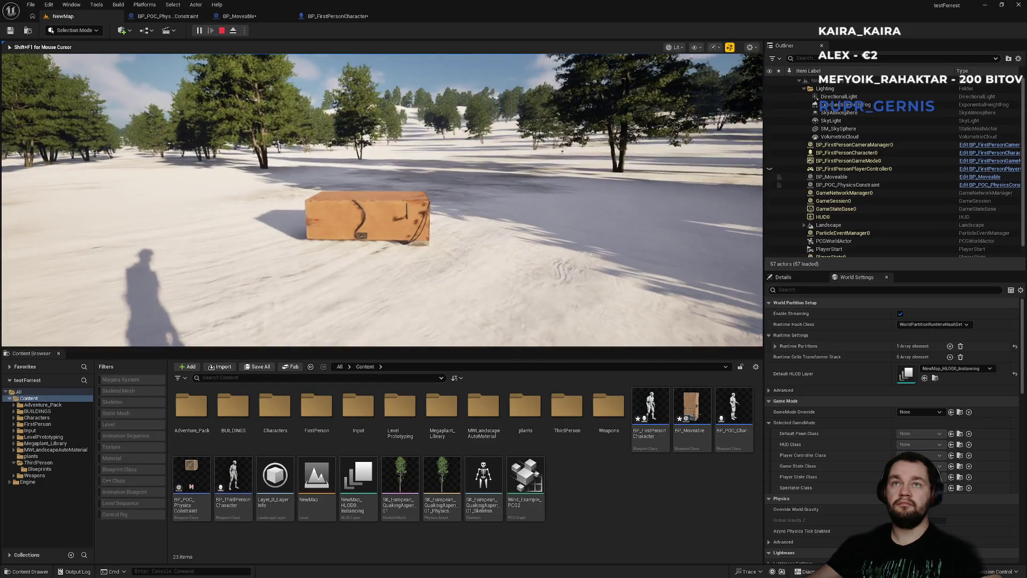
{"action": "key", "text": "w"}
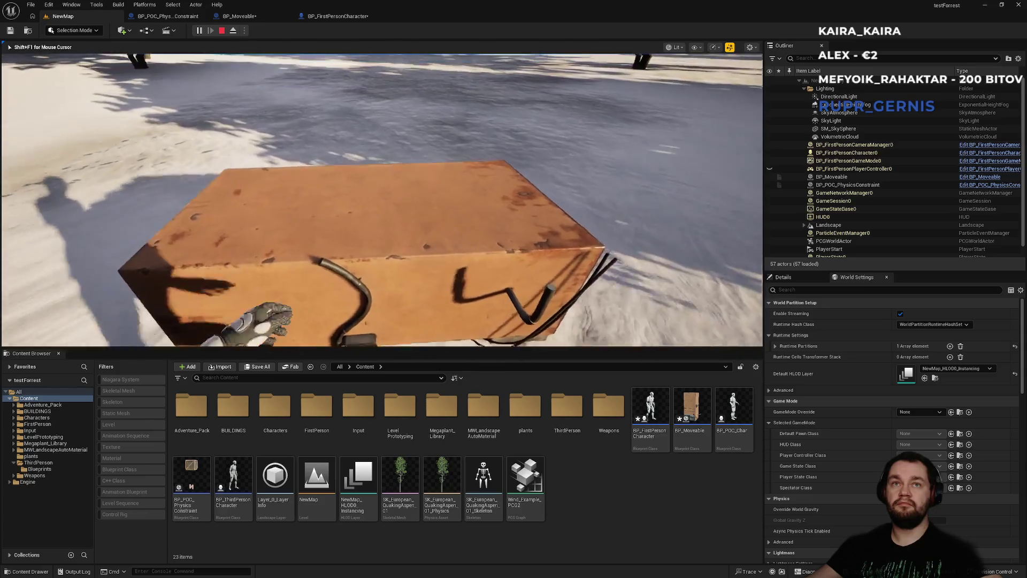
{"action": "key", "text": "s"}
{"action": "key", "text": "w"}
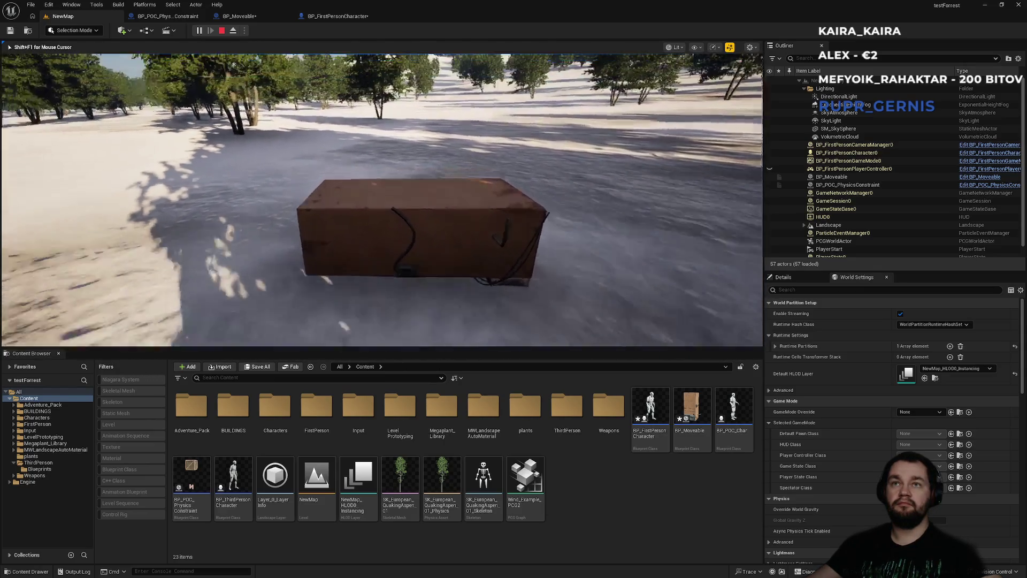
{"action": "key", "text": "s"}
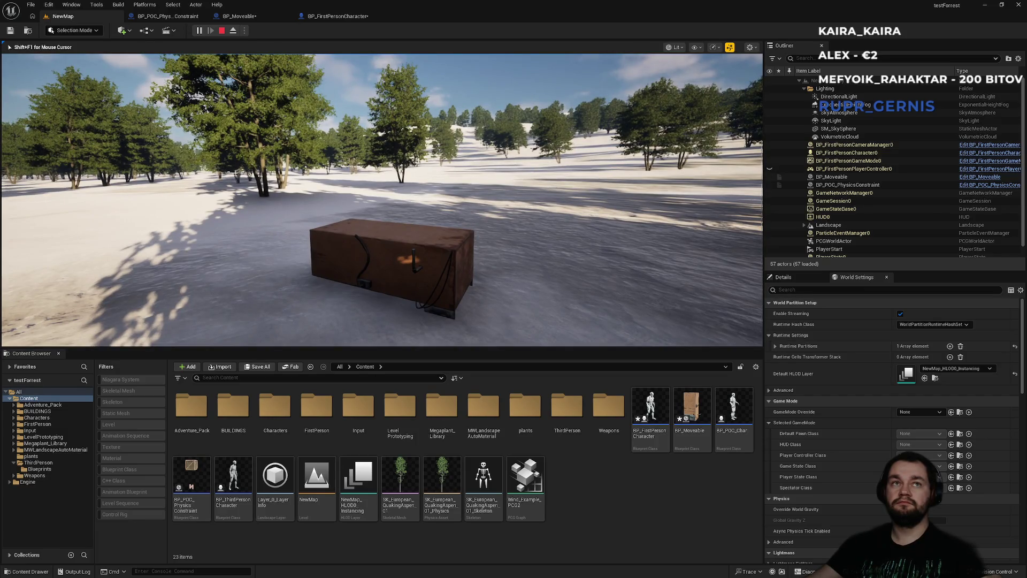
{"action": "key", "text": "Escape"}
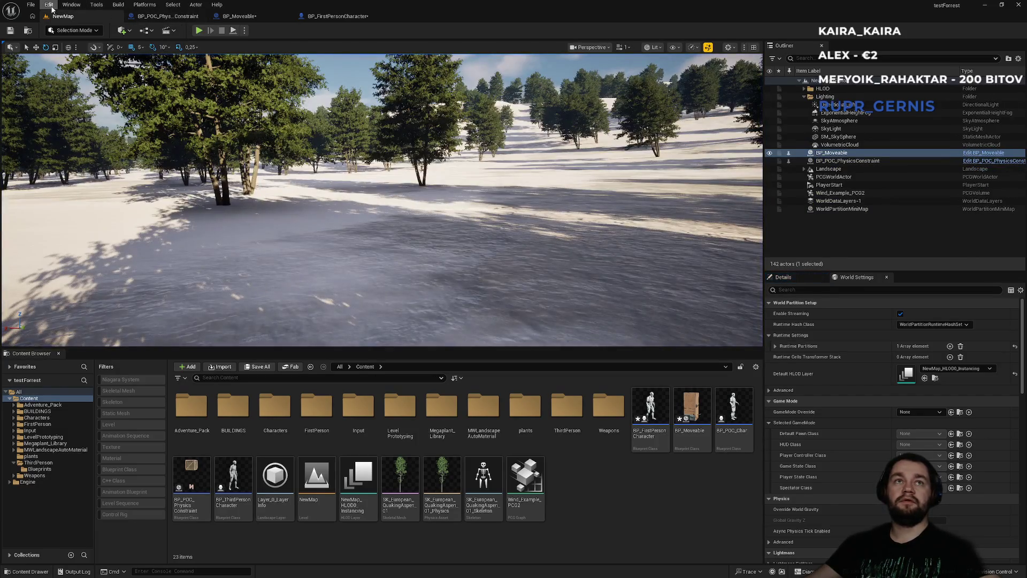
Step: Open the Level Blueprint and set DLSS Mode to Balanced
{"action": "left_click", "coordinate": [52, 9]}
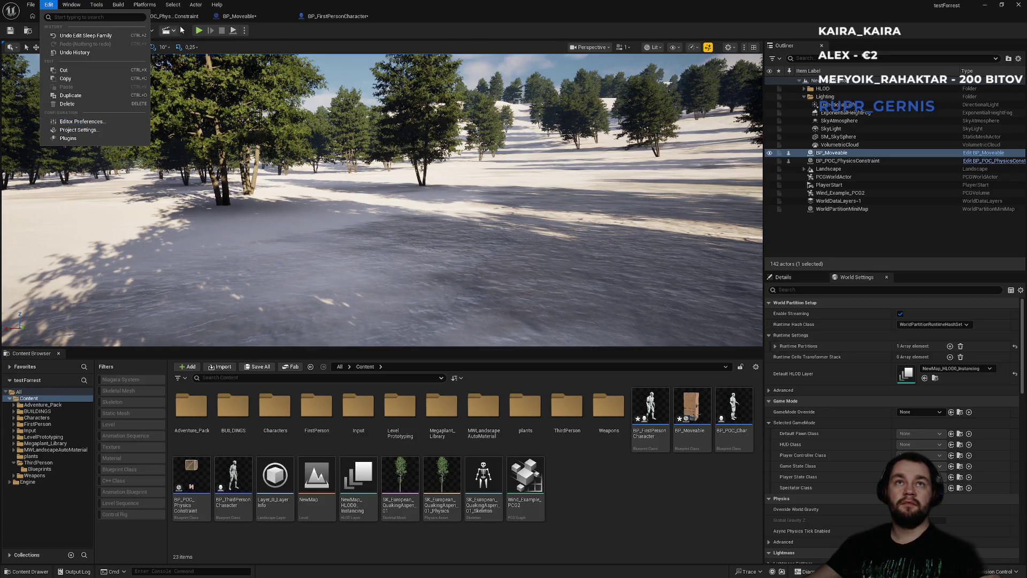
{"action": "left_click", "coordinate": [171, 31]}
{"action": "left_click", "coordinate": [170, 30]}
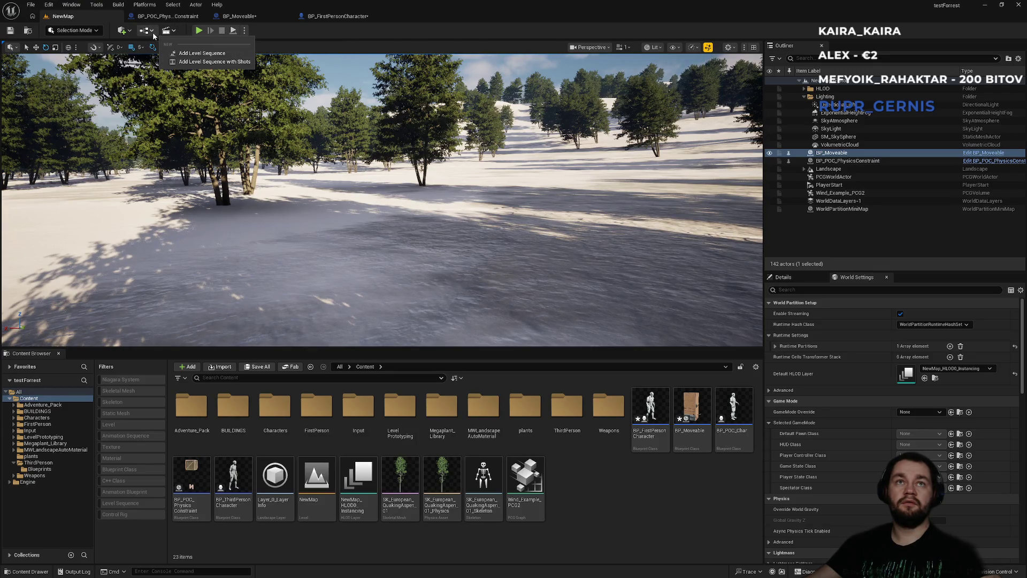
{"action": "left_click", "coordinate": [149, 30]}
{"action": "left_click", "coordinate": [182, 92]}
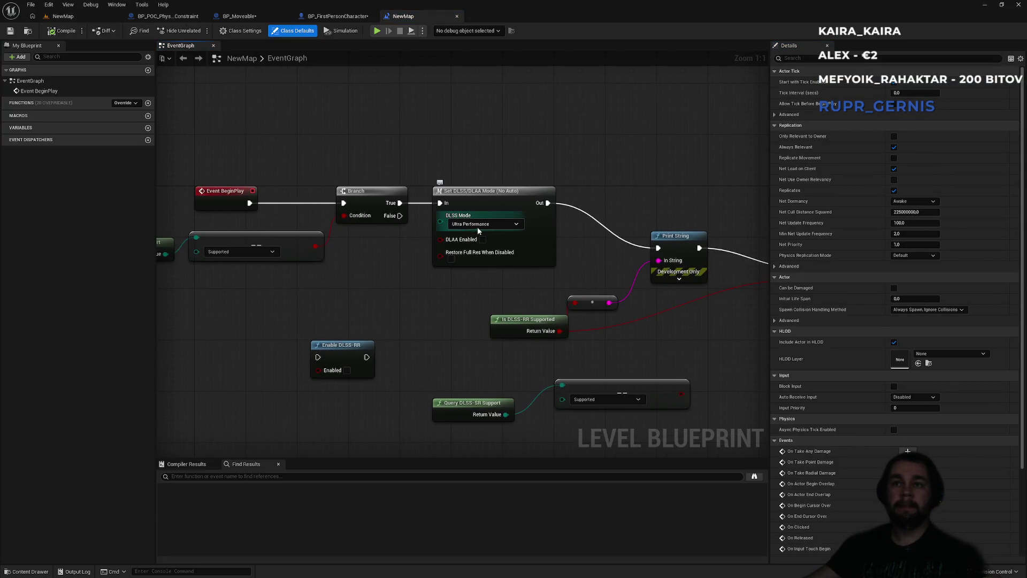
{"action": "left_click", "coordinate": [477, 225]}
{"action": "left_click", "coordinate": [479, 274]}
Step: Play NewMap, grab, lift and drop the wooden box twice, then stop playing
{"action": "left_click", "coordinate": [72, 16]}
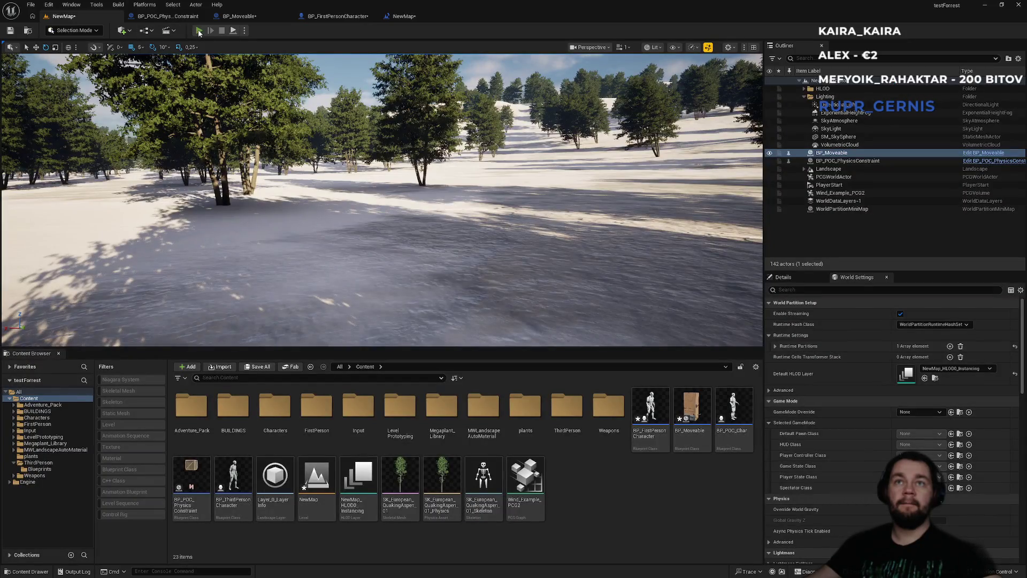
{"action": "key", "text": "alt+p"}
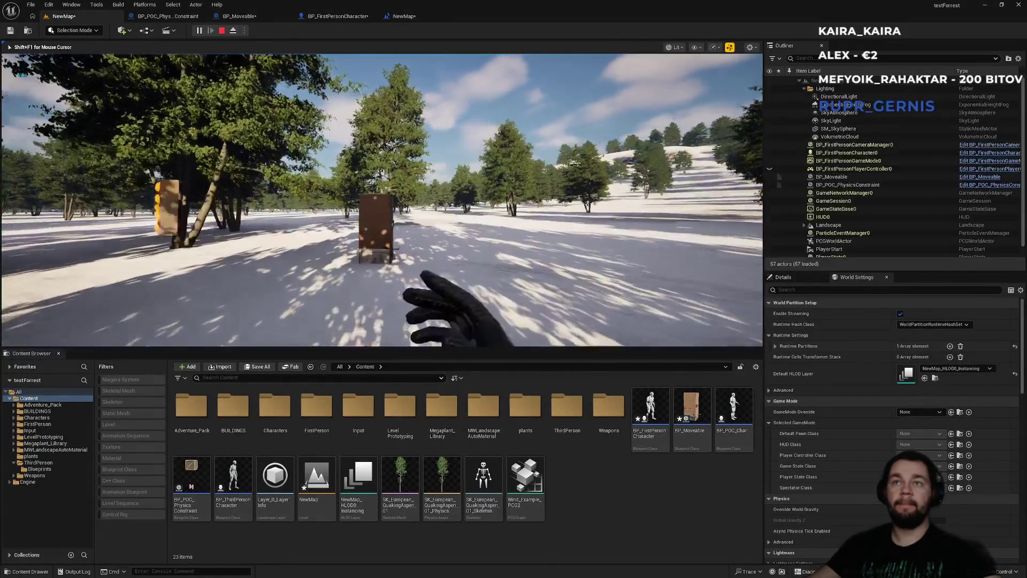
{"action": "key", "text": "e"}
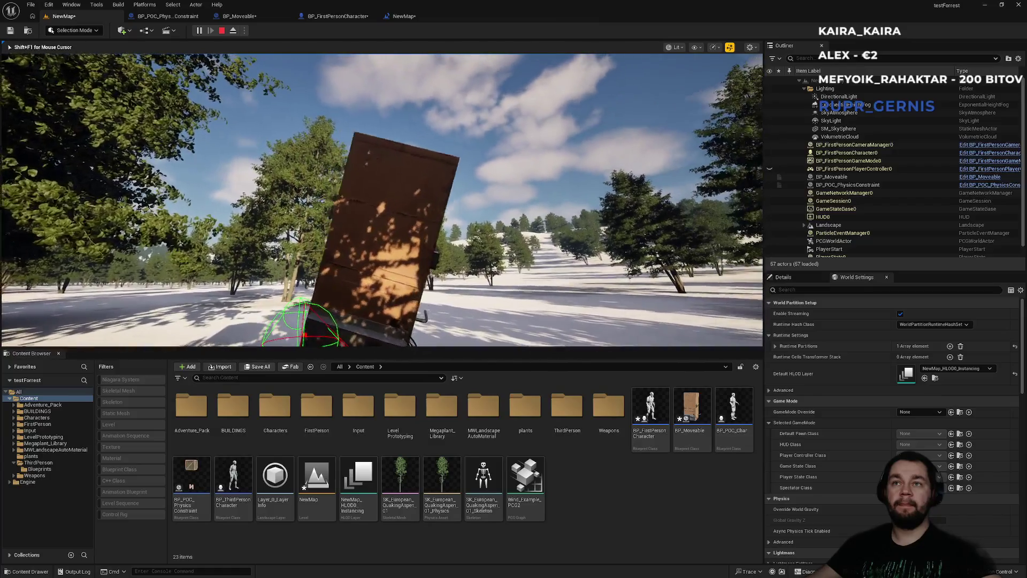
{"action": "key", "text": "e"}
{"action": "key", "text": "w"}
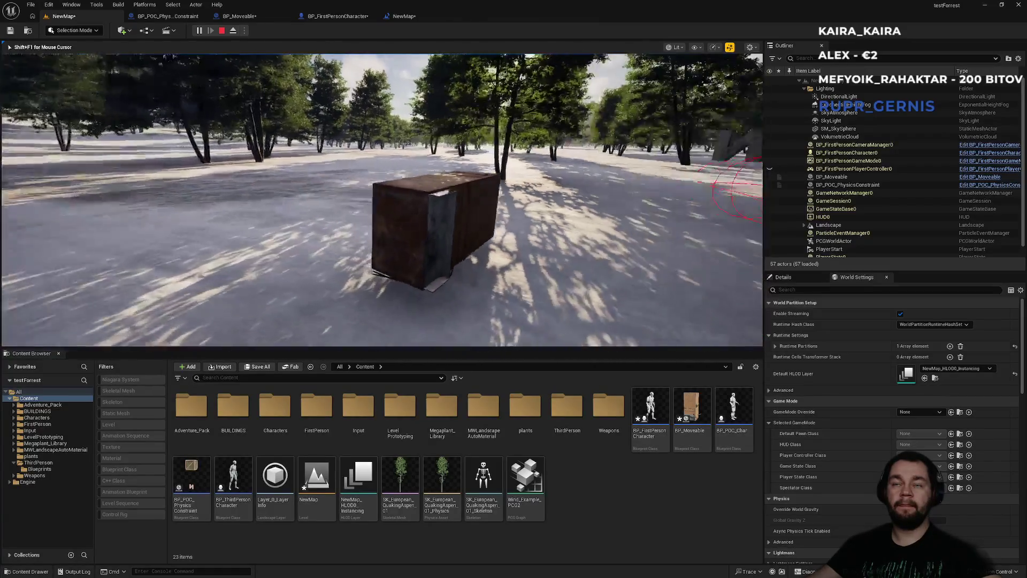
{"action": "key", "text": "s"}
{"action": "key", "text": "e"}
{"action": "key", "text": "e"}
{"action": "key", "text": "s"}
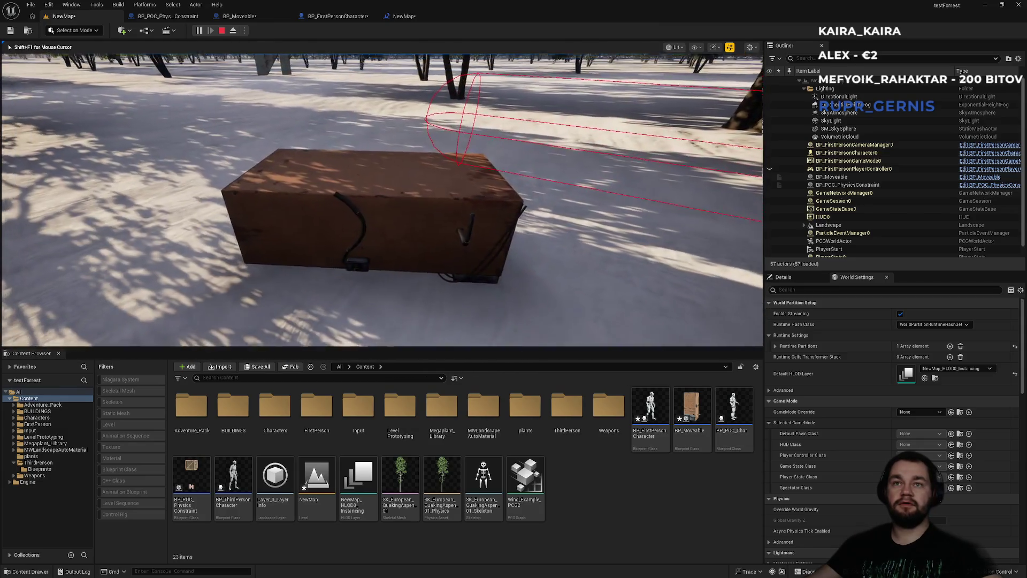
{"action": "key", "text": "Escape"}
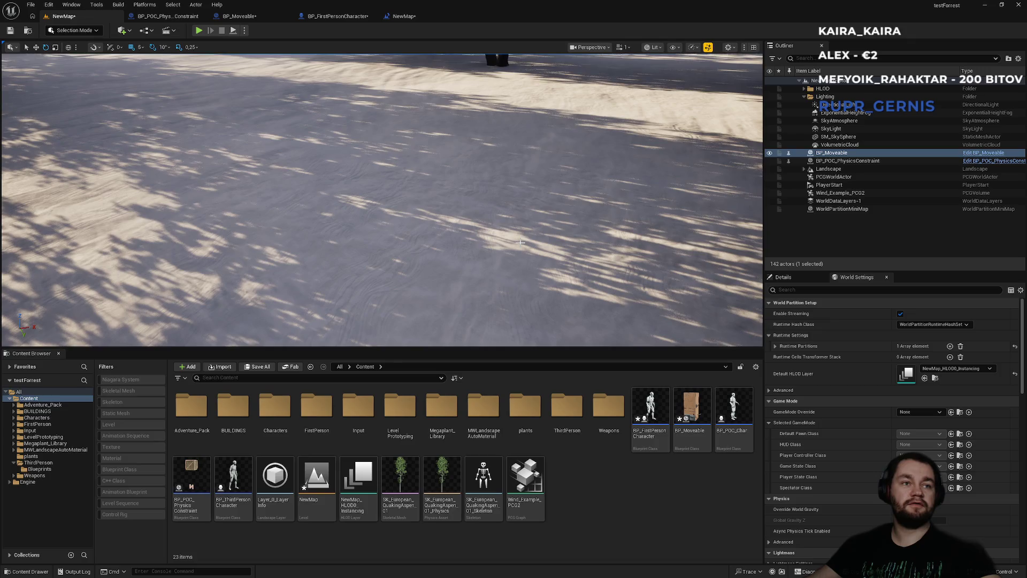
{"action": "key", "text": "super"}
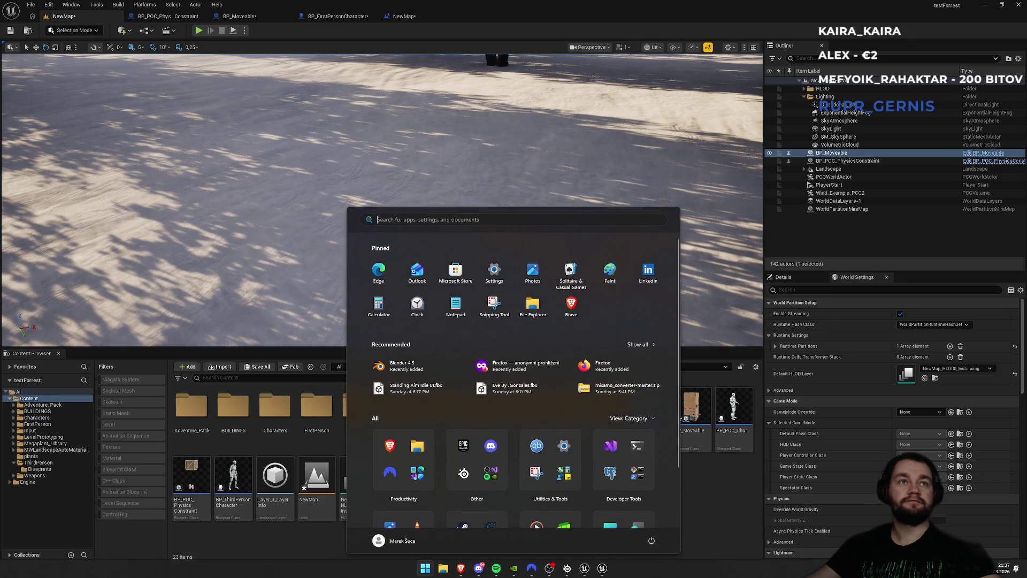
{"action": "key", "text": "Escape"}
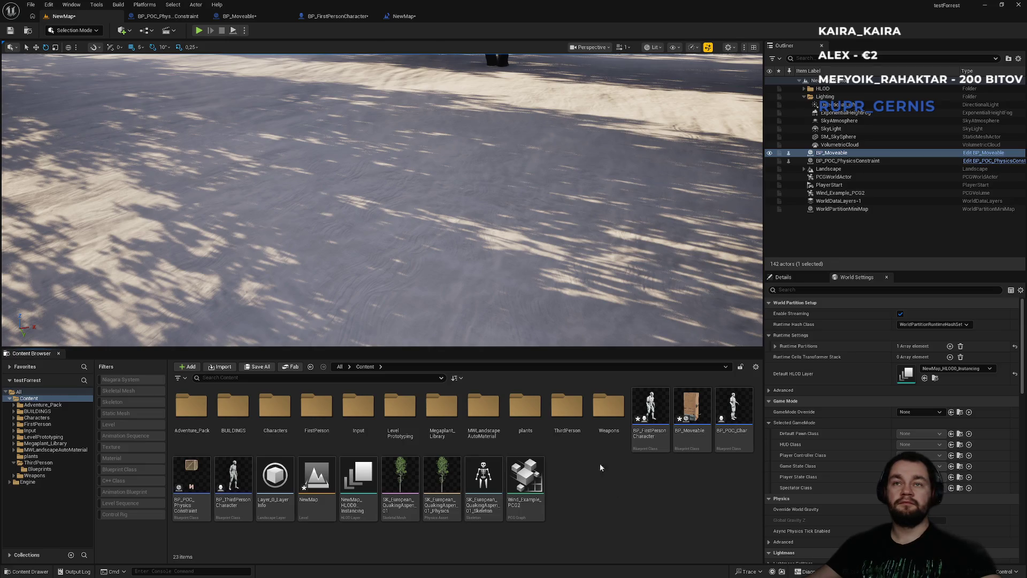
{"action": "key", "text": "super"}
{"action": "key", "text": "Escape"}
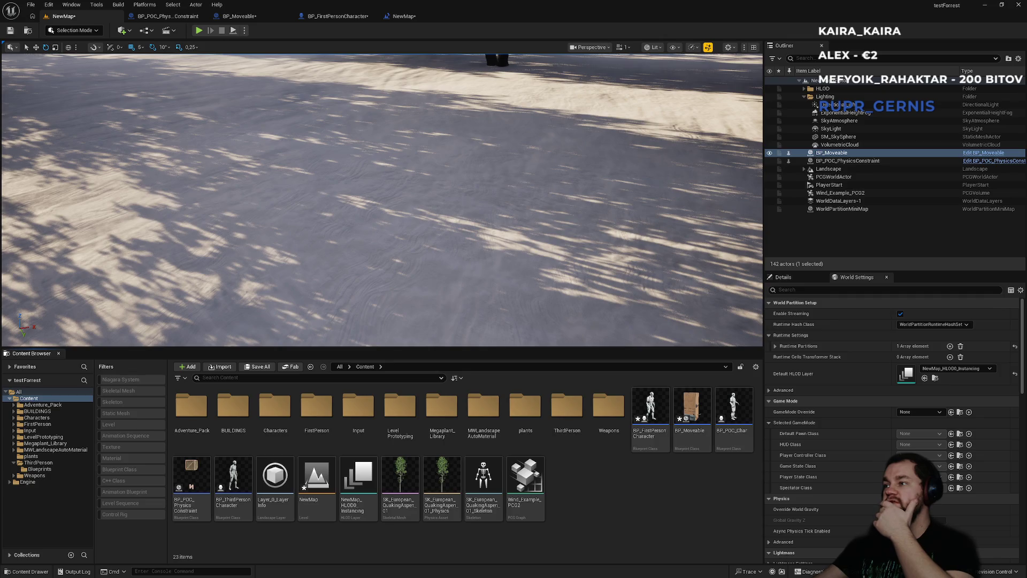
Step: In BP_Moveable, filter the Details for the Start Awake setting, then clear the filter
{"action": "left_click", "coordinate": [410, 16]}
{"action": "left_click", "coordinate": [325, 18]}
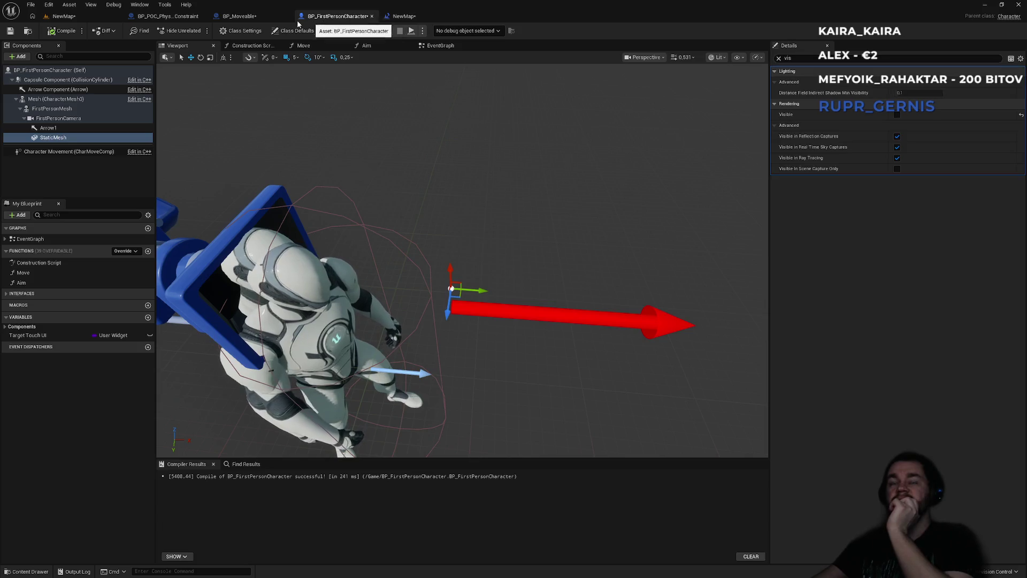
{"action": "left_click", "coordinate": [255, 21]}
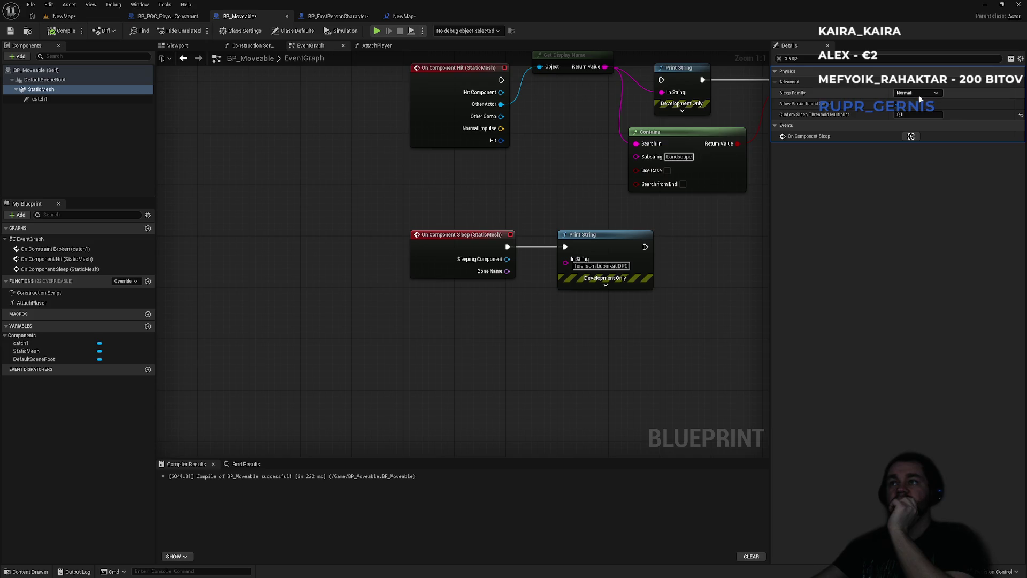
{"action": "left_click", "coordinate": [777, 59]}
{"action": "type", "text": "w"}
{"action": "key", "text": "BackSpace"}
{"action": "type", "text": "awa"}
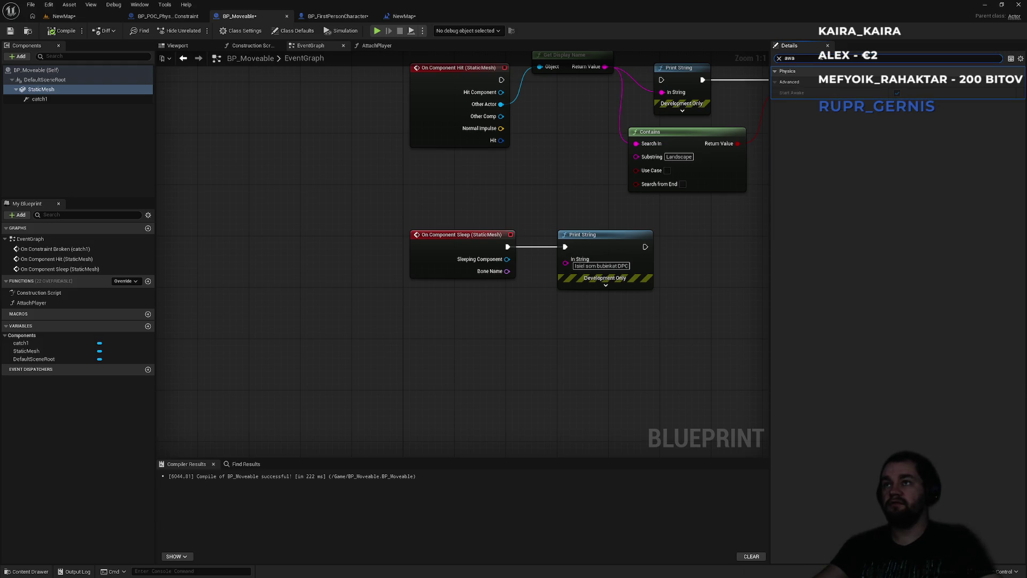
{"action": "key", "text": "ctrl+a"}
{"action": "key", "text": "BackSpace"}
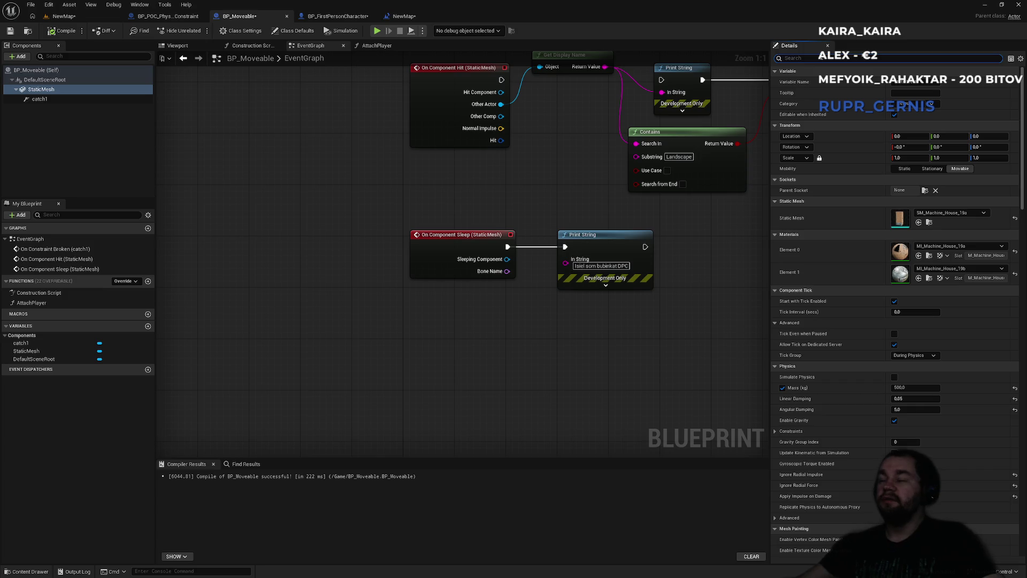
Step: Uncheck Auto Weld and Allow Partial Island Sleep under Physics > Advanced, leaving Simulate Physics off
{"action": "scroll", "coordinate": [903, 296], "scroll_direction": "down", "scroll_amount": 2}
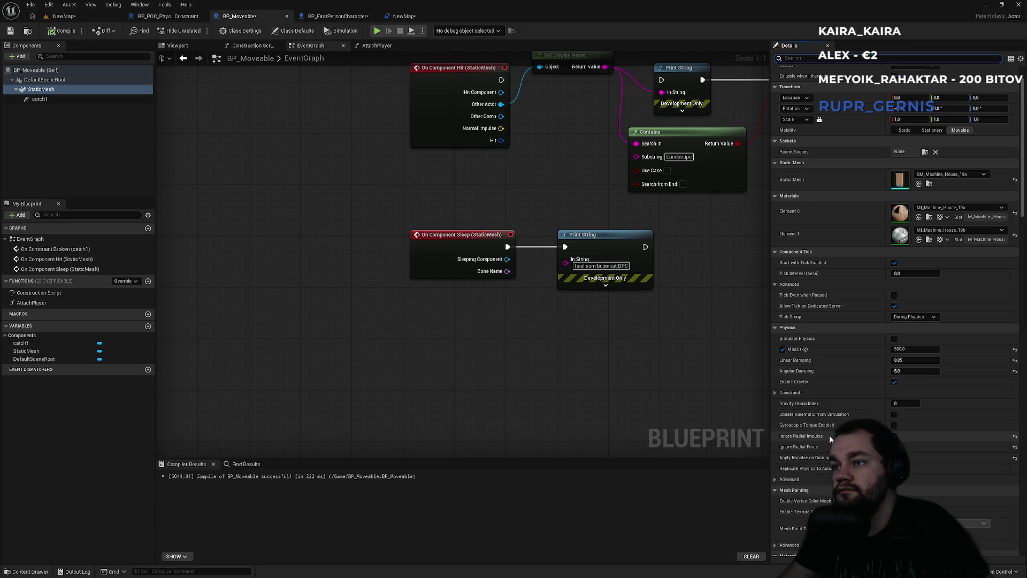
{"action": "scroll", "coordinate": [770, 477], "scroll_direction": "down", "scroll_amount": 2}
{"action": "left_click", "coordinate": [775, 441]}
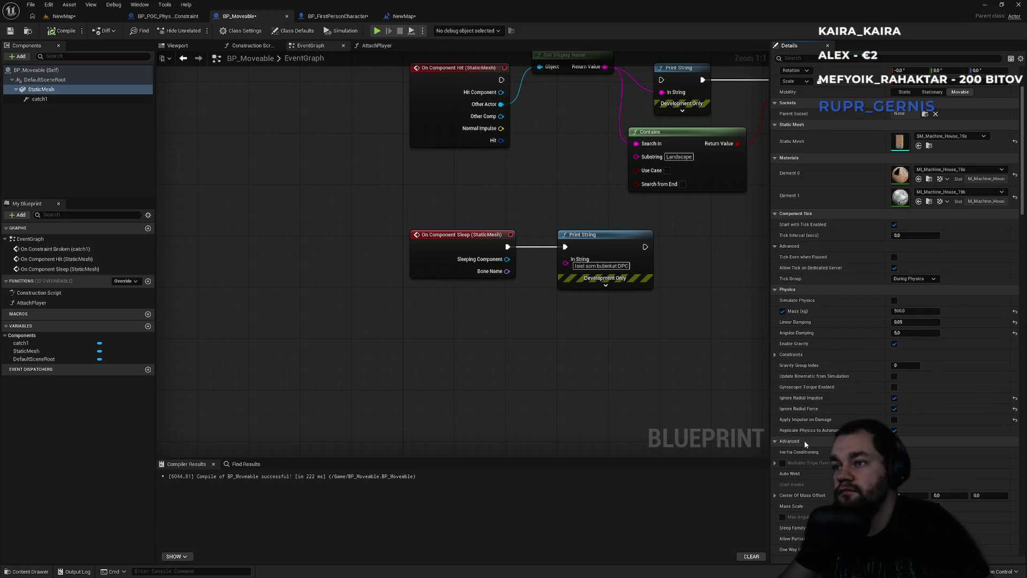
{"action": "scroll", "coordinate": [804, 440], "scroll_direction": "down", "scroll_amount": 3}
{"action": "left_click", "coordinate": [894, 409]}
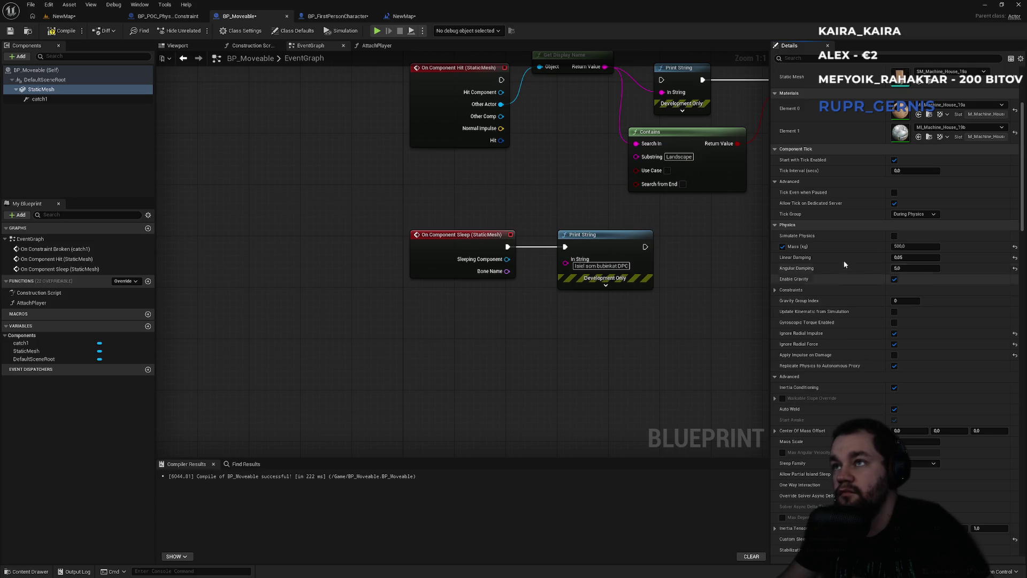
{"action": "left_click", "coordinate": [895, 237]}
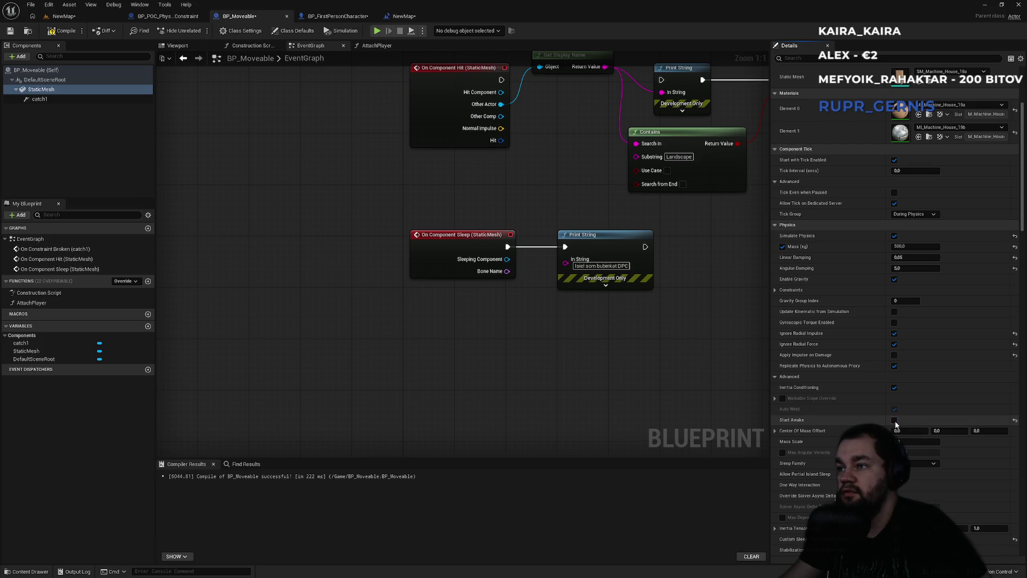
{"action": "left_click", "coordinate": [894, 236]}
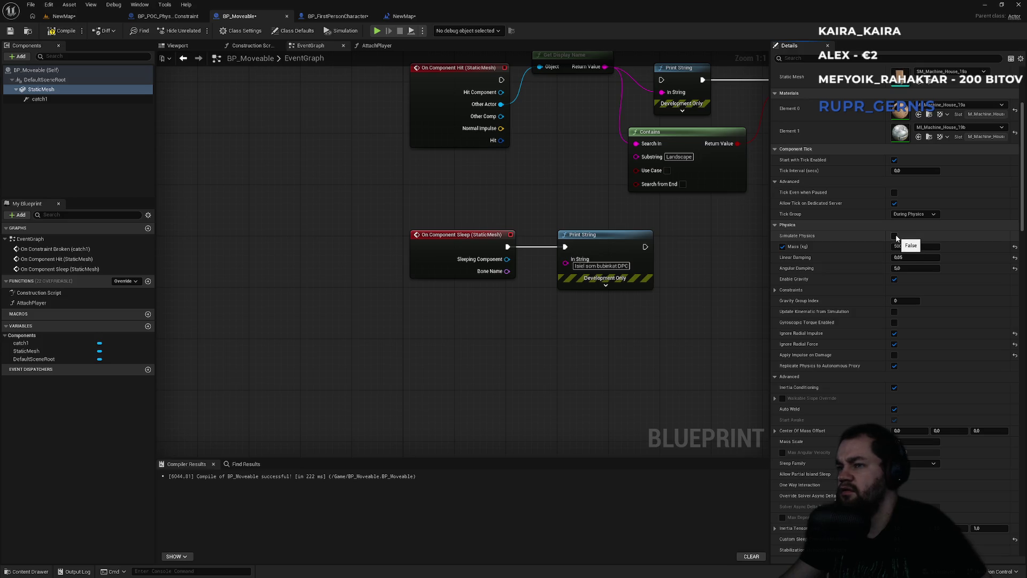
{"action": "left_click", "coordinate": [894, 236]}
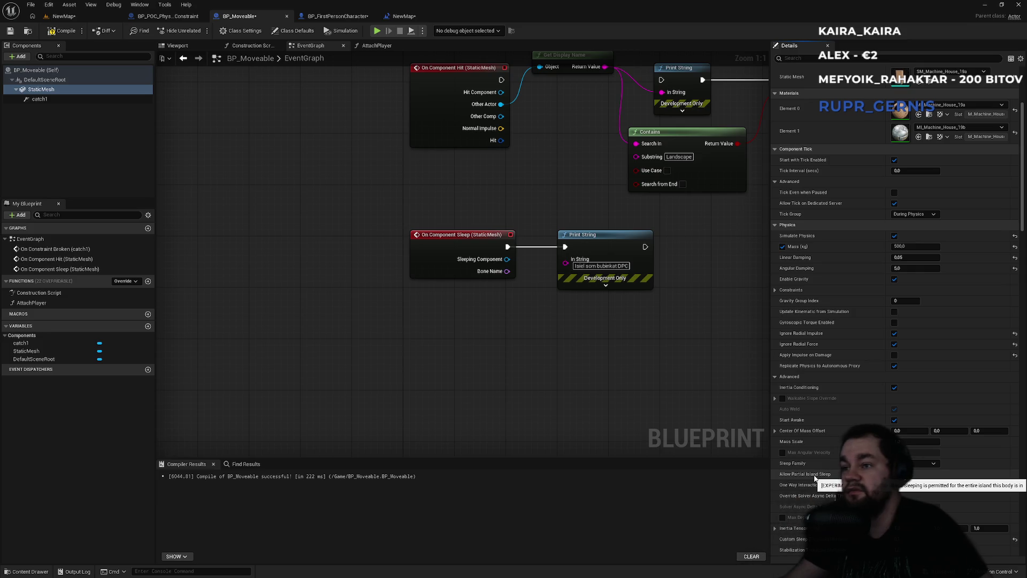
{"action": "left_click", "coordinate": [895, 474]}
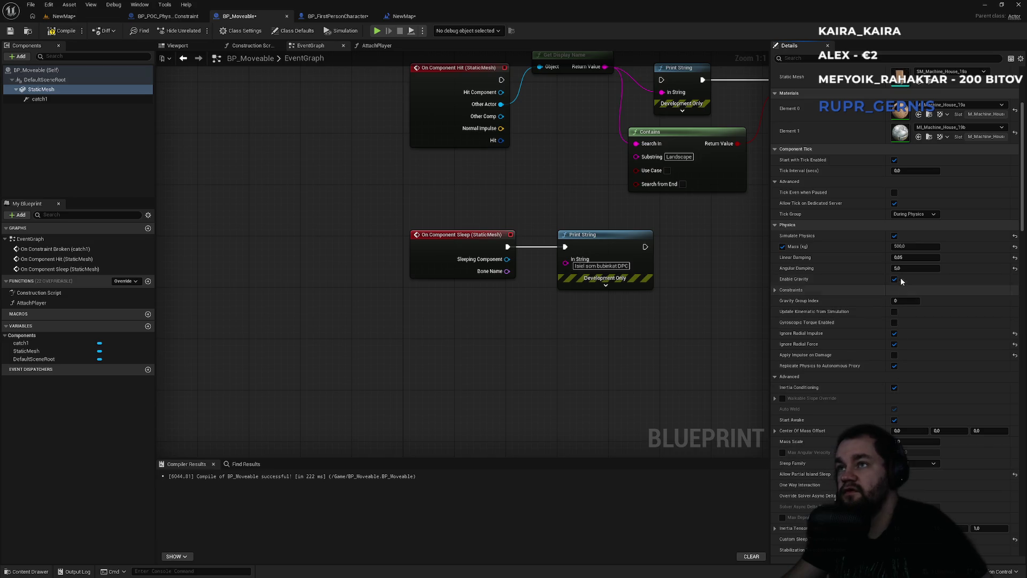
{"action": "left_click", "coordinate": [894, 236]}
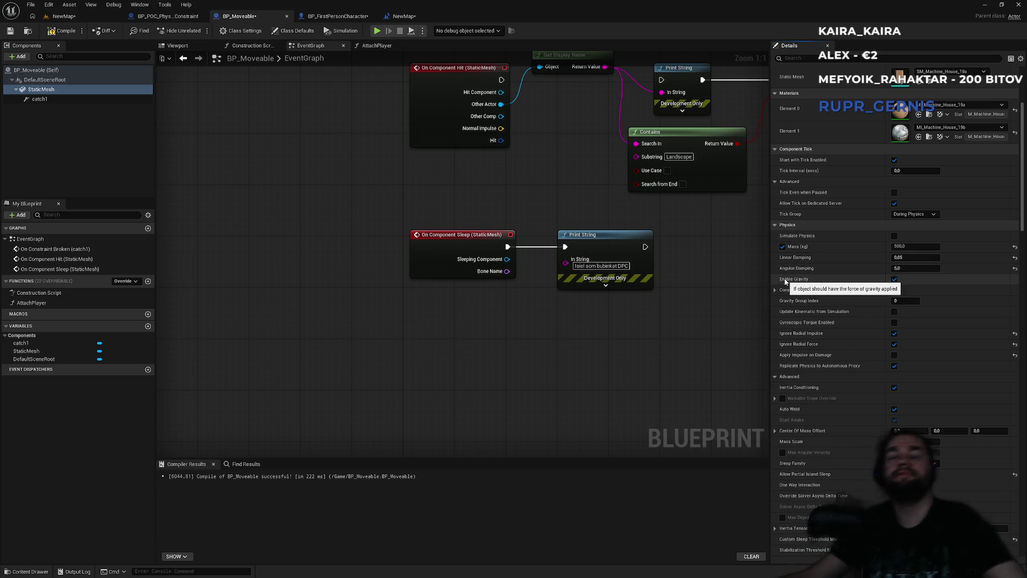
{"action": "left_click", "coordinate": [79, 16]}
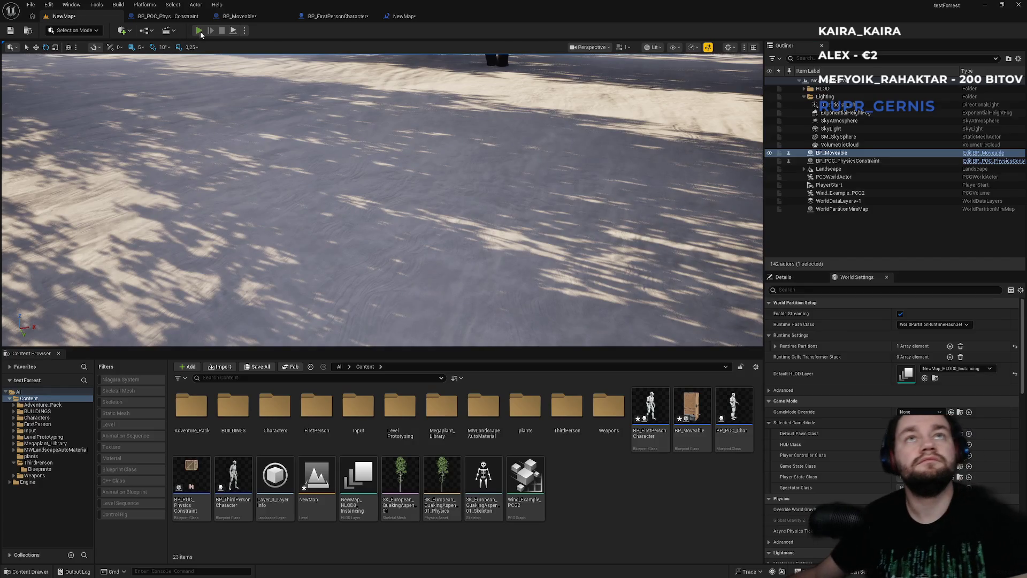
Step: Play NewMap, walk up to the wooden box, lift it and drop it onto the snow
{"action": "key", "text": "alt+p"}
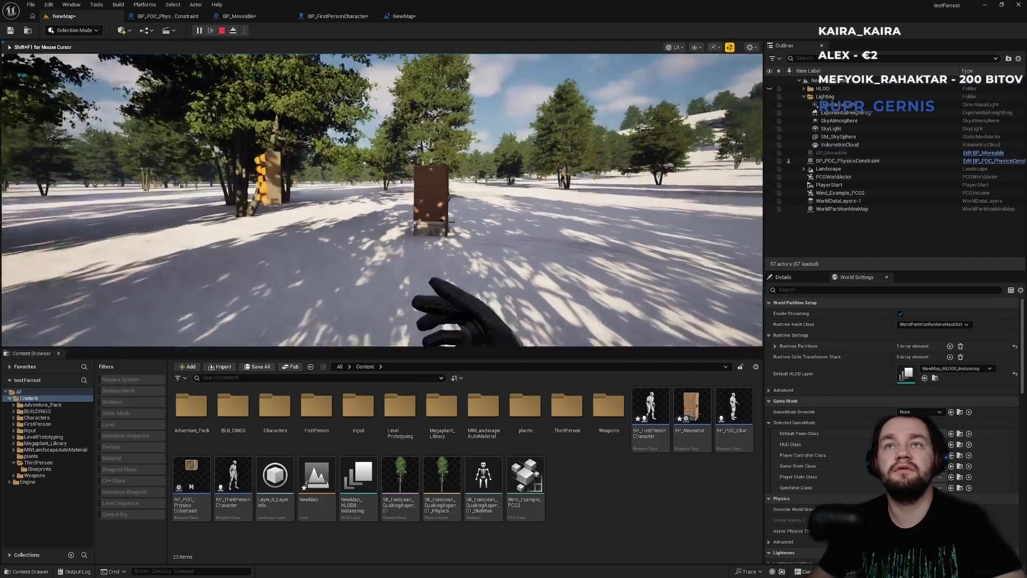
{"action": "key", "text": "s"}
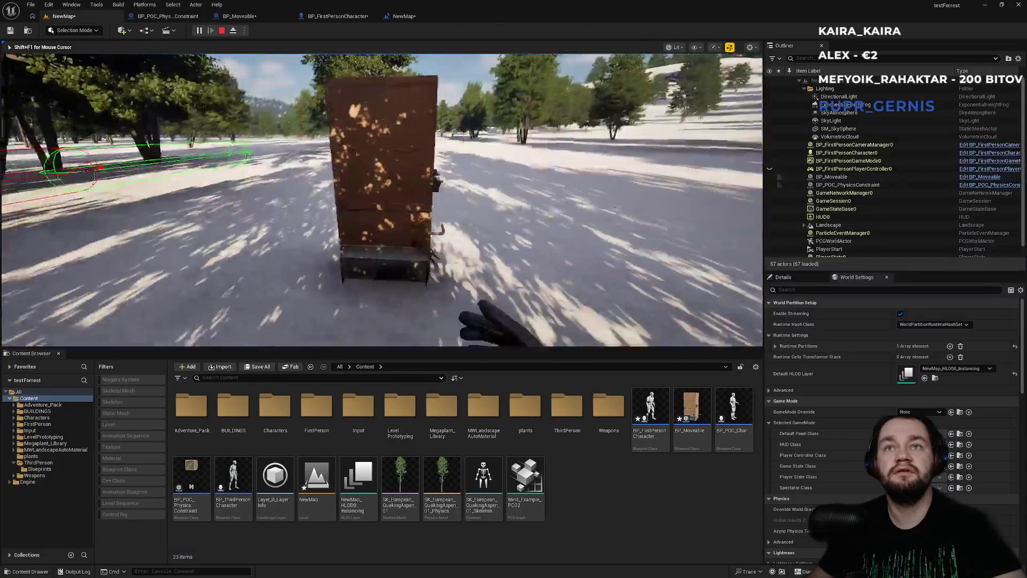
{"action": "key", "text": "w"}
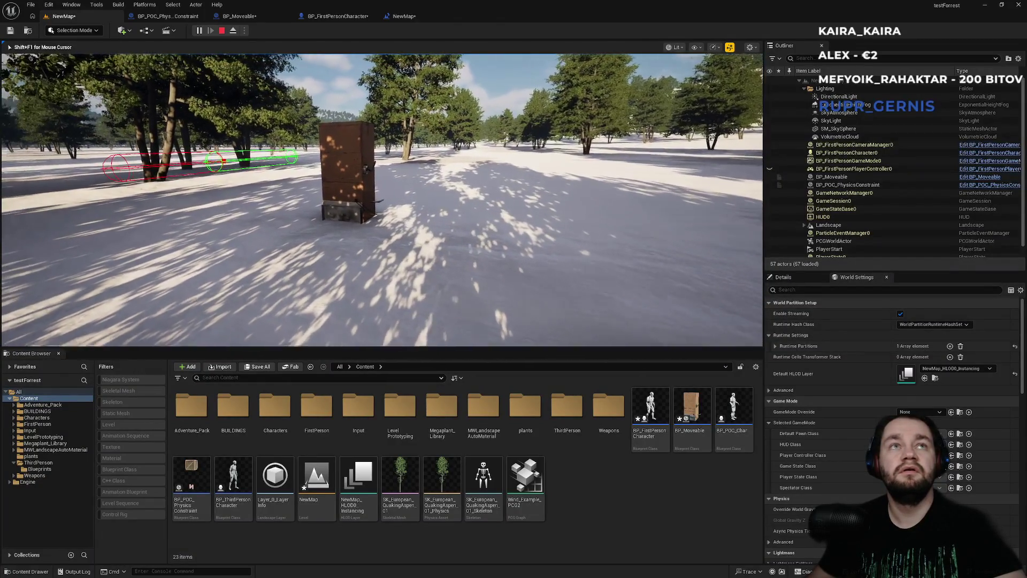
{"action": "key", "text": "s"}
{"action": "key", "text": "w"}
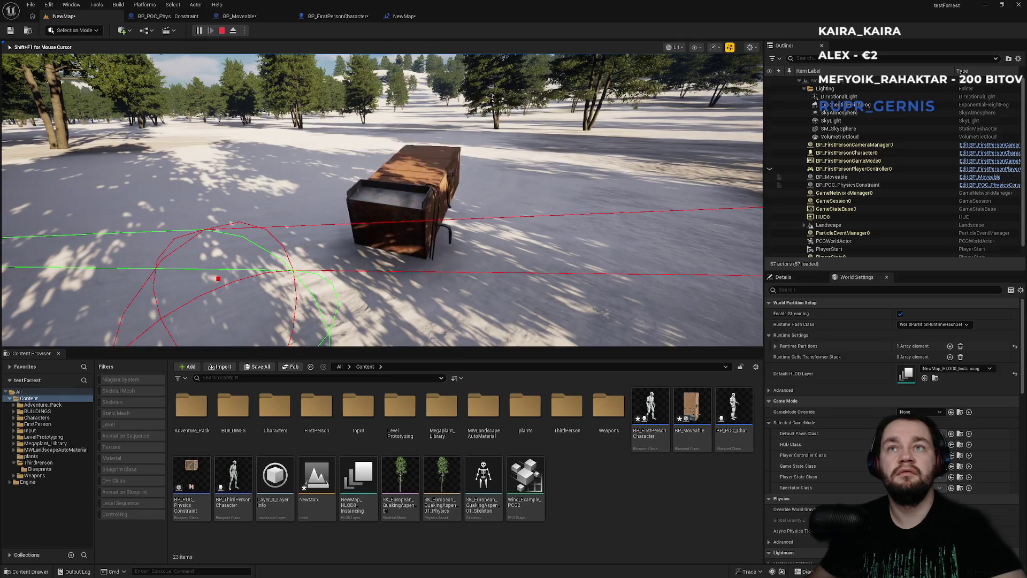
{"action": "key", "text": "w"}
{"action": "key", "text": "e"}
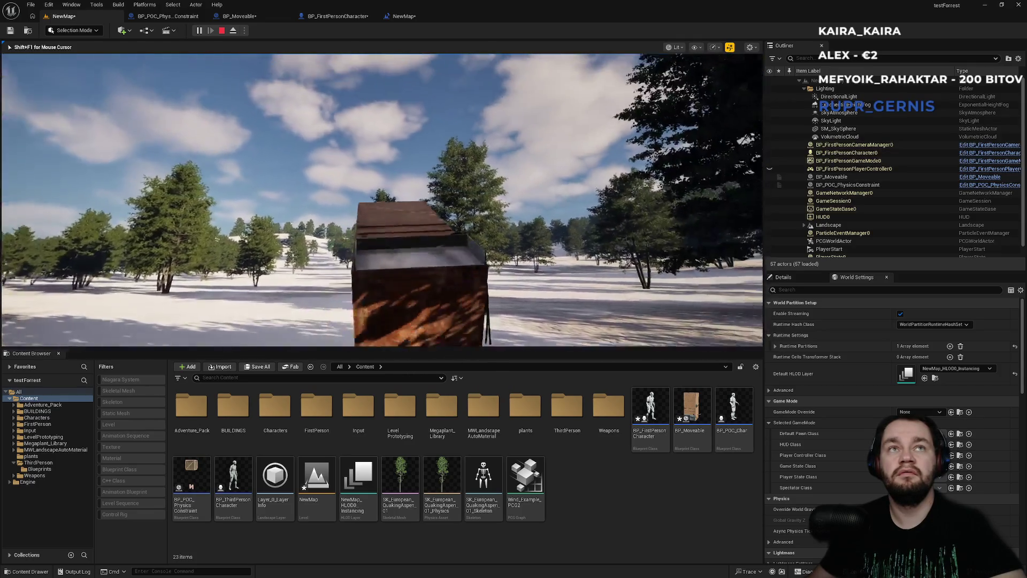
{"action": "key", "text": "e"}
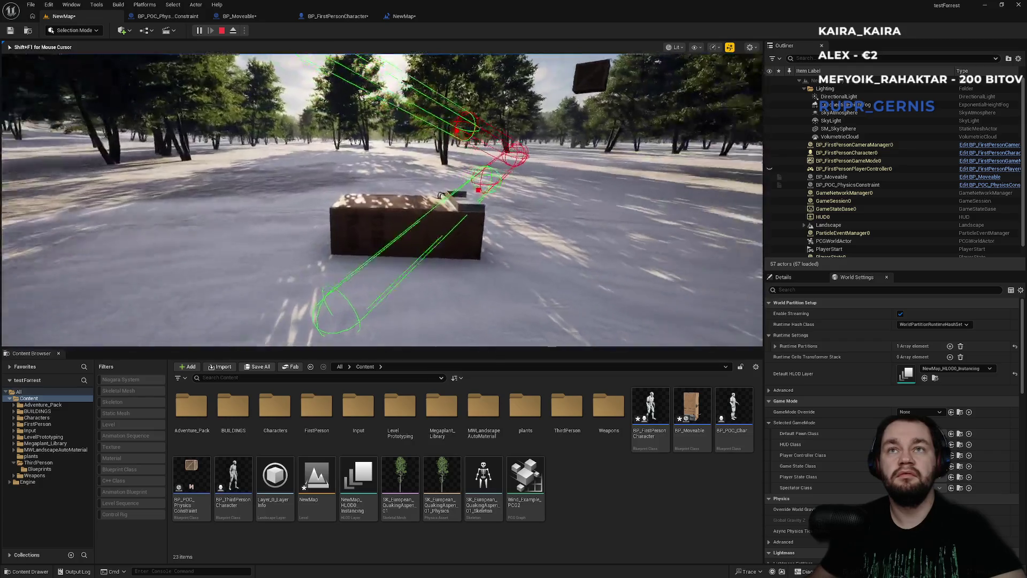
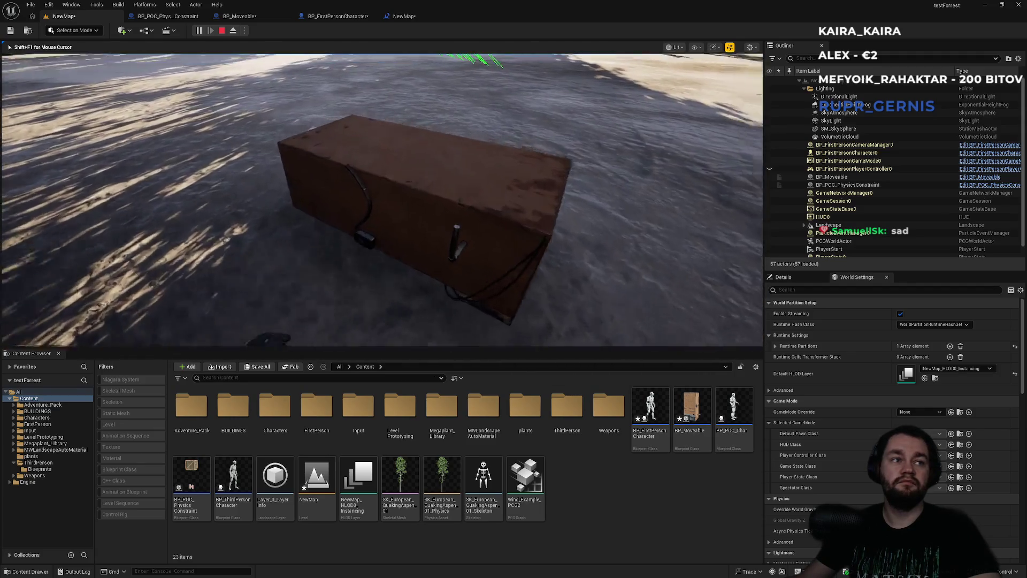
Step: End the Play-In-Editor session to get back to the NewMap level editor
{"action": "key", "text": "Escape"}
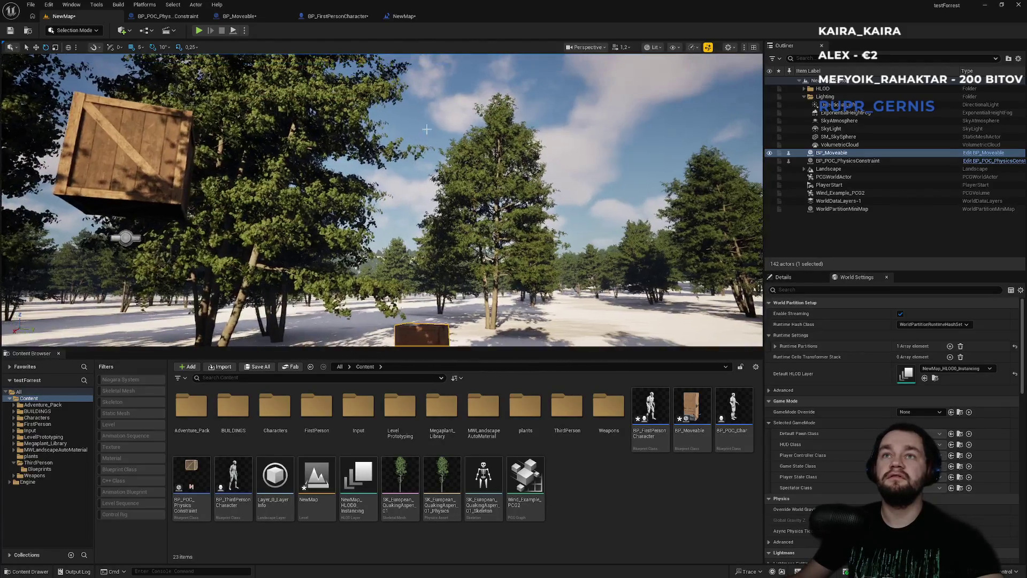
Step: Select SM_SkySphere in the Outliner, then switch to the BP_Moveable blueprint's EventGraph
{"action": "left_click", "coordinate": [427, 129]}
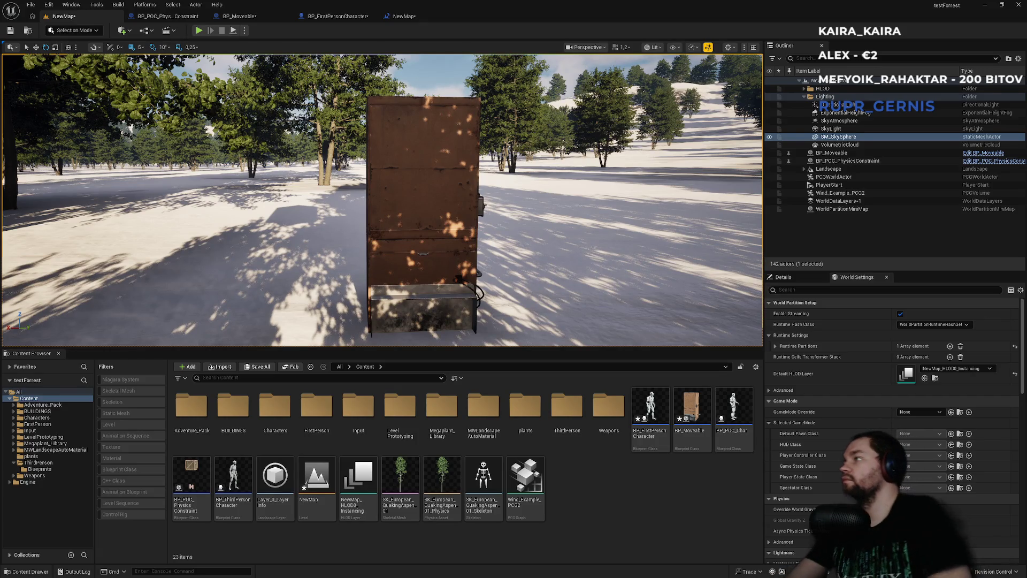
{"action": "left_click", "coordinate": [266, 20]}
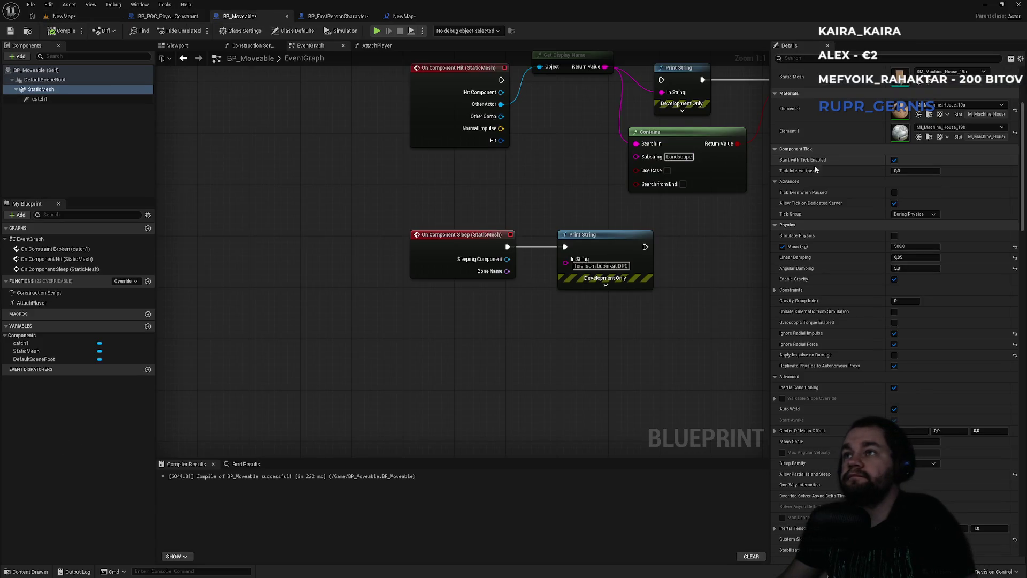
Step: Nudge the On Component Sleep and Print String nodes down-left, then select the StaticMesh component
{"action": "mouse_move", "coordinate": [592, 212]}
{"action": "left_mouse_down"}
{"action": "mouse_move", "coordinate": [446, 258]}
{"action": "mouse_move", "coordinate": [464, 262]}
{"action": "left_mouse_up"}
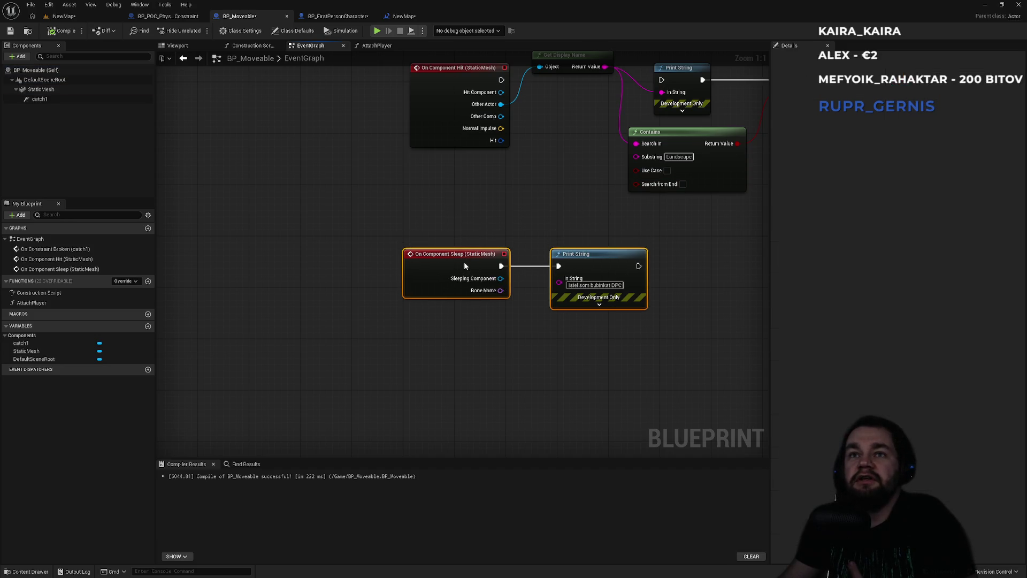
{"action": "left_click", "coordinate": [594, 227]}
{"action": "left_click_drag", "start_coordinate": [596, 230], "coordinate": [435, 278]}
{"action": "left_click", "coordinate": [575, 201]}
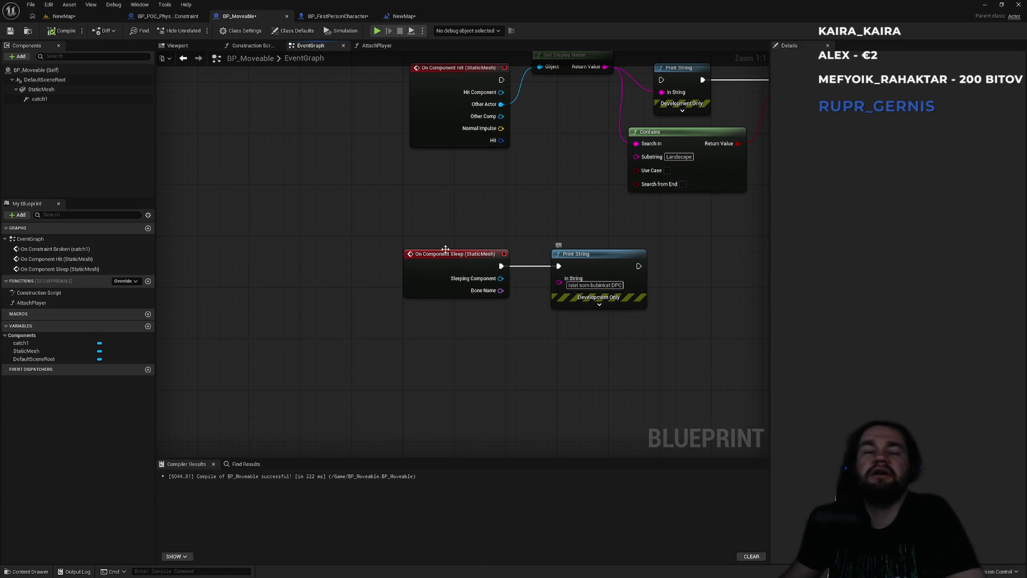
{"action": "left_click", "coordinate": [59, 89]}
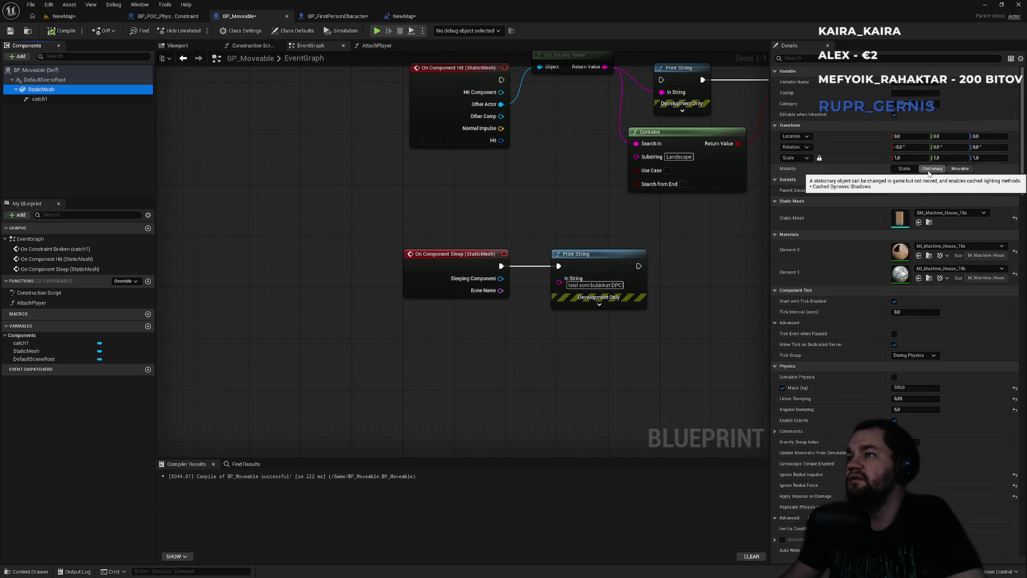
Step: Look over the BP_Moveable blueprint's Class Defaults settings
{"action": "left_click", "coordinate": [916, 356]}
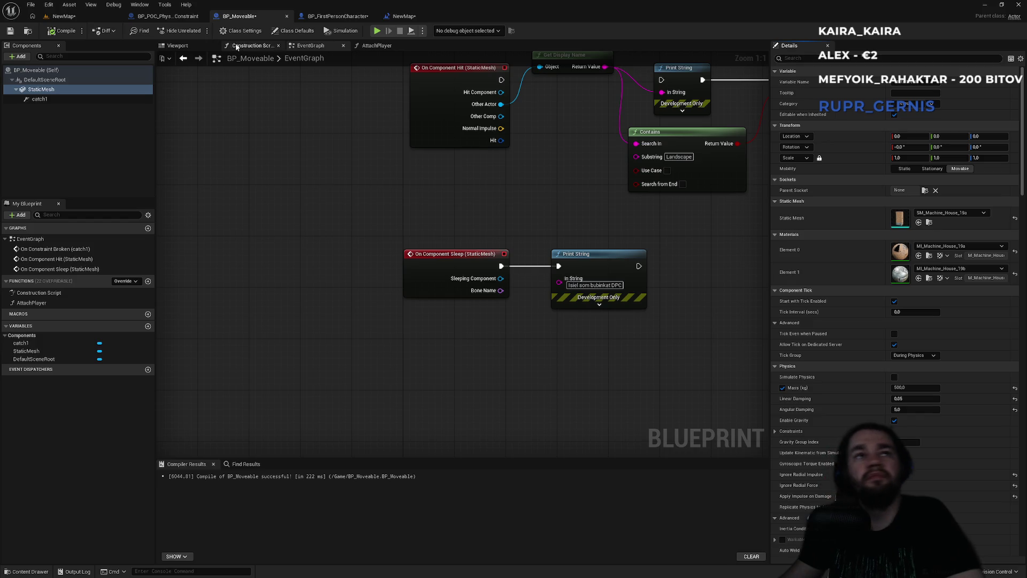
{"action": "left_click", "coordinate": [47, 71]}
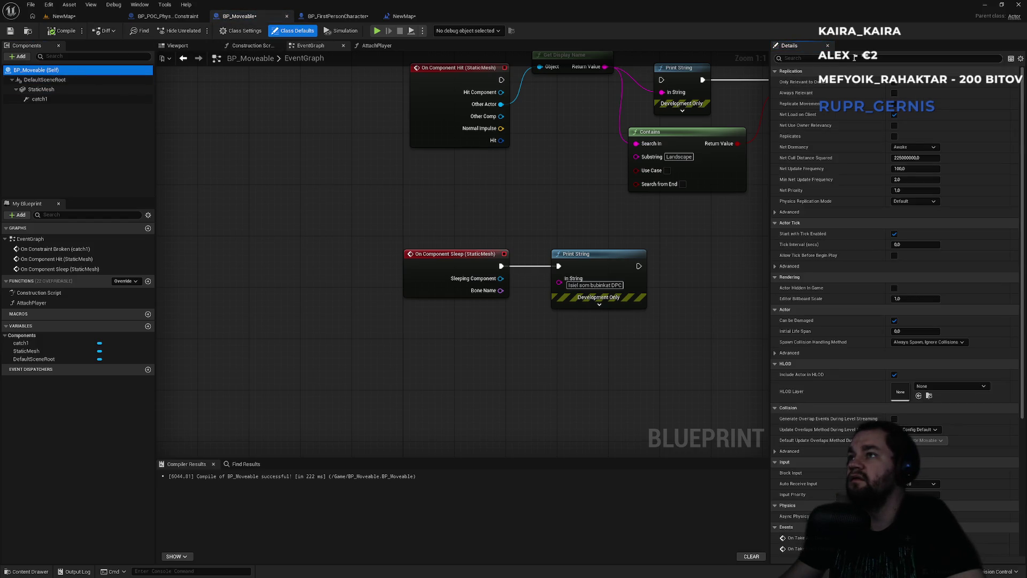
{"action": "left_click", "coordinate": [910, 154]}
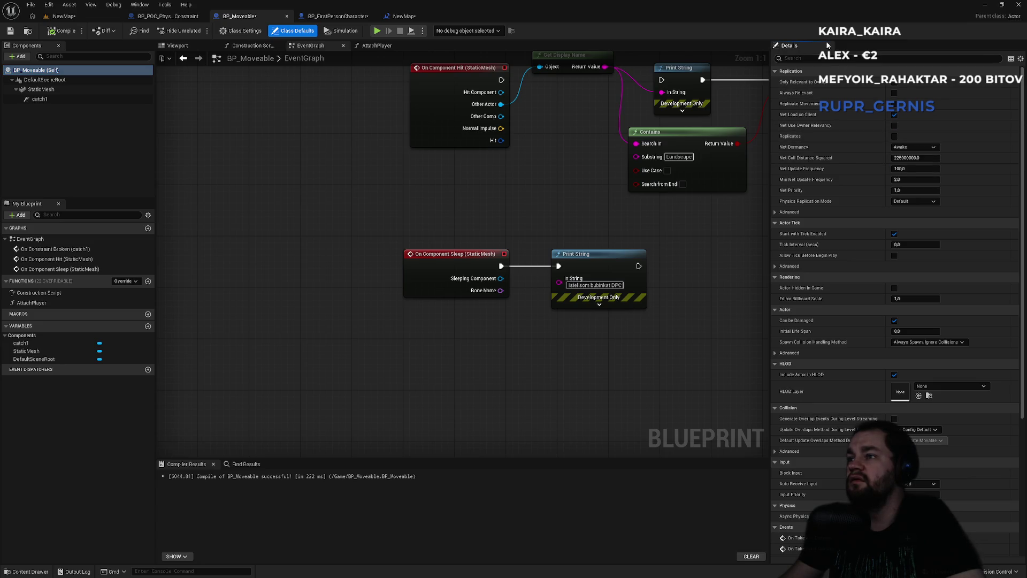
Step: Review StaticMesh's physics and collision presets unchanged, then filter its Details by 'kine'
{"action": "left_click", "coordinate": [41, 90]}
{"action": "scroll", "coordinate": [892, 290], "scroll_direction": "down", "scroll_amount": 10}
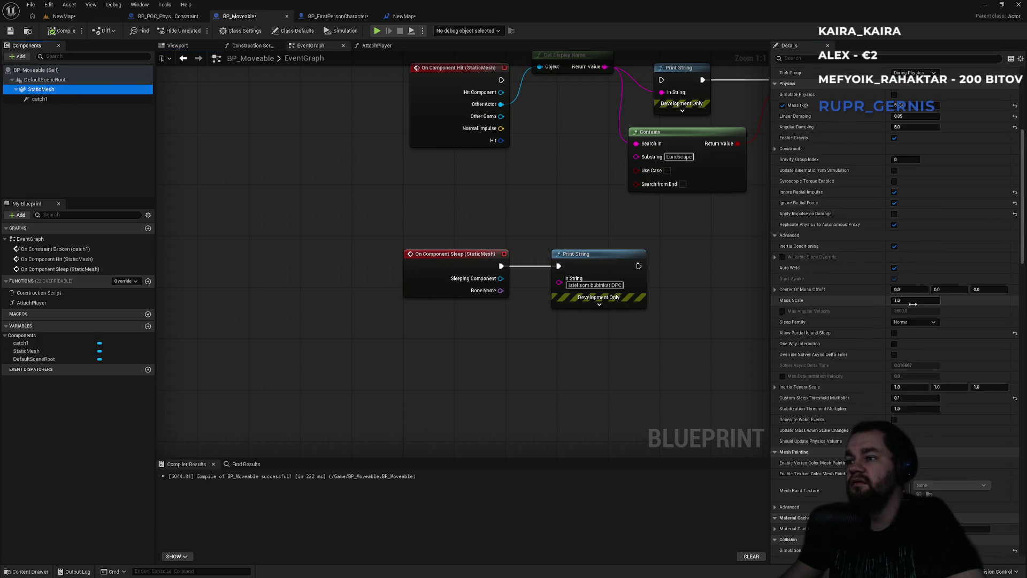
{"action": "scroll", "coordinate": [912, 307], "scroll_direction": "down", "scroll_amount": 5}
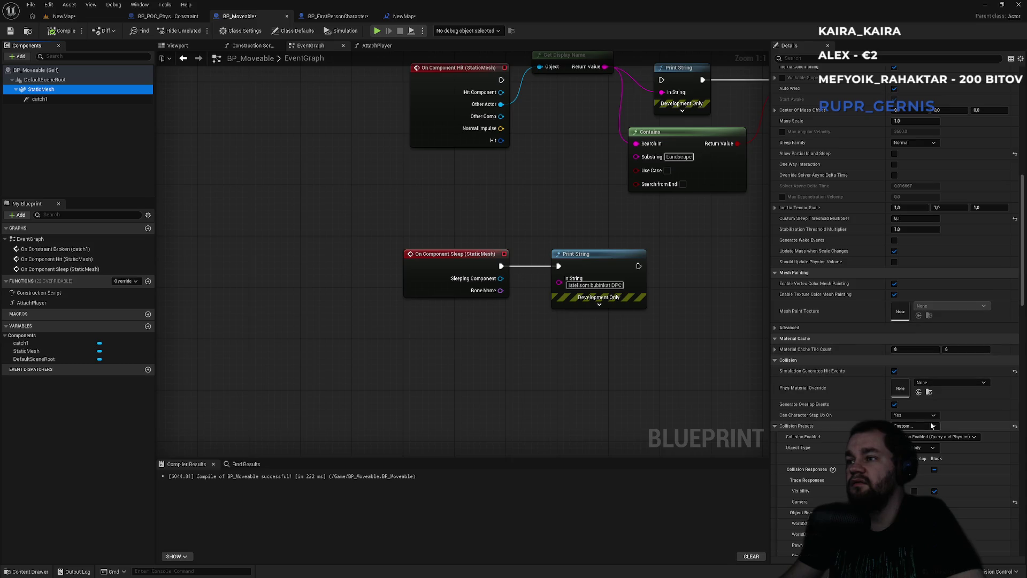
{"action": "left_click", "coordinate": [934, 428]}
{"action": "left_click", "coordinate": [933, 427]}
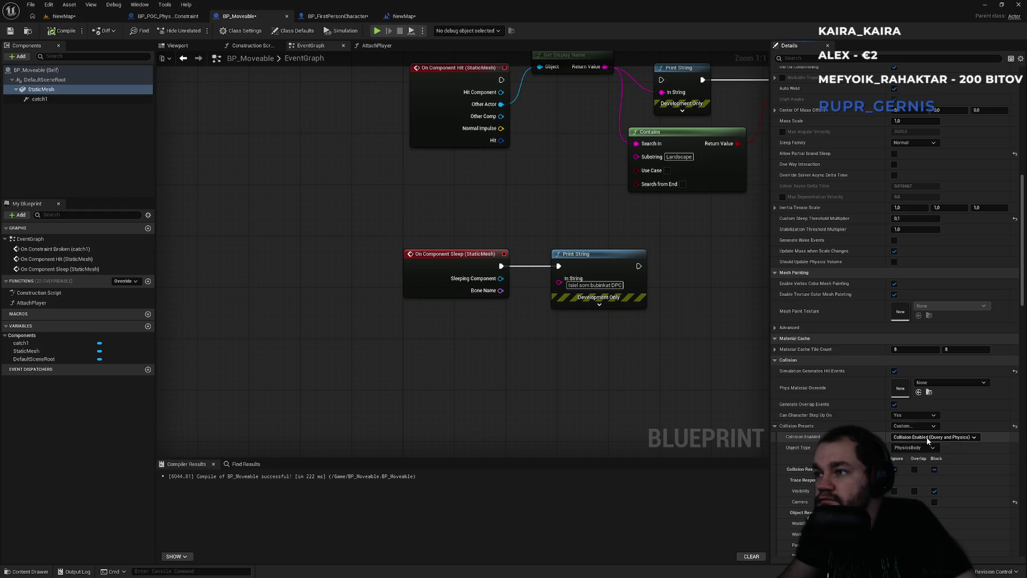
{"action": "left_click", "coordinate": [919, 449]}
{"action": "scroll", "coordinate": [924, 448], "scroll_direction": "down", "scroll_amount": 3}
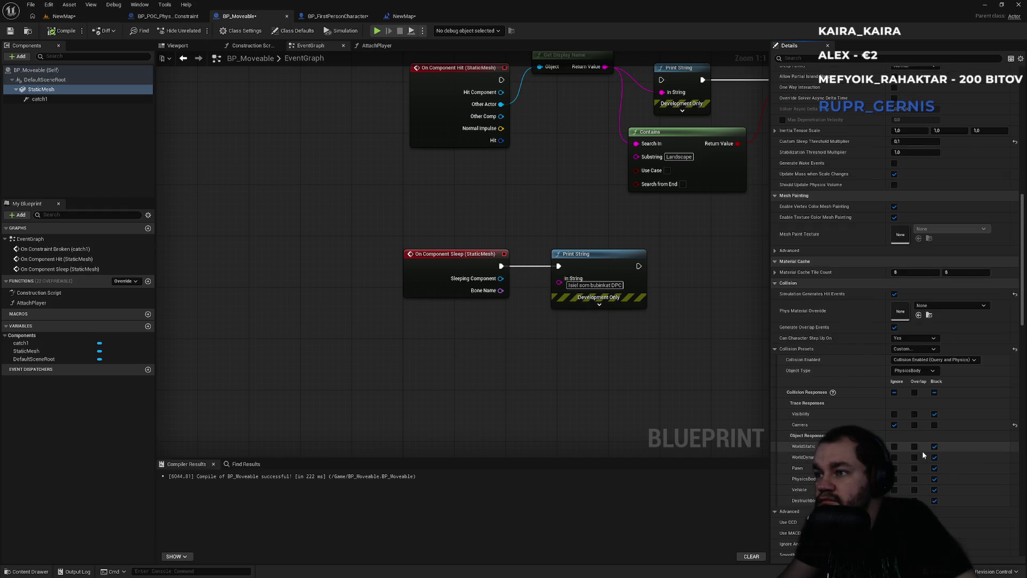
{"action": "left_click", "coordinate": [832, 59]}
{"action": "type", "text": "kine"}
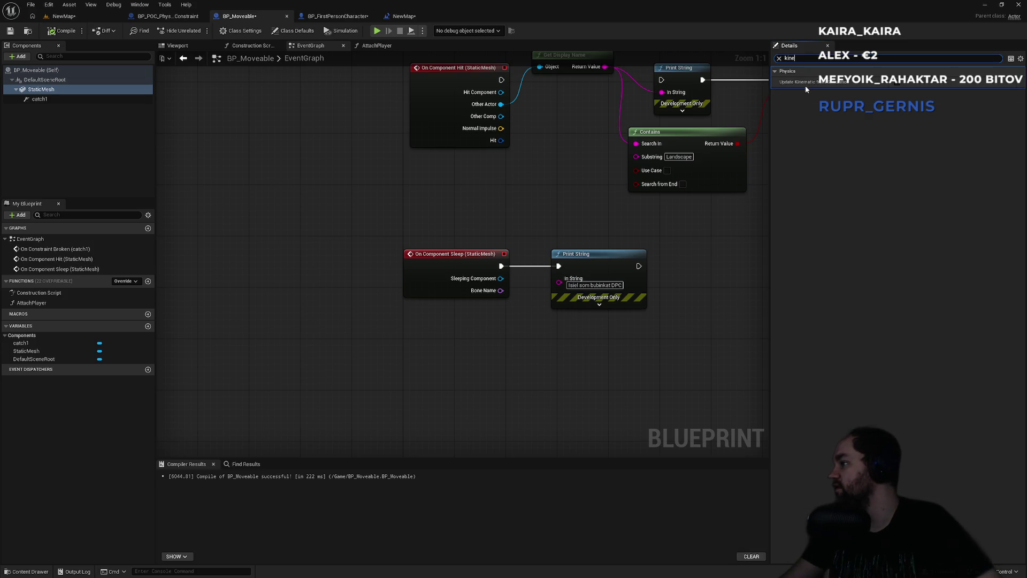
Step: Switch from the blueprint editor to the browser's 'Sleeping Physics Wake Resistance' forum thread
{"action": "mouse_move", "coordinate": [807, 85]}
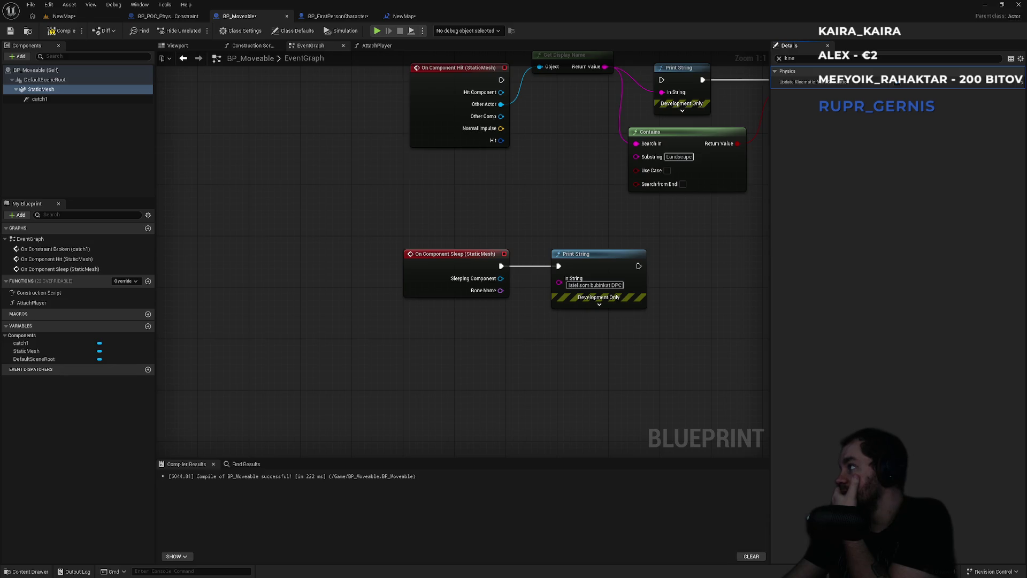
{"action": "key", "text": "alt+Tab"}
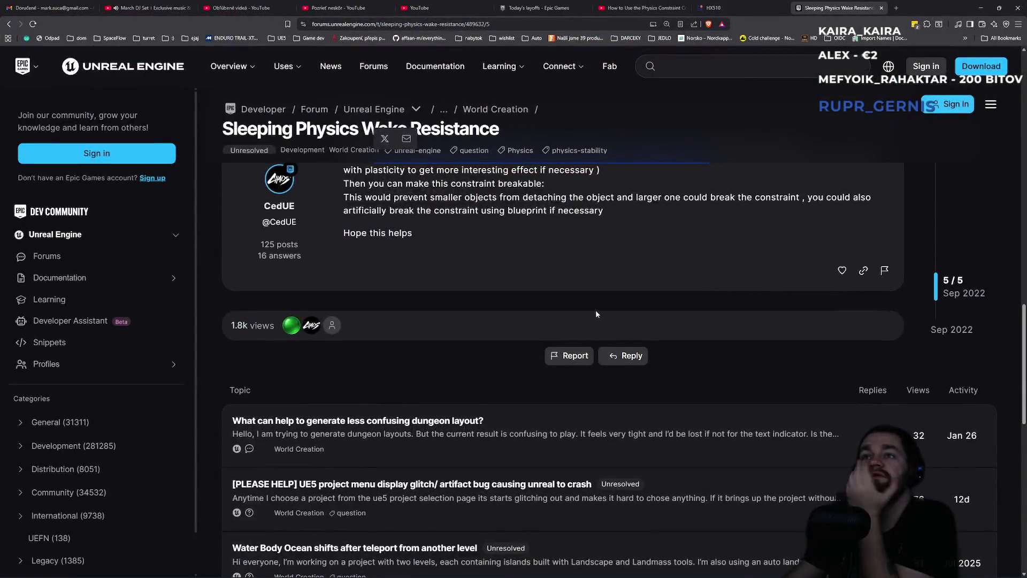
Step: Read the forum reply's breakable-constraint workaround, highlighting its sentence about smaller objects
{"action": "scroll", "coordinate": [597, 310], "scroll_direction": "up", "scroll_amount": 4}
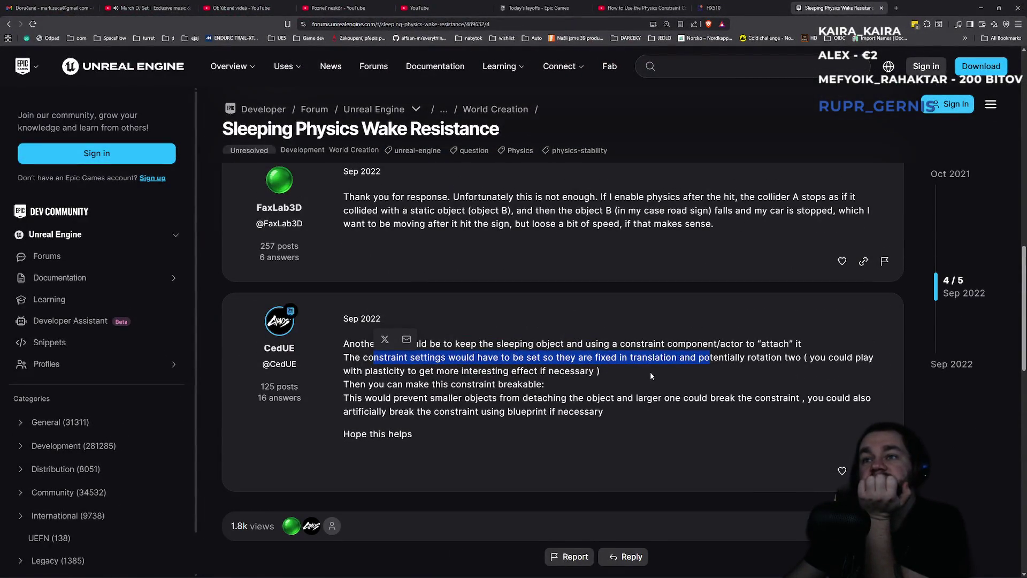
{"action": "left_click", "coordinate": [569, 363]}
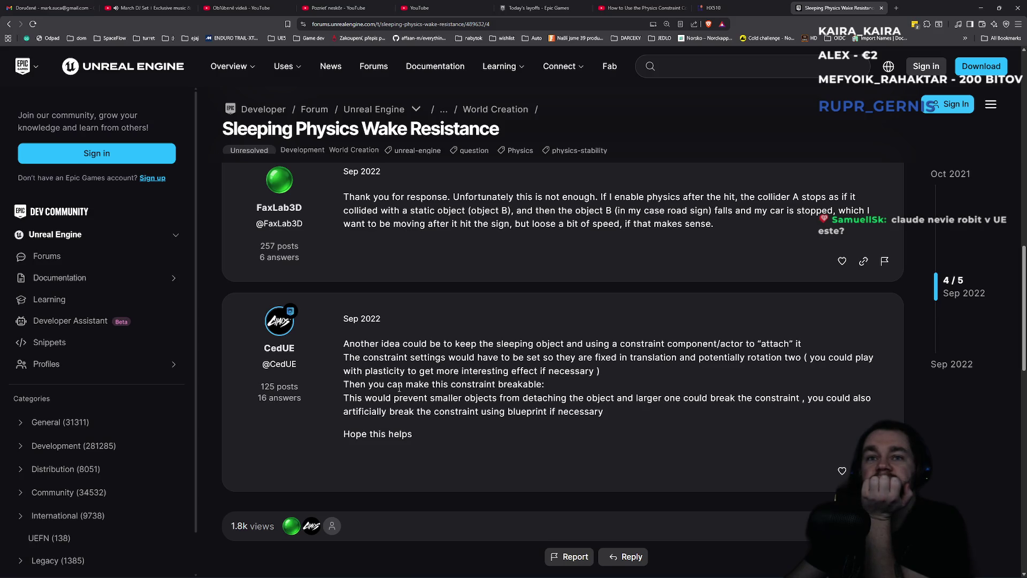
{"action": "mouse_move", "coordinate": [351, 396]}
{"action": "left_mouse_down"}
{"action": "mouse_move", "coordinate": [573, 401]}
{"action": "mouse_move", "coordinate": [600, 413]}
{"action": "mouse_move", "coordinate": [819, 406]}
{"action": "mouse_move", "coordinate": [483, 414]}
{"action": "left_mouse_up"}
{"action": "left_click", "coordinate": [482, 414]}
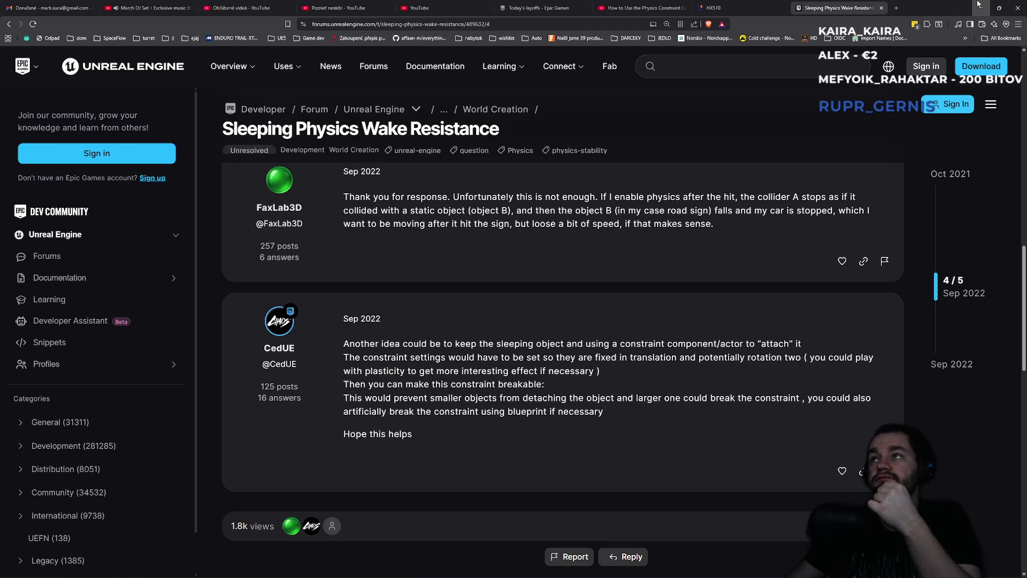
Step: Back in BP_Moveable's EventGraph, nudge the Get Display Name node up slightly
{"action": "key", "text": "alt+Tab"}
{"action": "left_click_drag", "start_coordinate": [558, 232], "coordinate": [556, 223]}
{"action": "mouse_move", "coordinate": [508, 297]}
{"action": "left_mouse_down"}
{"action": "mouse_move", "coordinate": [474, 309]}
{"action": "mouse_move", "coordinate": [615, 303]}
{"action": "mouse_move", "coordinate": [451, 300]}
{"action": "mouse_move", "coordinate": [442, 306]}
{"action": "mouse_move", "coordinate": [440, 344]}
{"action": "left_mouse_up"}
{"action": "left_click_drag", "start_coordinate": [445, 178], "coordinate": [446, 172]}
{"action": "left_click", "coordinate": [520, 156]}
{"action": "mouse_move", "coordinate": [376, 200]}
{"action": "left_mouse_down"}
{"action": "mouse_move", "coordinate": [538, 248]}
{"action": "mouse_move", "coordinate": [535, 200]}
{"action": "mouse_move", "coordinate": [505, 205]}
{"action": "left_mouse_up"}
{"action": "left_click", "coordinate": [423, 239]}
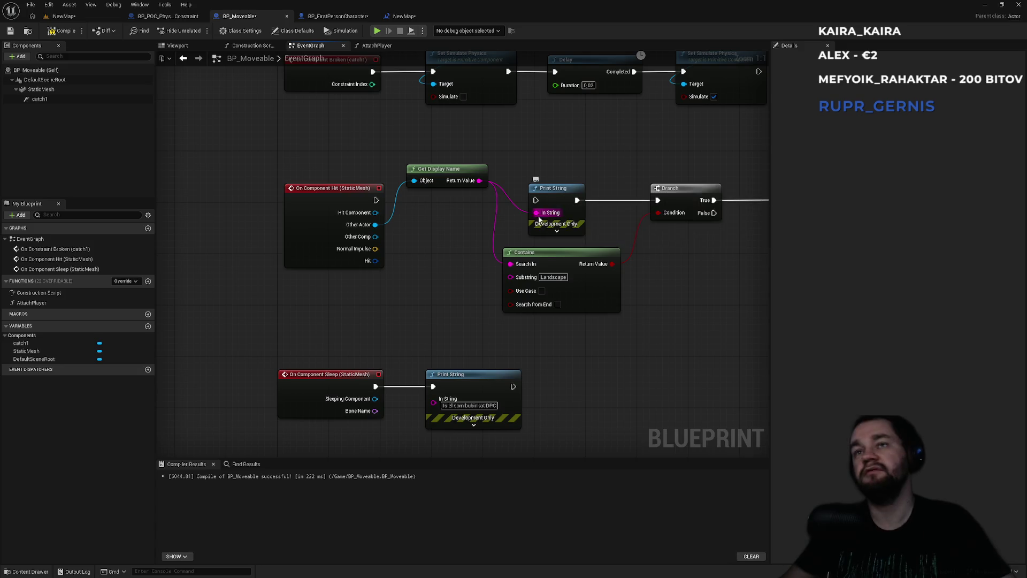
Step: Look over the EventGraph's Set Simulate Physics nodes, then return to the NewMap level
{"action": "scroll", "coordinate": [385, 271], "scroll_direction": "down", "scroll_amount": 5}
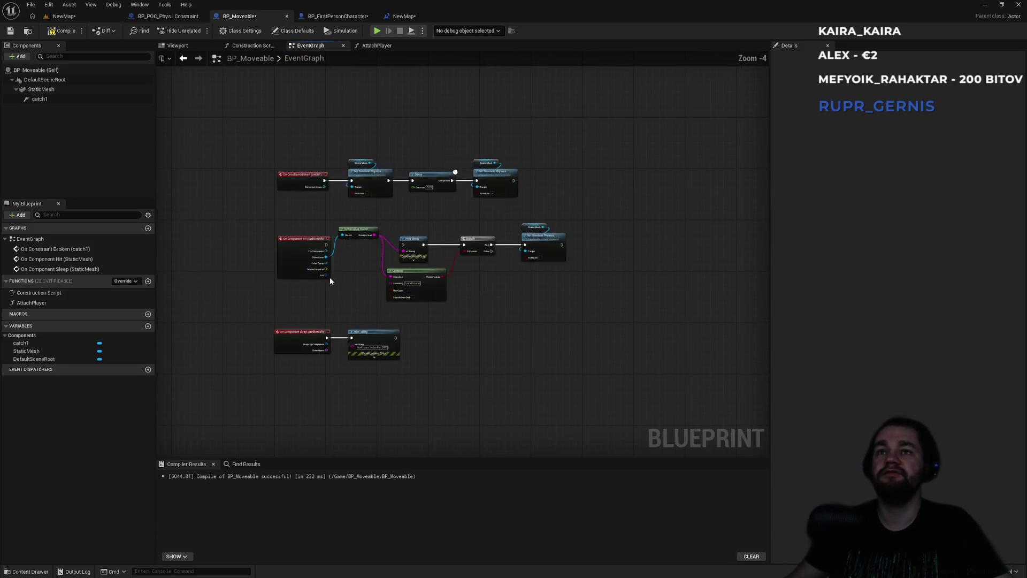
{"action": "scroll", "coordinate": [464, 278], "scroll_direction": "up", "scroll_amount": 4}
{"action": "mouse_move", "coordinate": [480, 277]}
{"action": "left_mouse_down"}
{"action": "mouse_move", "coordinate": [366, 303]}
{"action": "mouse_move", "coordinate": [465, 247]}
{"action": "left_mouse_up"}
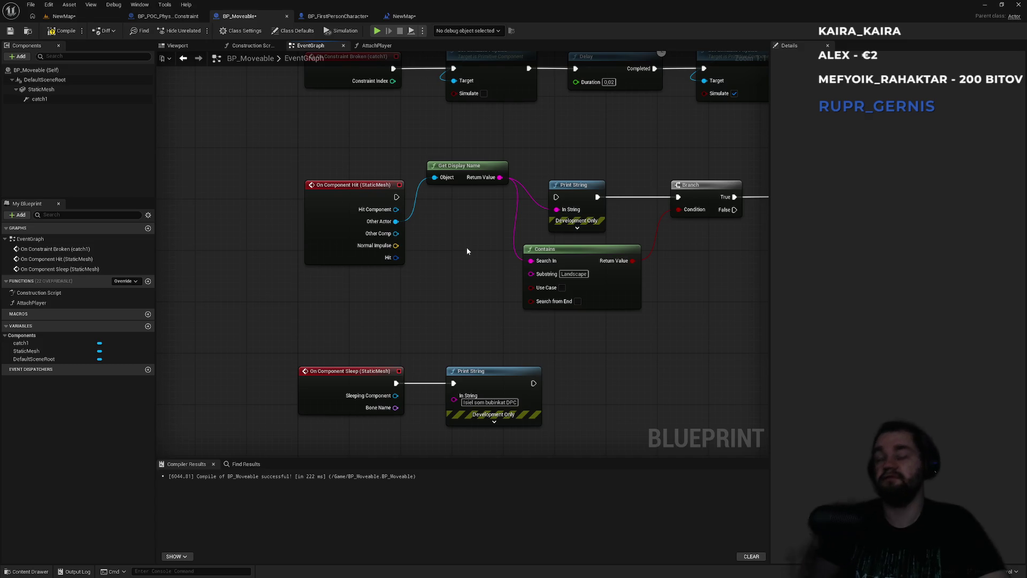
{"action": "mouse_move", "coordinate": [451, 316]}
{"action": "left_mouse_down"}
{"action": "mouse_move", "coordinate": [339, 309]}
{"action": "mouse_move", "coordinate": [405, 315]}
{"action": "mouse_move", "coordinate": [373, 329]}
{"action": "left_mouse_up"}
{"action": "left_click", "coordinate": [79, 17]}
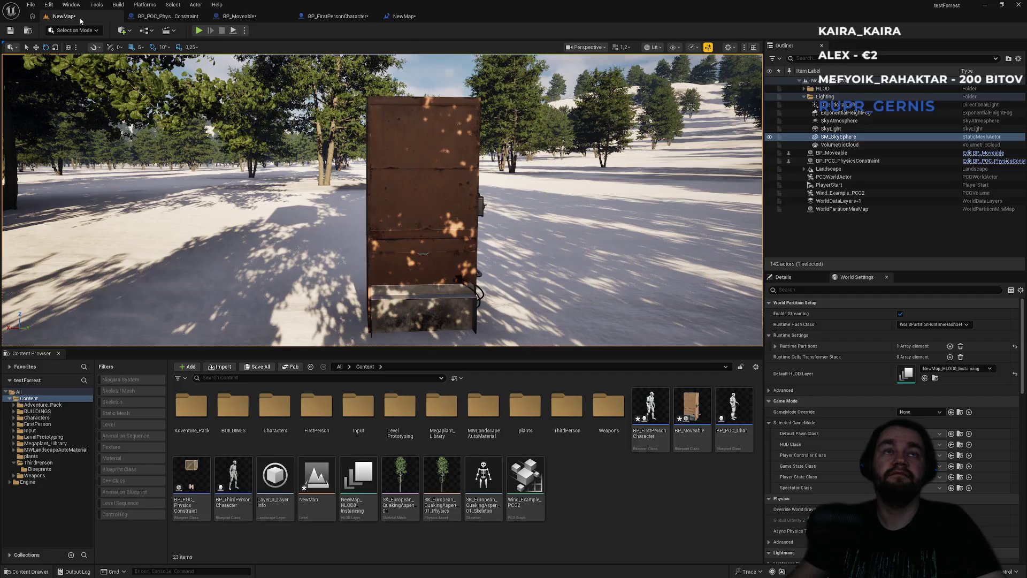
Step: Play-test the level: walk to the crate, drop it onto the snow, then stop playing
{"action": "left_click", "coordinate": [198, 31]}
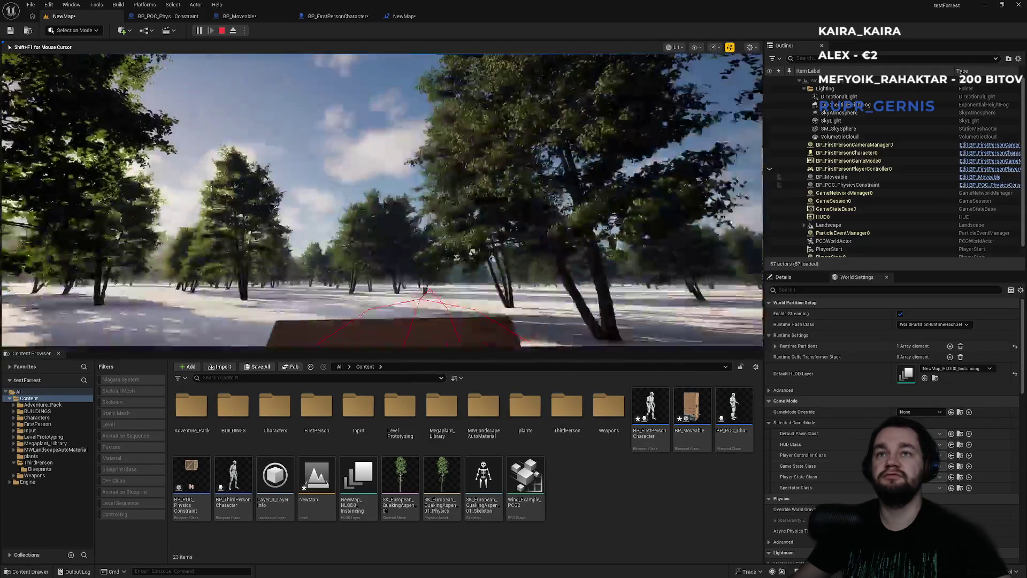
{"action": "key", "text": "w"}
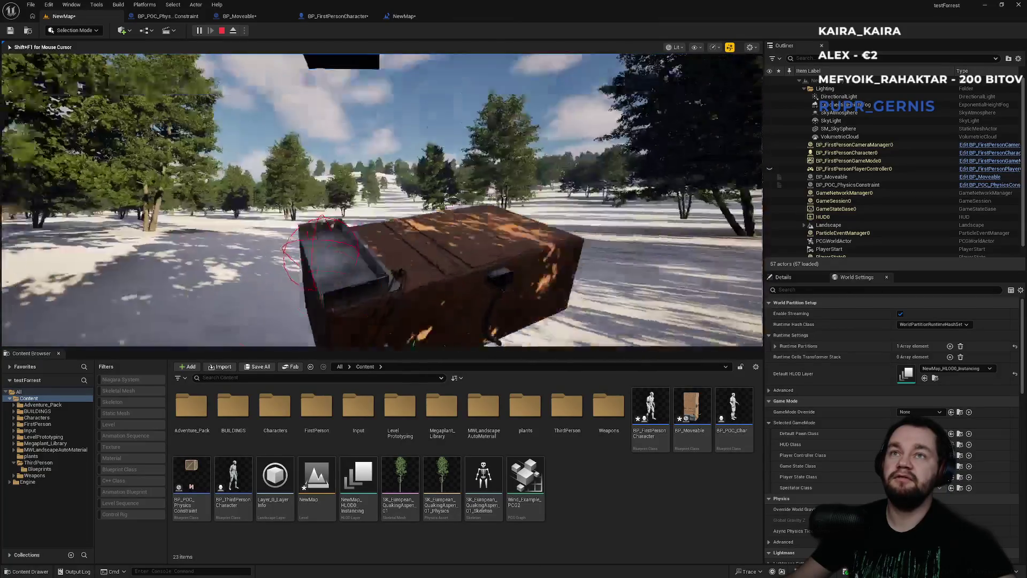
{"action": "key", "text": "s"}
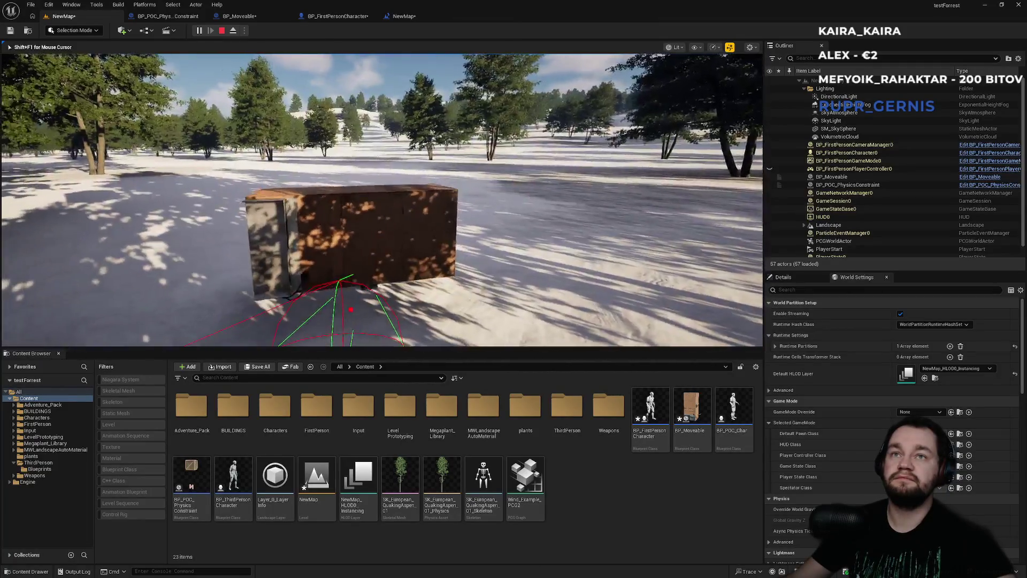
{"action": "key", "text": "e"}
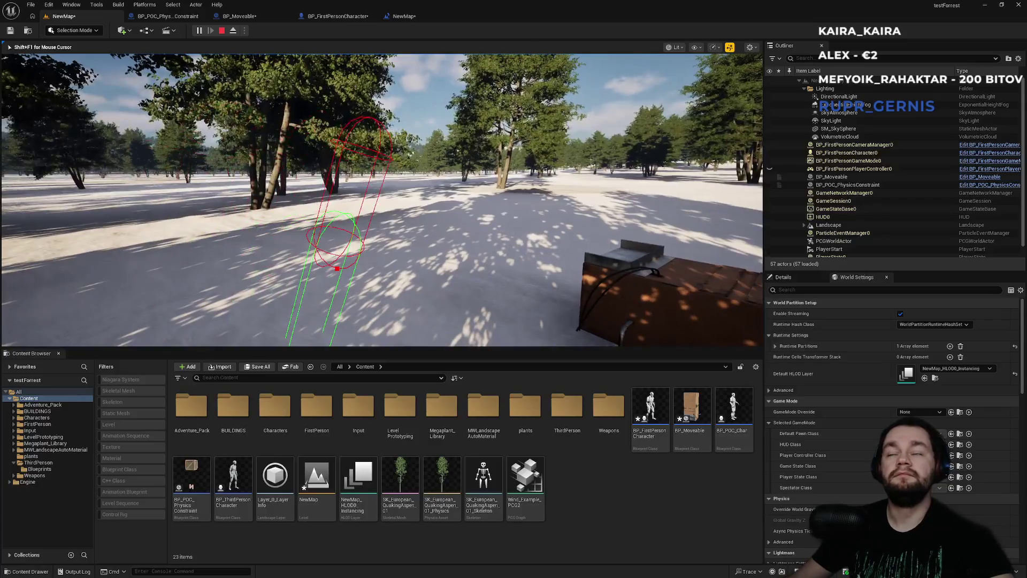
{"action": "key", "text": "Escape"}
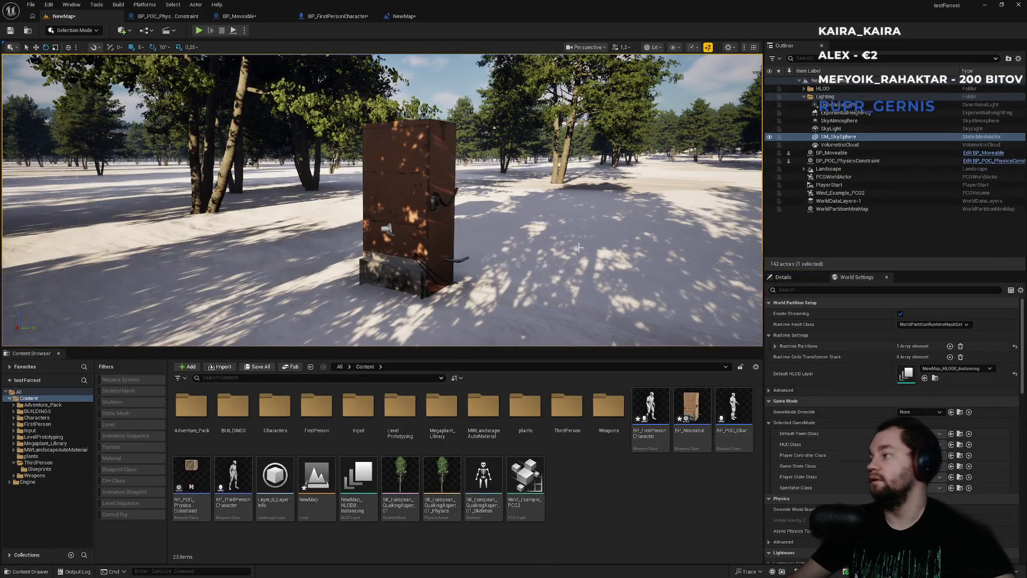
{"action": "key", "text": "alt+Tab"}
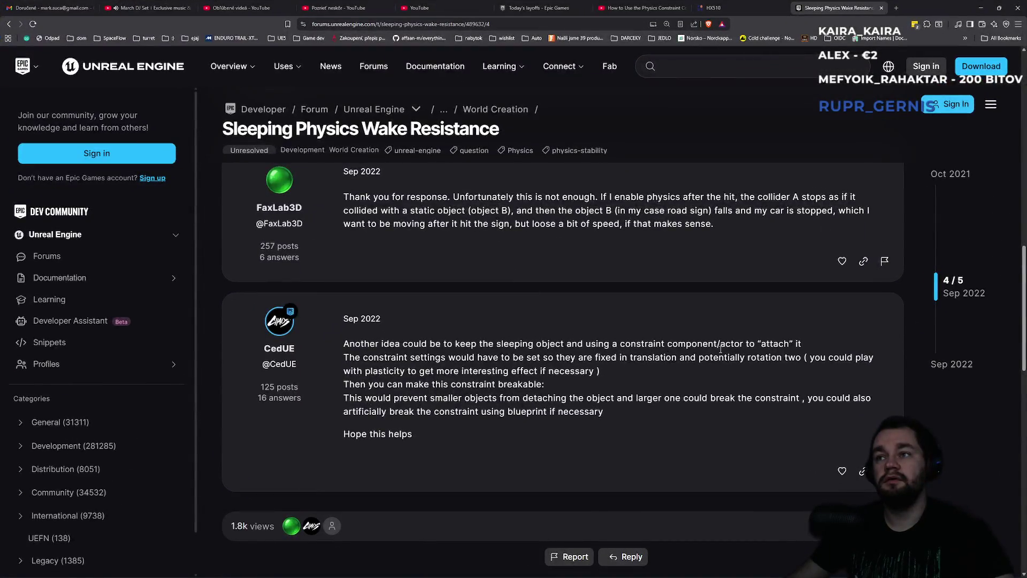
Step: Check StaticMesh's Update Kinematic from Simulation entry, then scroll the forum thread up to the original question
{"action": "key", "text": "alt+Tab"}
{"action": "left_click", "coordinate": [235, 16]}
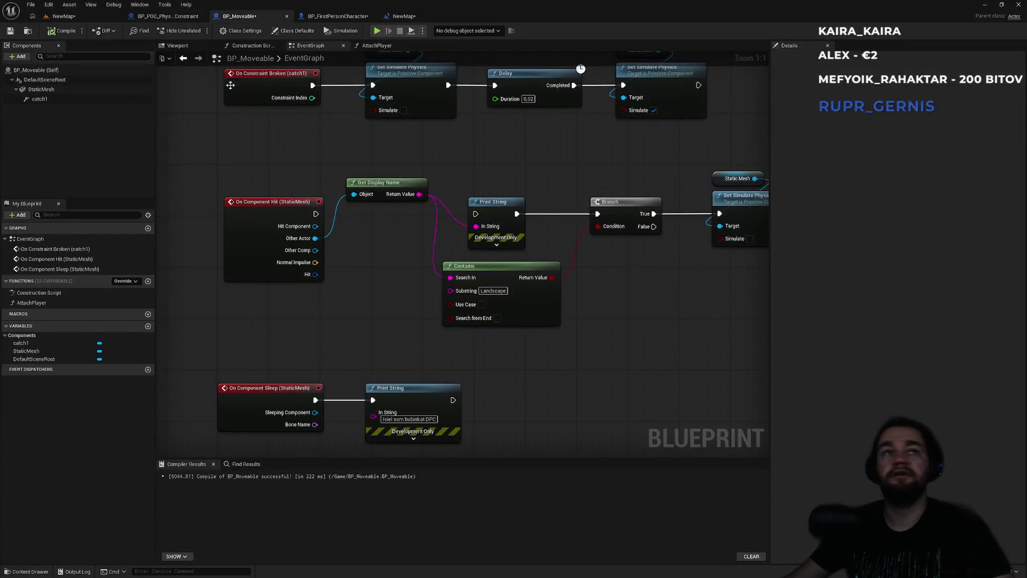
{"action": "left_click", "coordinate": [75, 89]}
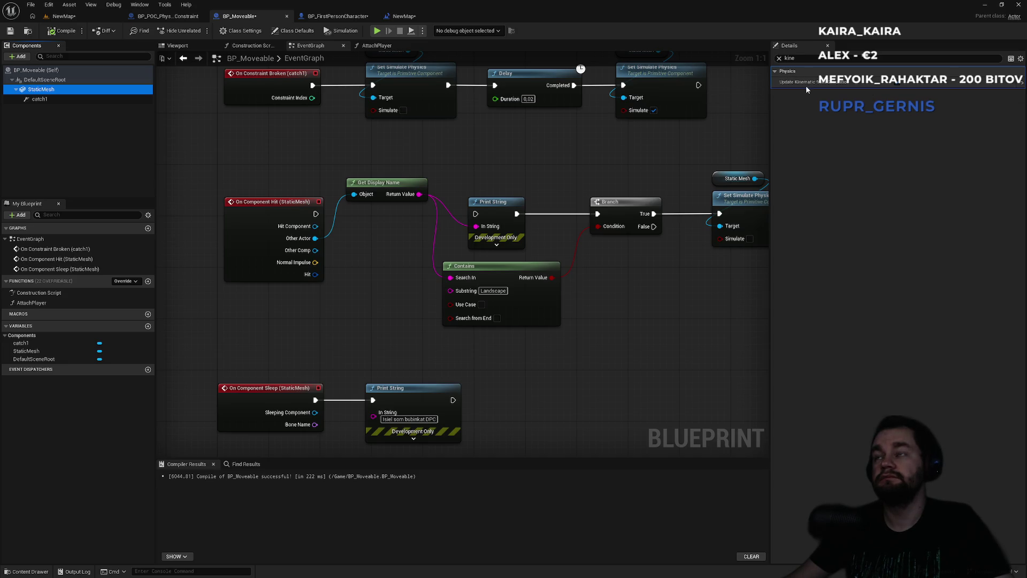
{"action": "mouse_move", "coordinate": [799, 85]}
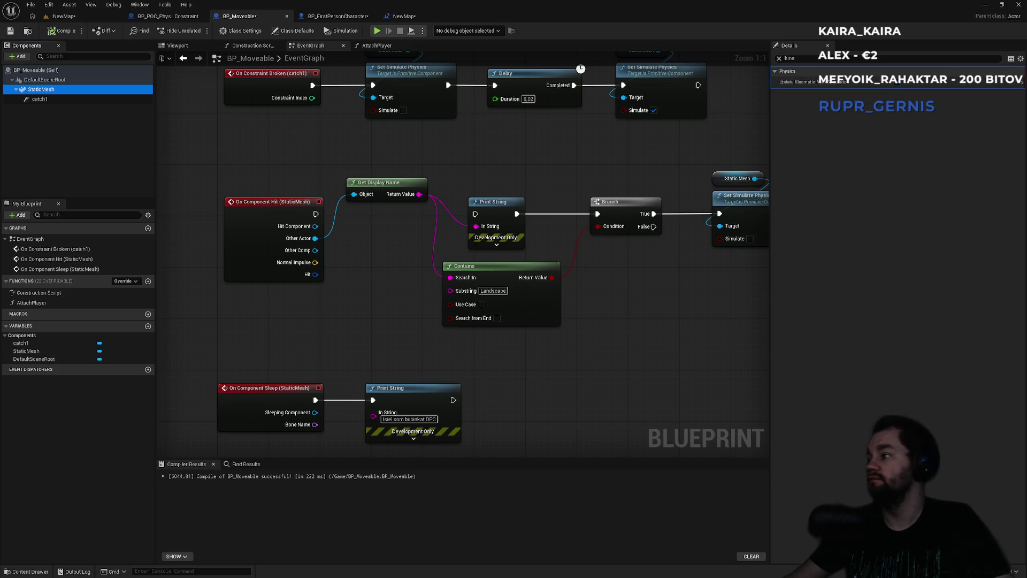
{"action": "key", "text": "alt+Tab"}
{"action": "scroll", "coordinate": [659, 305], "scroll_direction": "up", "scroll_amount": 5}
{"action": "scroll", "coordinate": [659, 305], "scroll_direction": "up", "scroll_amount": 7}
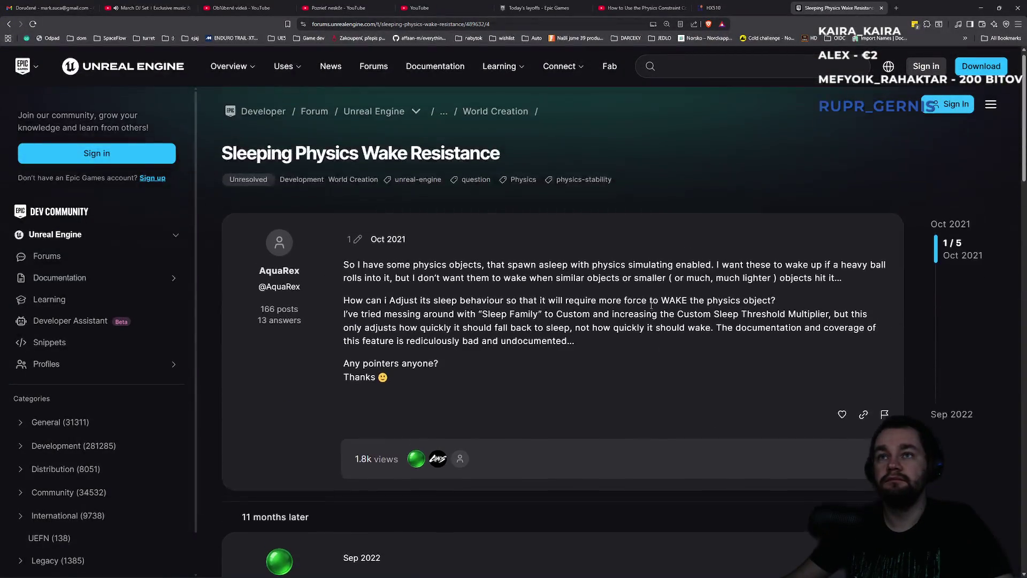
{"action": "scroll", "coordinate": [563, 307], "scroll_direction": "down", "scroll_amount": 5}
{"action": "scroll", "coordinate": [539, 281], "scroll_direction": "up", "scroll_amount": 3}
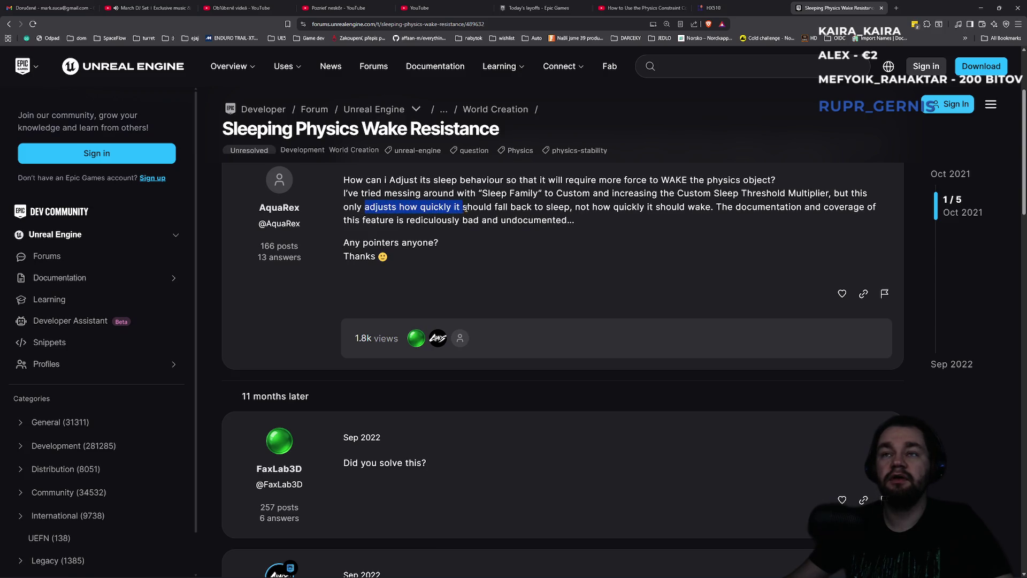
{"action": "mouse_move", "coordinate": [499, 211]}
{"action": "left_mouse_down"}
{"action": "mouse_move", "coordinate": [538, 221]}
{"action": "mouse_move", "coordinate": [595, 211]}
{"action": "left_mouse_up"}
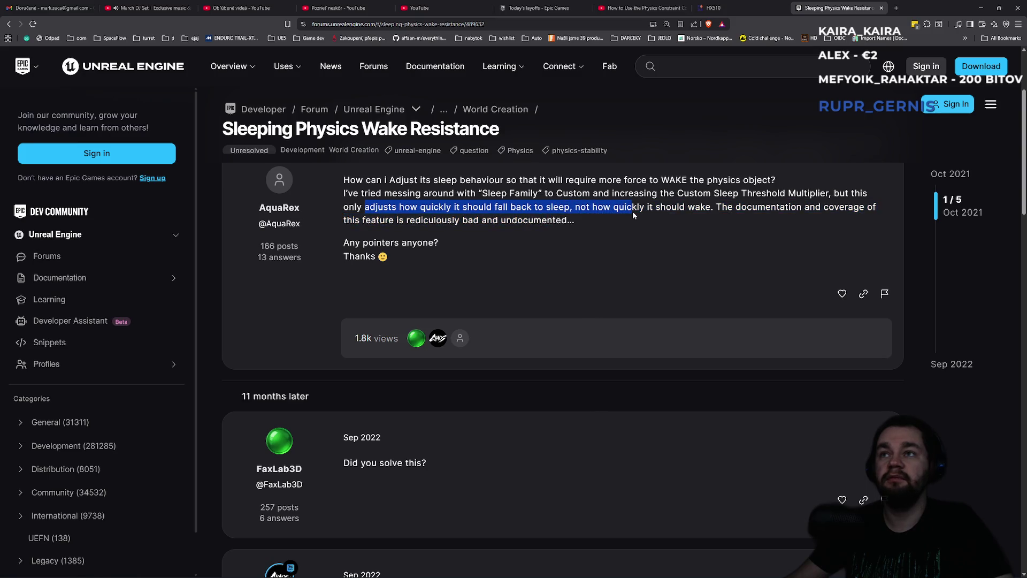
{"action": "left_click_drag", "start_coordinate": [708, 213], "coordinate": [753, 211]}
{"action": "left_click", "coordinate": [743, 223]}
{"action": "scroll", "coordinate": [692, 245], "scroll_direction": "up", "scroll_amount": 2}
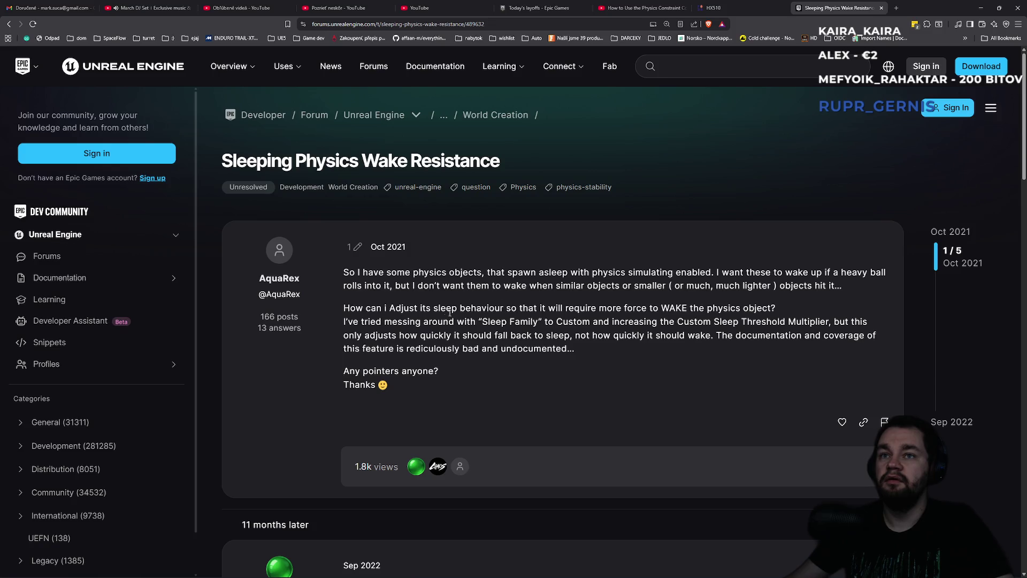
{"action": "left_click_drag", "start_coordinate": [602, 326], "coordinate": [679, 319]}
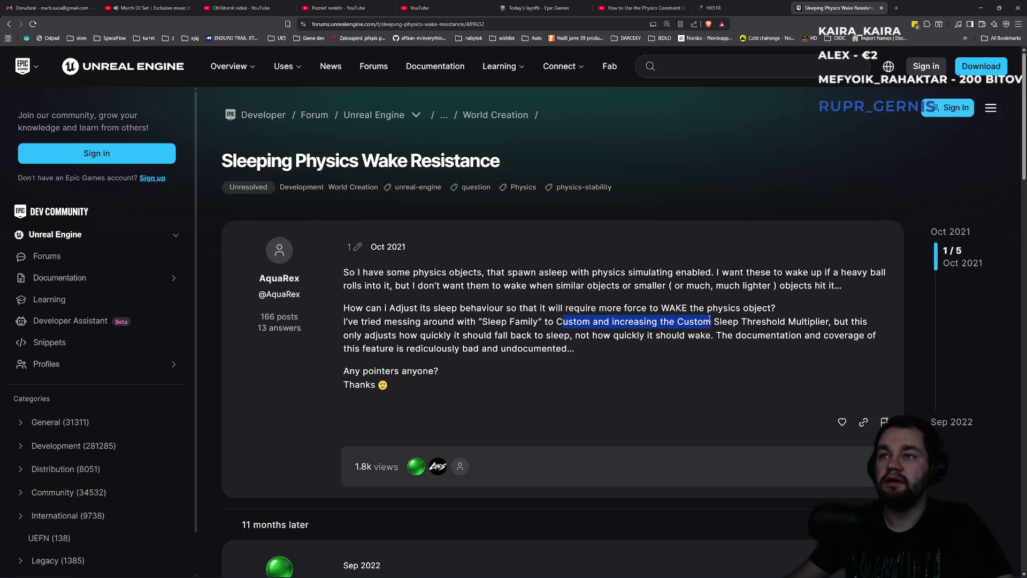
{"action": "mouse_move", "coordinate": [794, 320]}
{"action": "left_mouse_down"}
{"action": "mouse_move", "coordinate": [856, 322]}
{"action": "mouse_move", "coordinate": [439, 336]}
{"action": "mouse_move", "coordinate": [662, 336]}
{"action": "left_mouse_up"}
{"action": "left_click", "coordinate": [661, 336]}
Step: Filter StaticMesh details for sleep settings (Sleep Family Normal), then return to the NewMap level
{"action": "key", "text": "alt+Tab"}
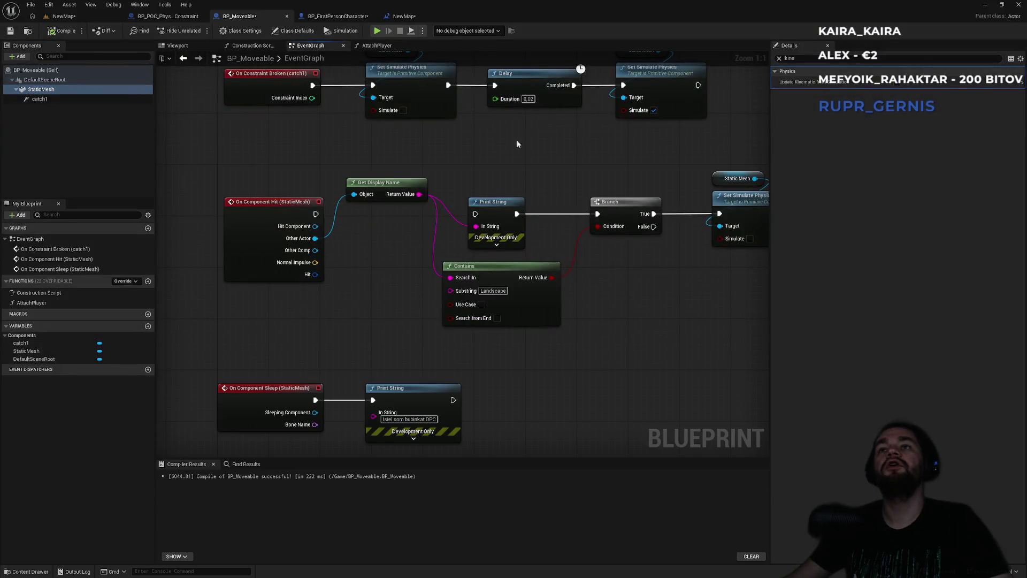
{"action": "left_click", "coordinate": [779, 59]}
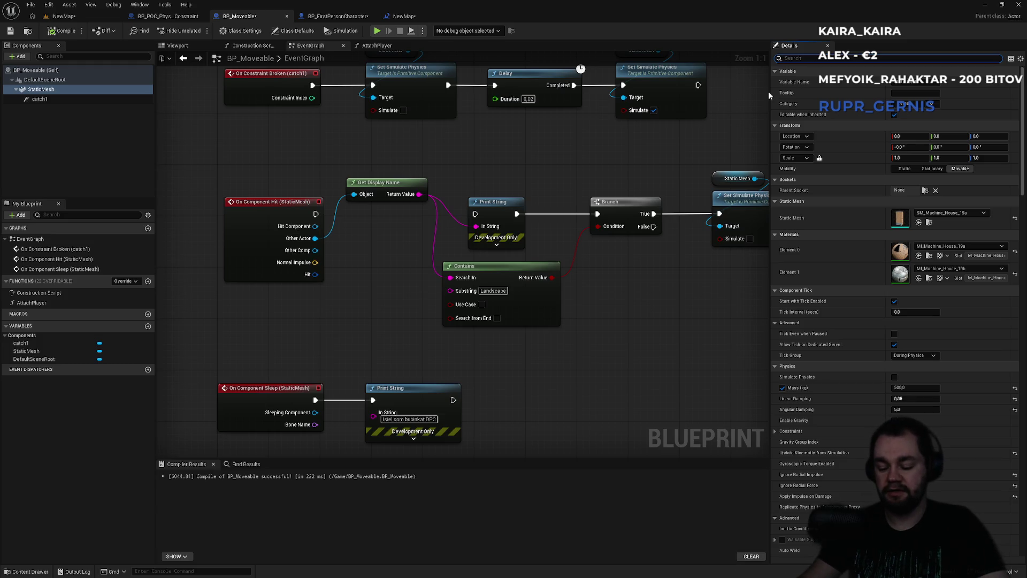
{"action": "type", "text": "kine"}
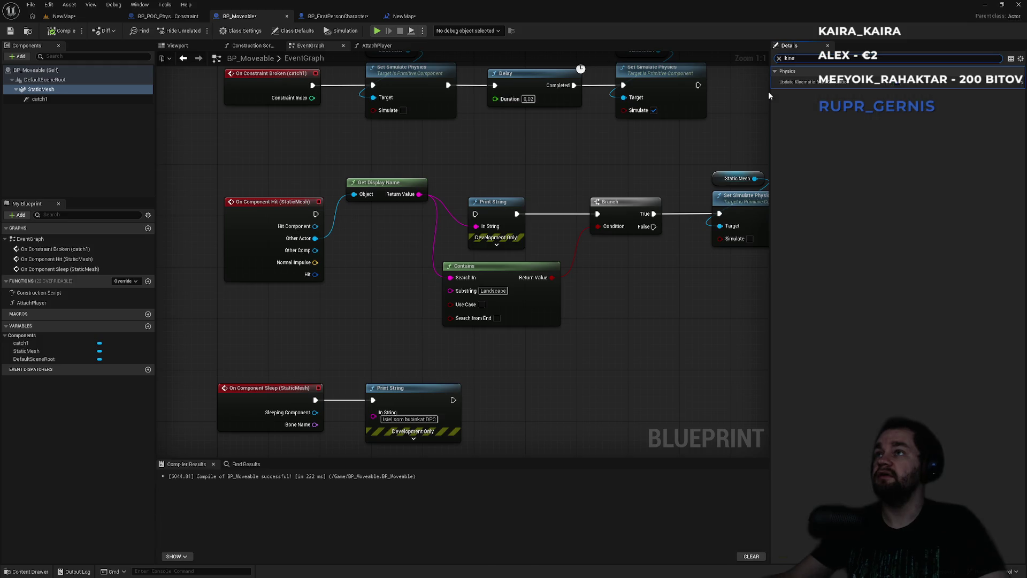
{"action": "left_click", "coordinate": [781, 58]}
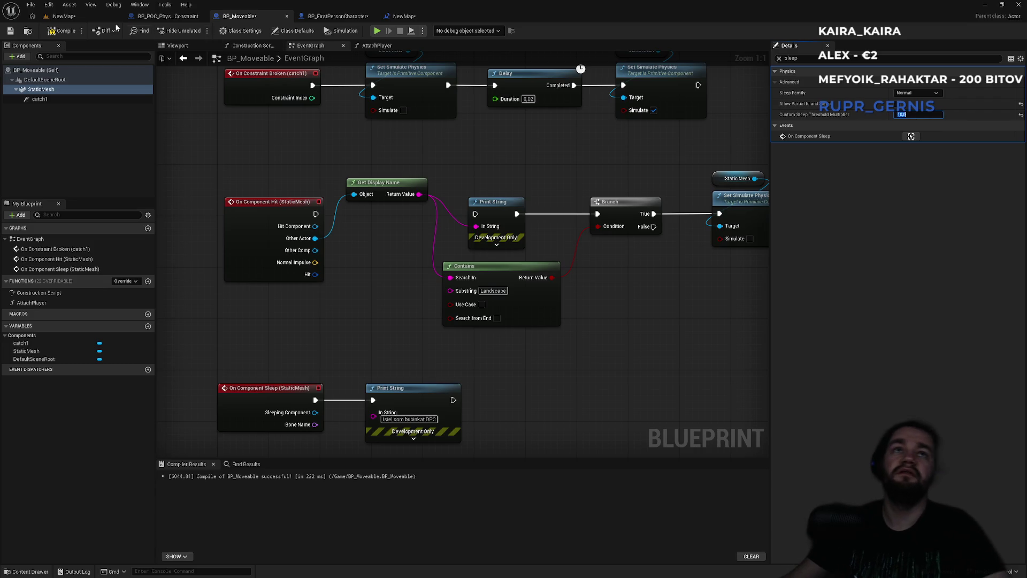
{"action": "left_click", "coordinate": [63, 16]}
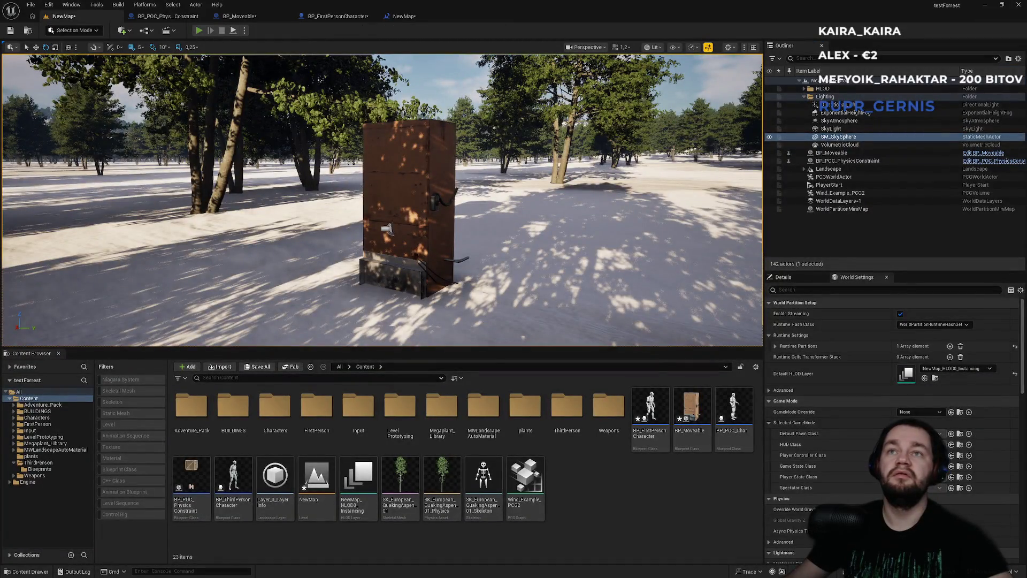
Step: Start playing the level, walk up to the crate, pick it up and set it down on the snow
{"action": "key", "text": "alt+p"}
{"action": "key", "text": "w"}
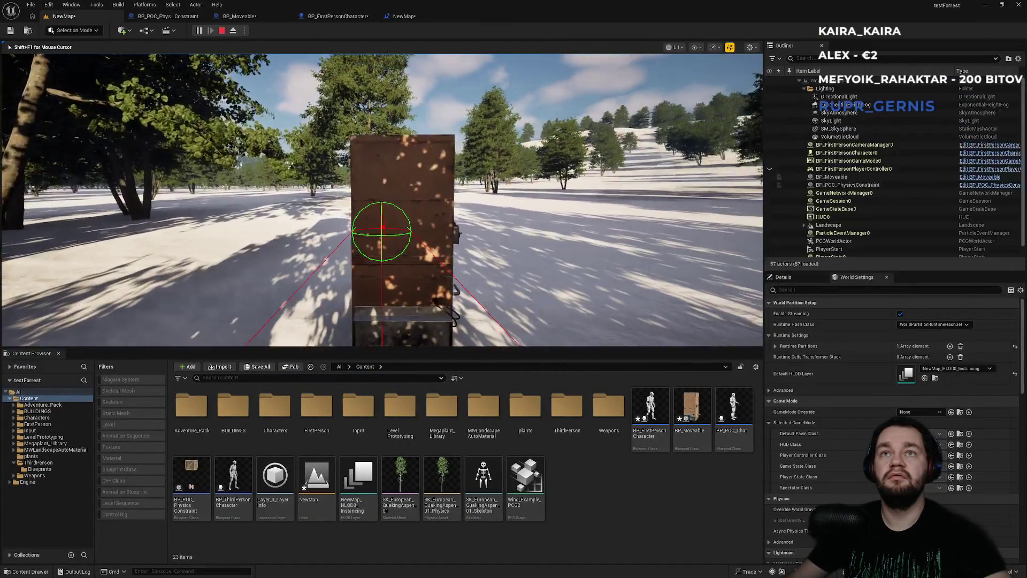
{"action": "key", "text": "w"}
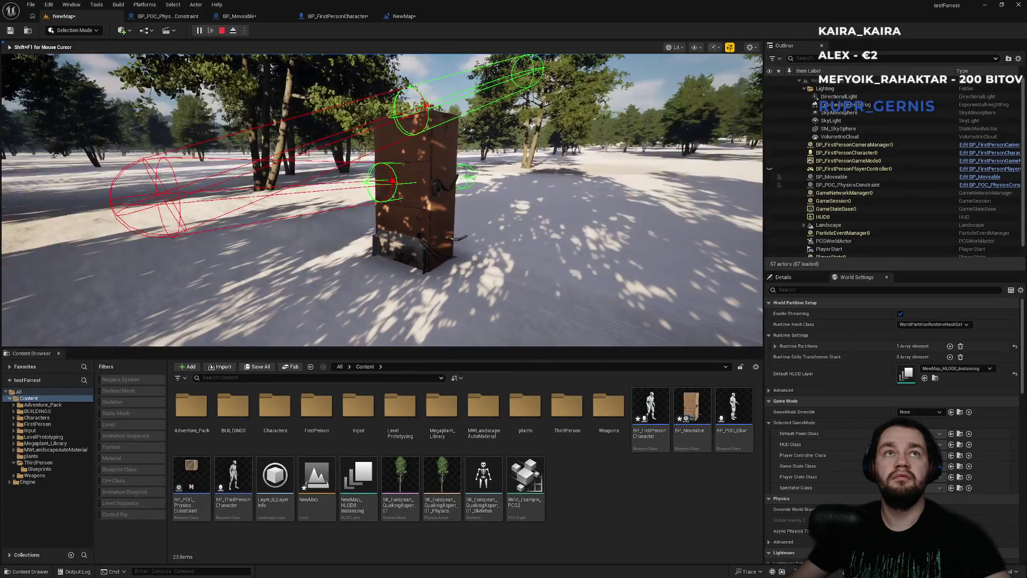
{"action": "key", "text": "w"}
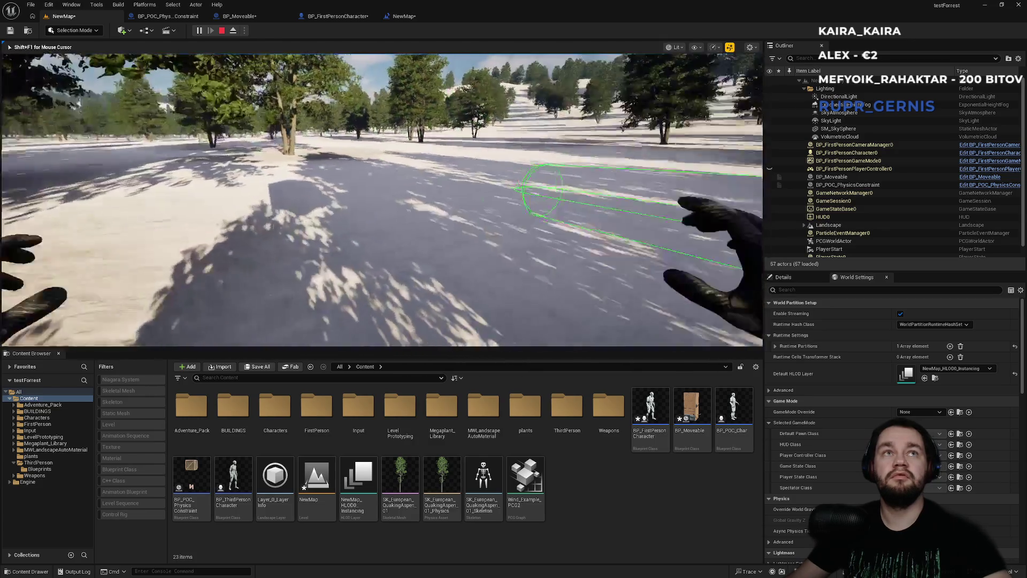
{"action": "key", "text": "e"}
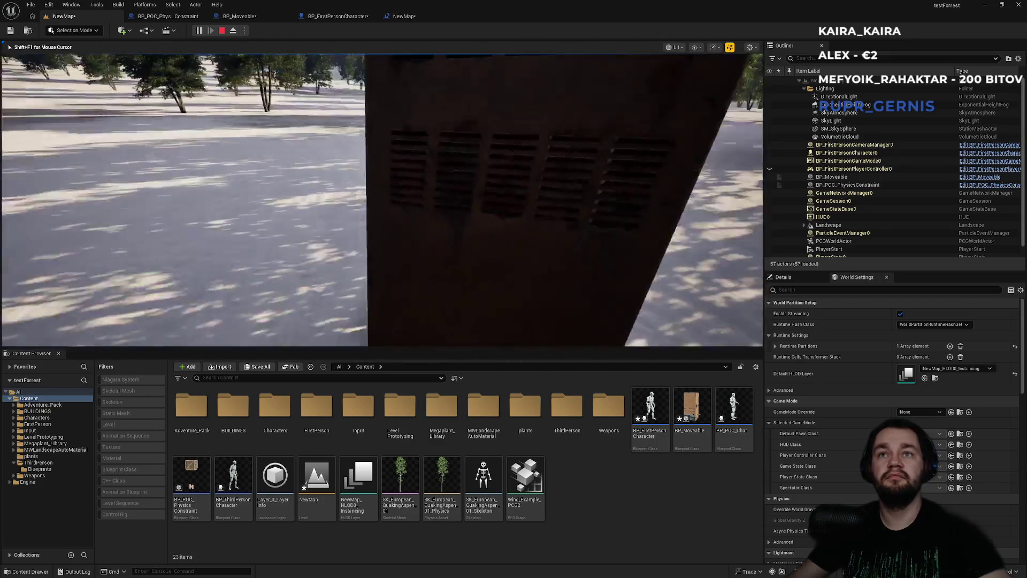
{"action": "key", "text": "e"}
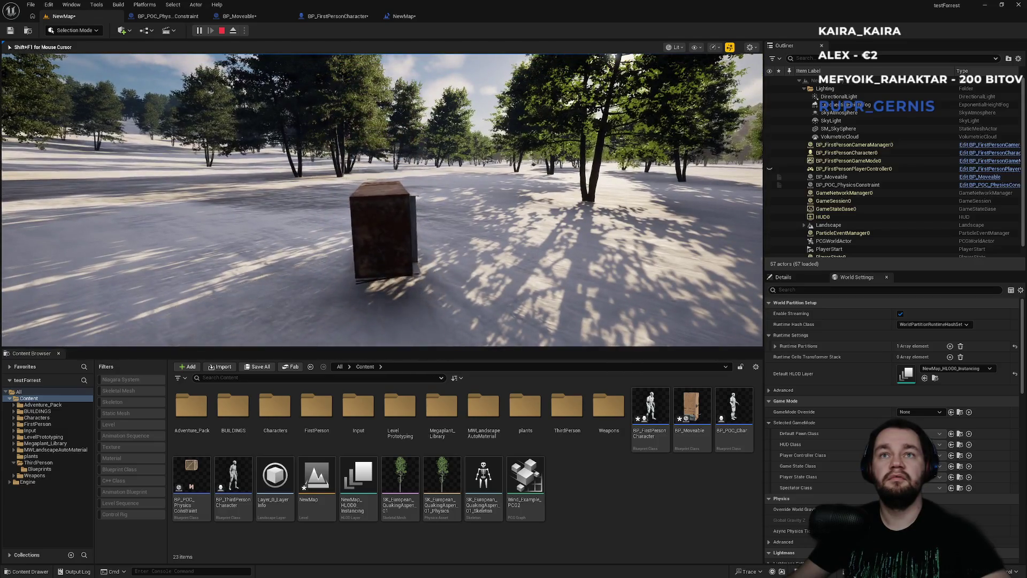
Step: Pick up the tipped-over crate, drop it again, then stop and open the NewMap Level Blueprint
{"action": "key", "text": "s"}
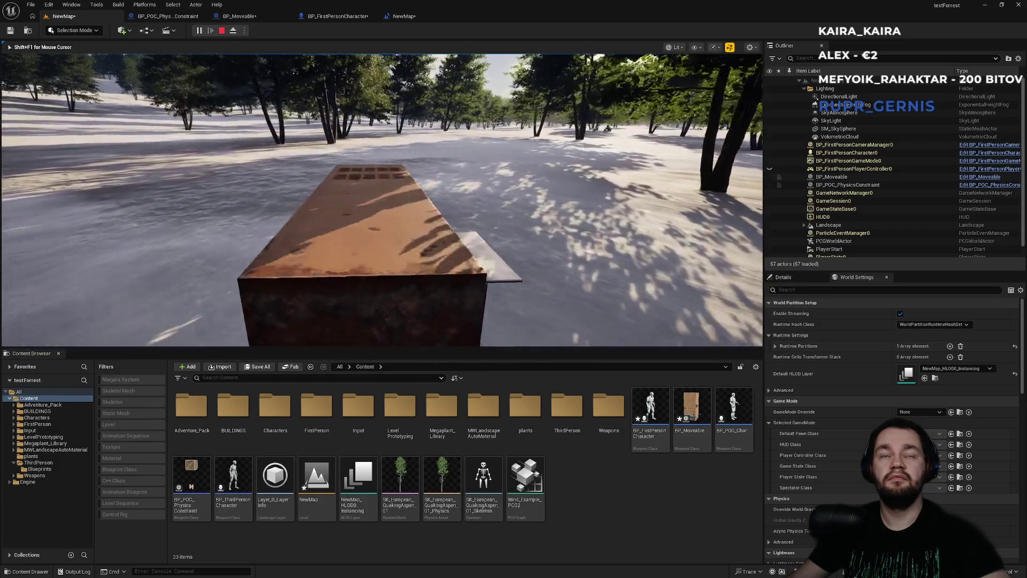
{"action": "key", "text": "w"}
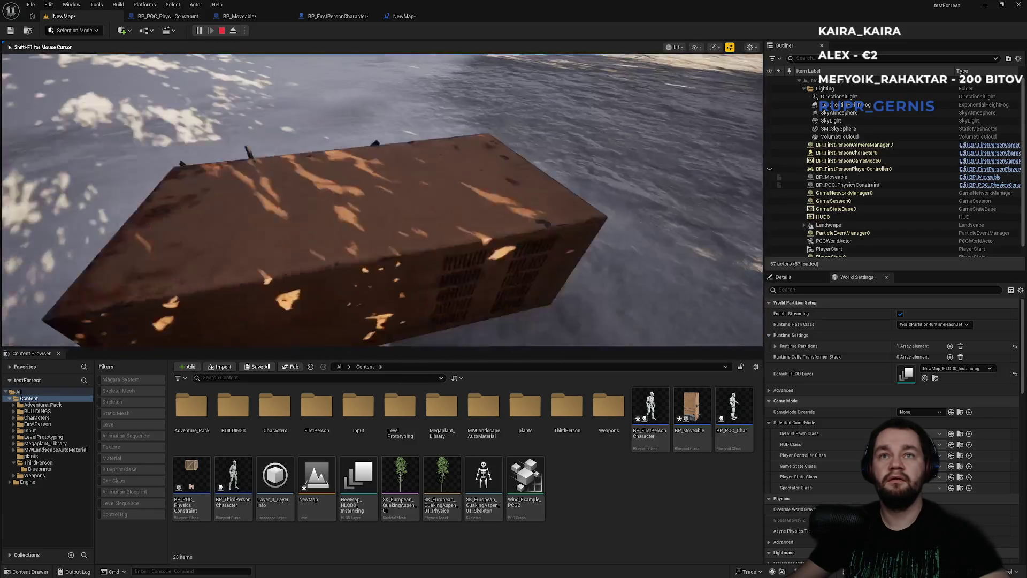
{"action": "key", "text": "e"}
{"action": "key", "text": "e"}
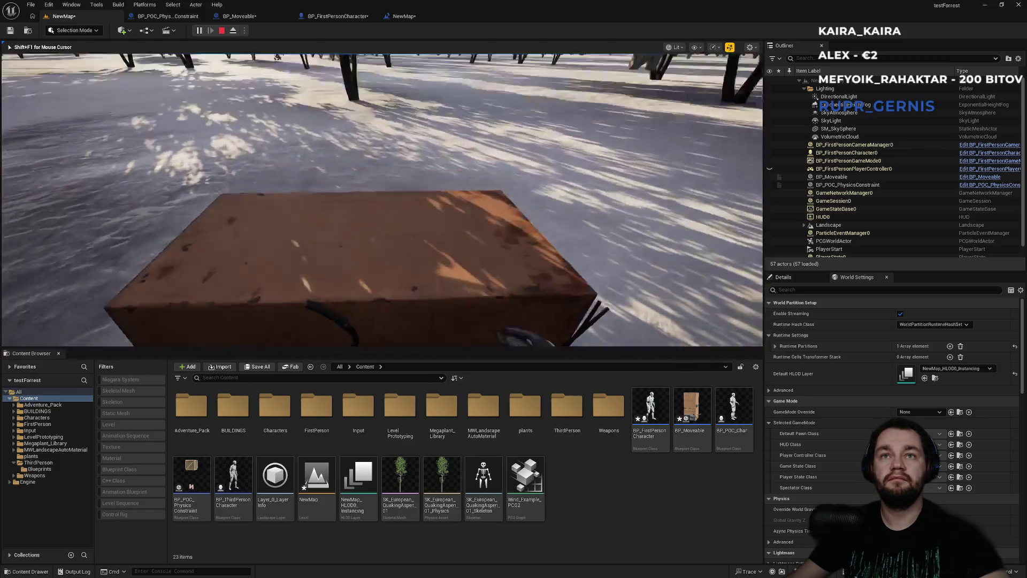
{"action": "key", "text": "e"}
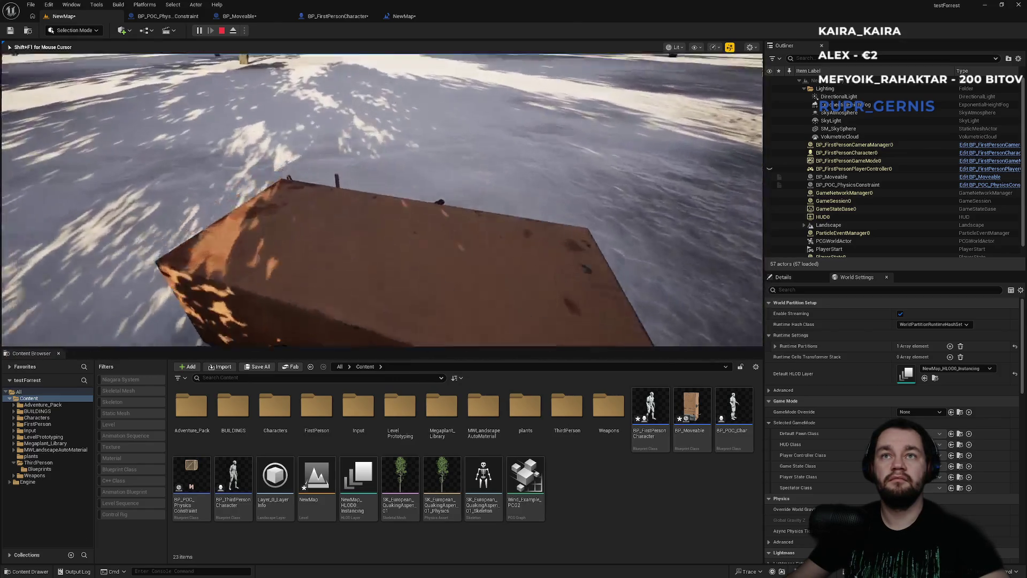
{"action": "key", "text": "e"}
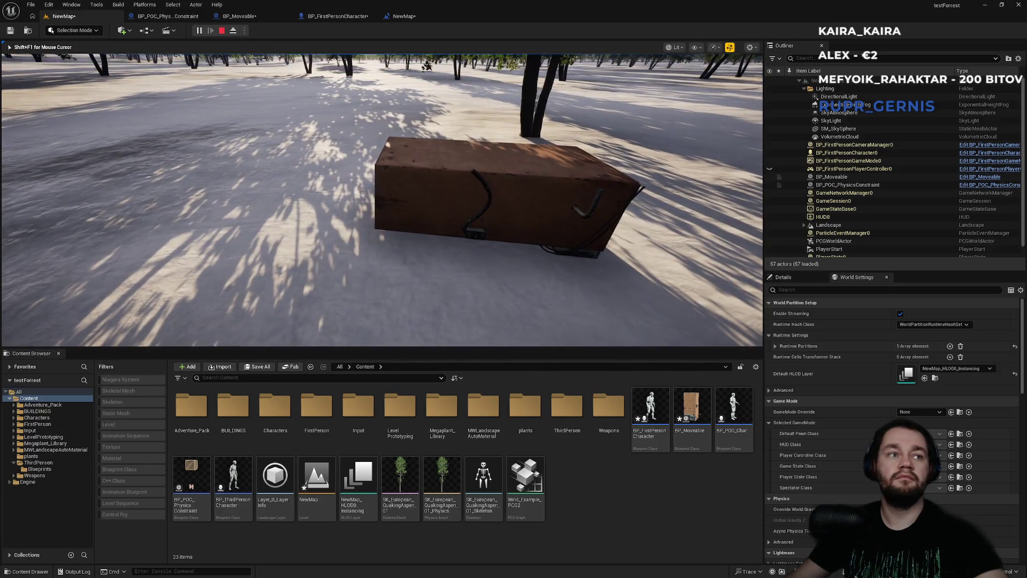
{"action": "key", "text": "Escape"}
{"action": "left_click", "coordinate": [404, 16]}
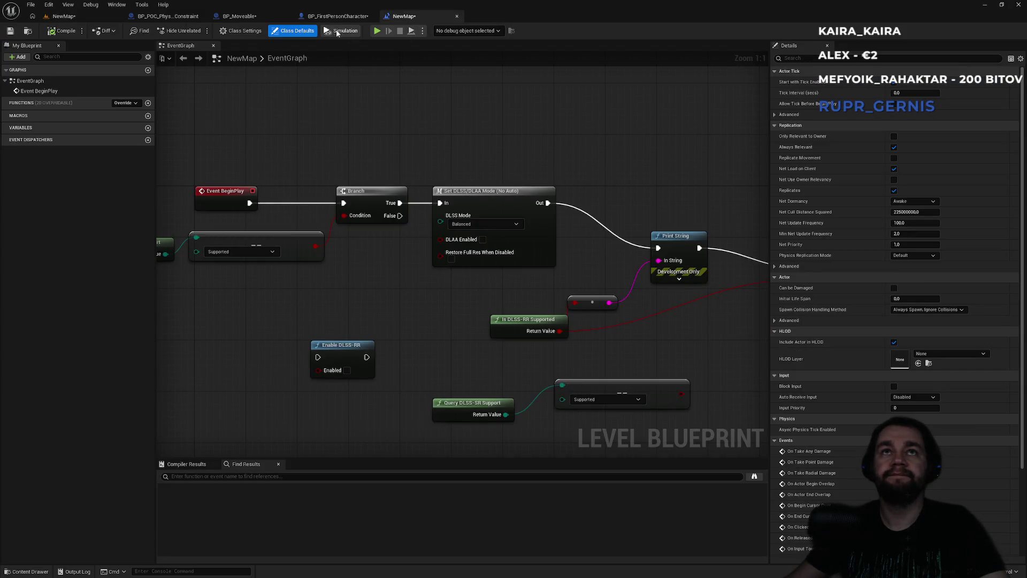
Step: In BP_Moveable, duplicate the Delay after the second Set Simulate Physics with Duration 0,5
{"action": "left_click", "coordinate": [240, 16]}
{"action": "mouse_move", "coordinate": [278, 137]}
{"action": "left_mouse_down"}
{"action": "mouse_move", "coordinate": [278, 190]}
{"action": "mouse_move", "coordinate": [199, 241]}
{"action": "left_mouse_up"}
{"action": "left_click", "coordinate": [348, 197]}
{"action": "key", "text": "ctrl+c"}
{"action": "key", "text": "ctrl+v"}
{"action": "left_click_drag", "start_coordinate": [512, 196], "coordinate": [585, 210]}
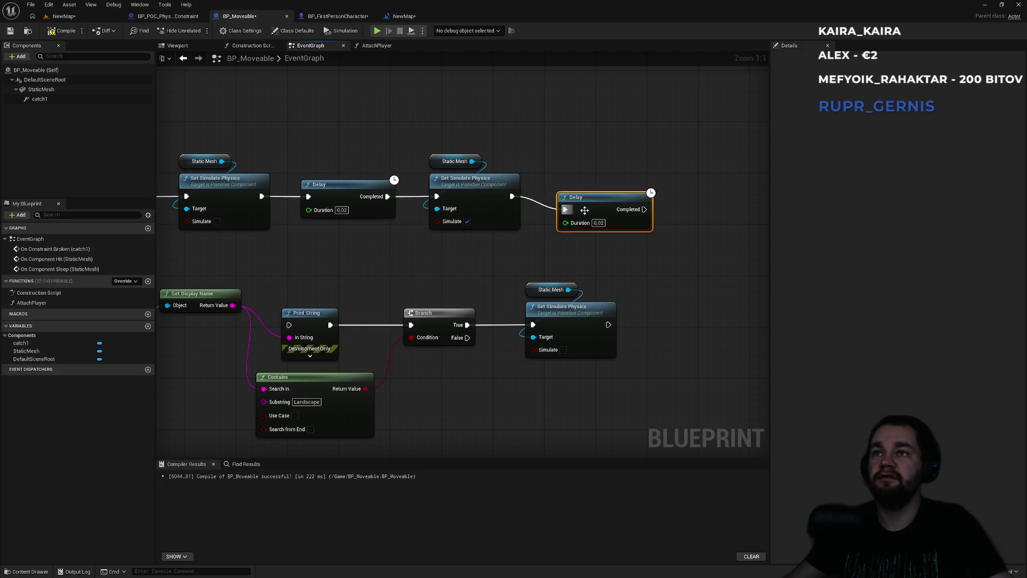
{"action": "left_click", "coordinate": [599, 223]}
{"action": "type", "text": "0,5"}
{"action": "key", "text": "Return"}
Step: Copy the Static Mesh and Set Simulate Physics pair after the new Delay, then play-test the level
{"action": "left_click_drag", "start_coordinate": [508, 155], "coordinate": [423, 235]}
{"action": "key", "text": "ctrl+c"}
{"action": "key", "text": "ctrl+v"}
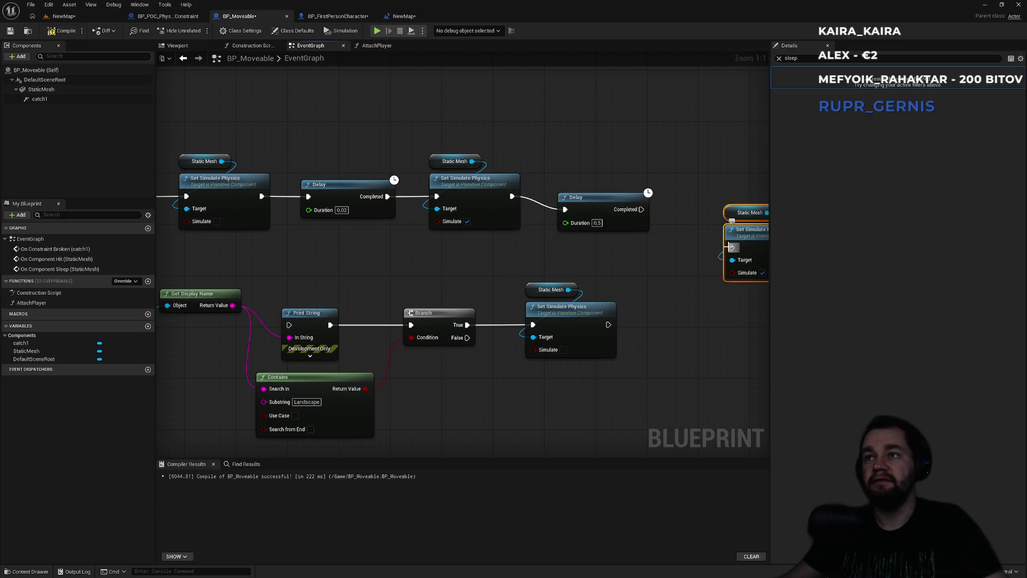
{"action": "left_click_drag", "start_coordinate": [731, 247], "coordinate": [642, 210]}
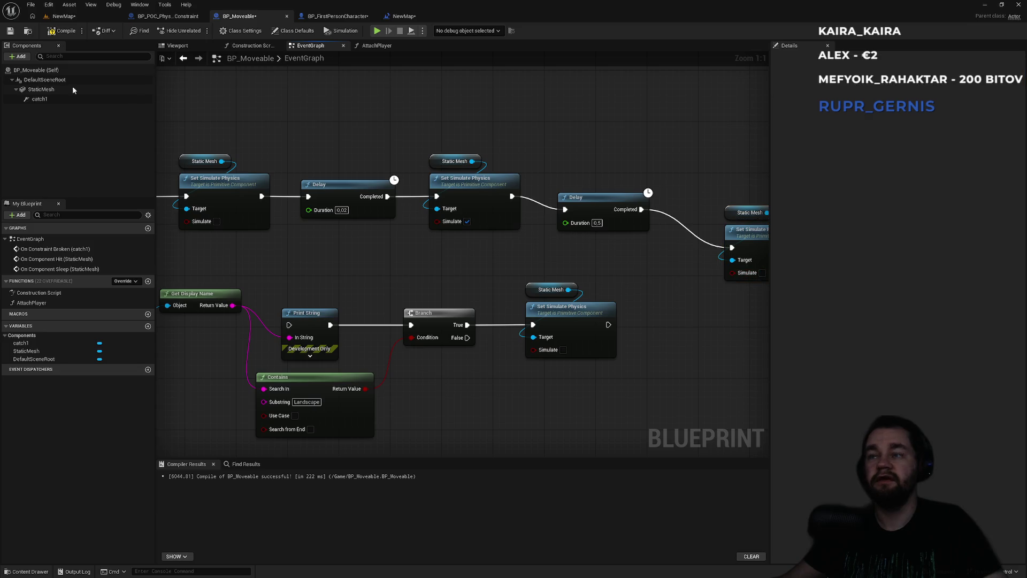
{"action": "left_click", "coordinate": [88, 18]}
{"action": "left_click", "coordinate": [198, 31]}
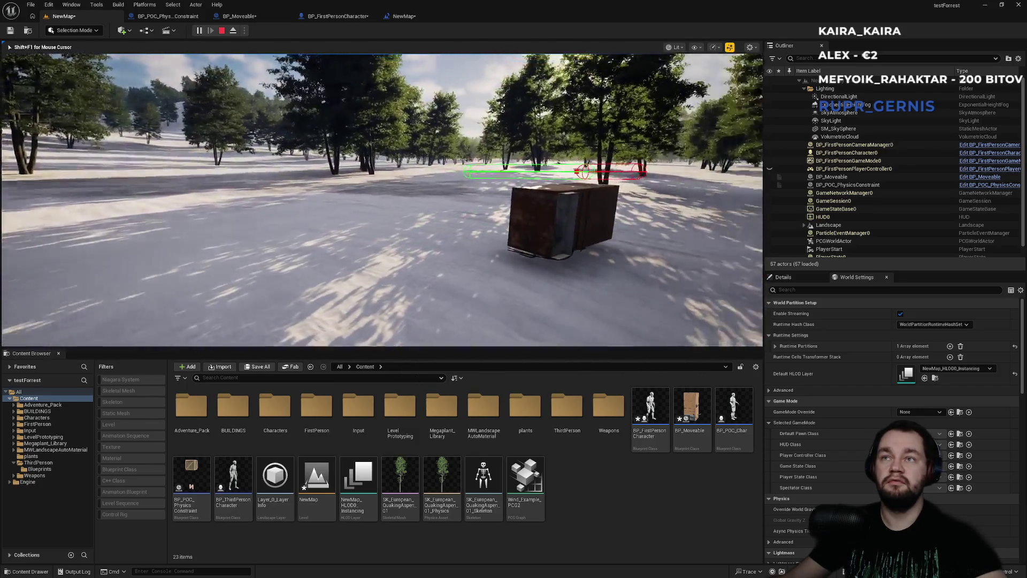
Step: Stop the crate play test and bring up the NewMap Level Blueprint
{"action": "key", "text": "Escape"}
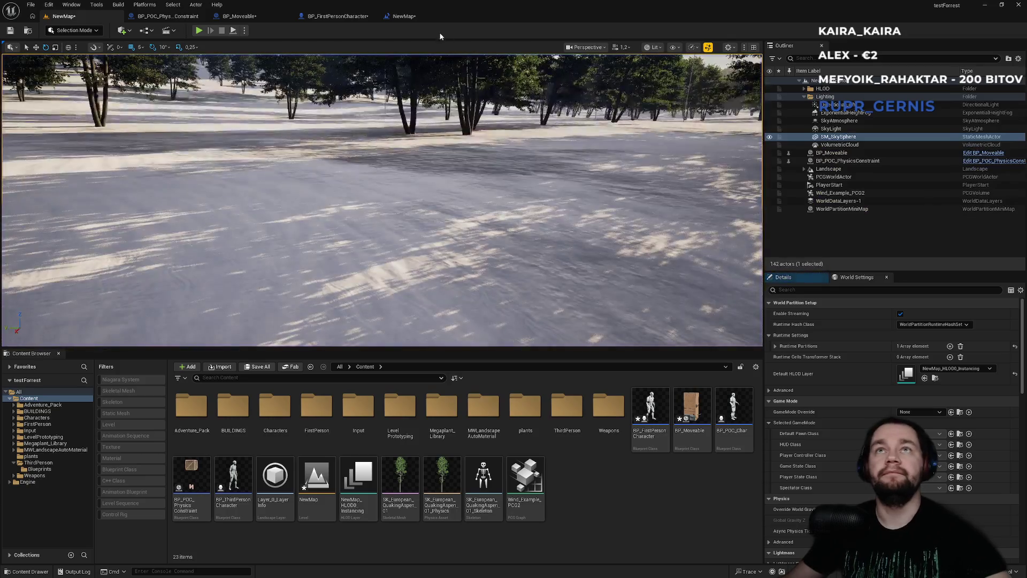
{"action": "left_click", "coordinate": [403, 16]}
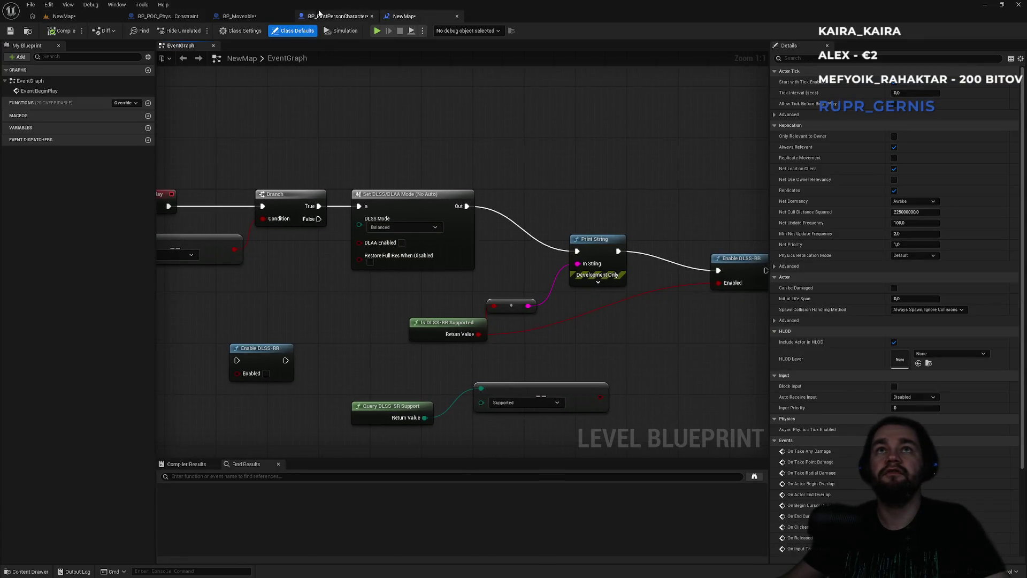
Step: In BP_Moveable's graph, delete the extra 0.5 Delay and trailing Set Simulate Physics nodes
{"action": "left_click", "coordinate": [337, 16]}
{"action": "left_click", "coordinate": [261, 20]}
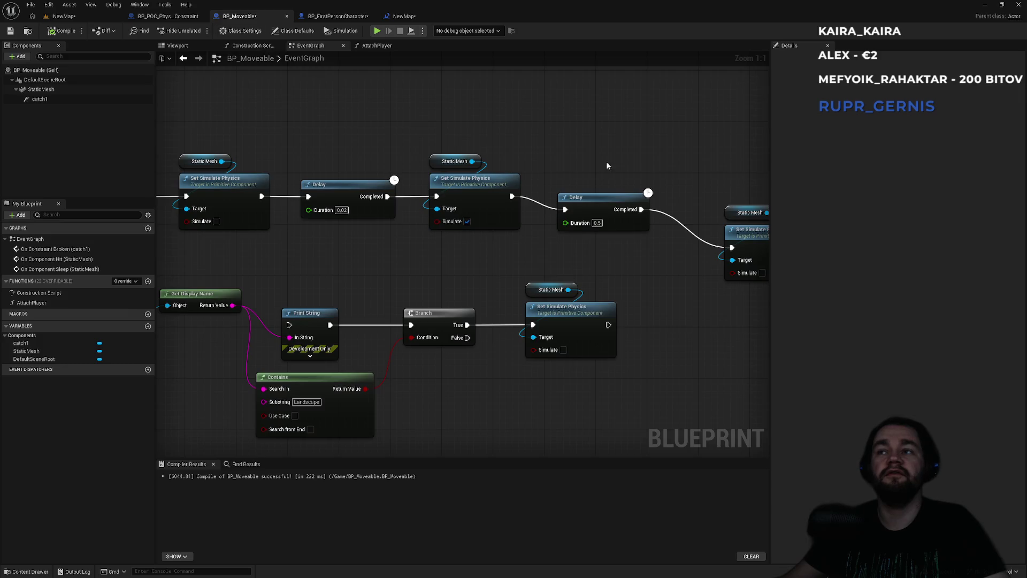
{"action": "left_click_drag", "start_coordinate": [447, 154], "coordinate": [695, 274]}
{"action": "key", "text": "Delete"}
{"action": "mouse_move", "coordinate": [453, 220]}
{"action": "left_mouse_down"}
{"action": "mouse_move", "coordinate": [590, 169]}
{"action": "mouse_move", "coordinate": [445, 234]}
{"action": "mouse_move", "coordinate": [451, 227]}
{"action": "left_mouse_up"}
{"action": "mouse_move", "coordinate": [367, 253]}
{"action": "left_mouse_down"}
{"action": "mouse_move", "coordinate": [345, 302]}
{"action": "mouse_move", "coordinate": [367, 321]}
{"action": "left_mouse_up"}
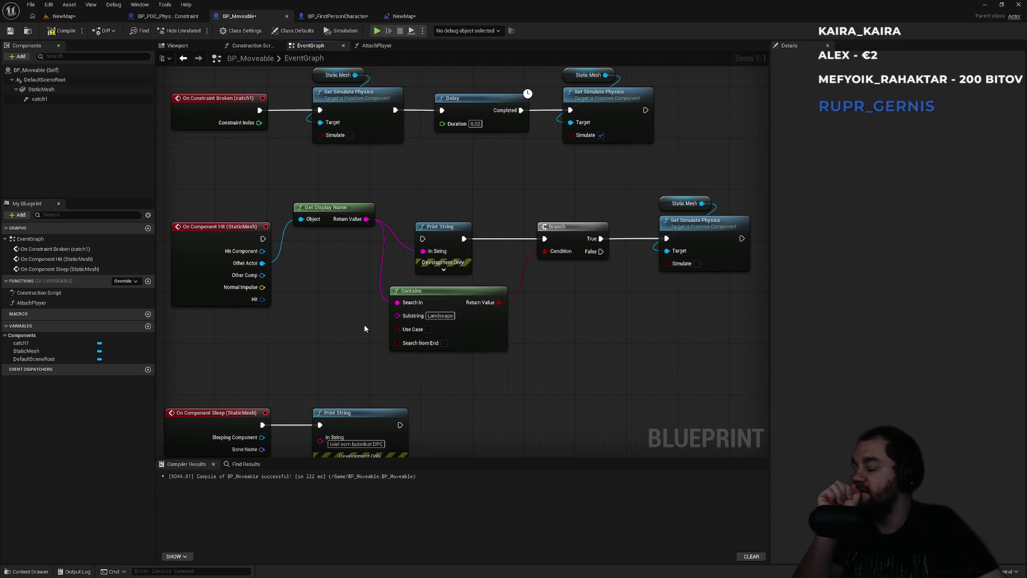
{"action": "key", "text": "super"}
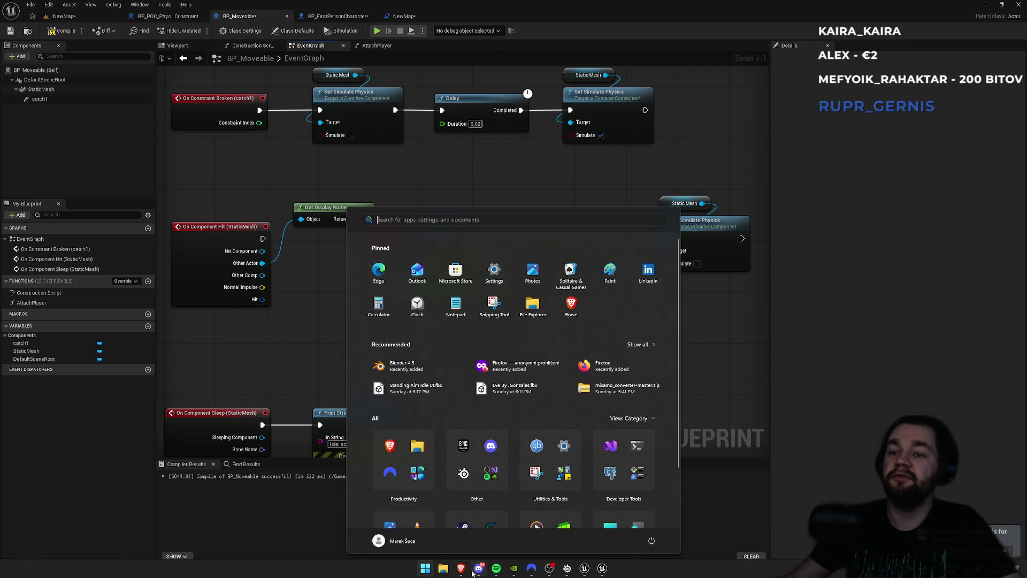
Step: Open chatgpt.com in a new Brave tab
{"action": "left_click", "coordinate": [461, 569]}
{"action": "left_click", "coordinate": [895, 9]}
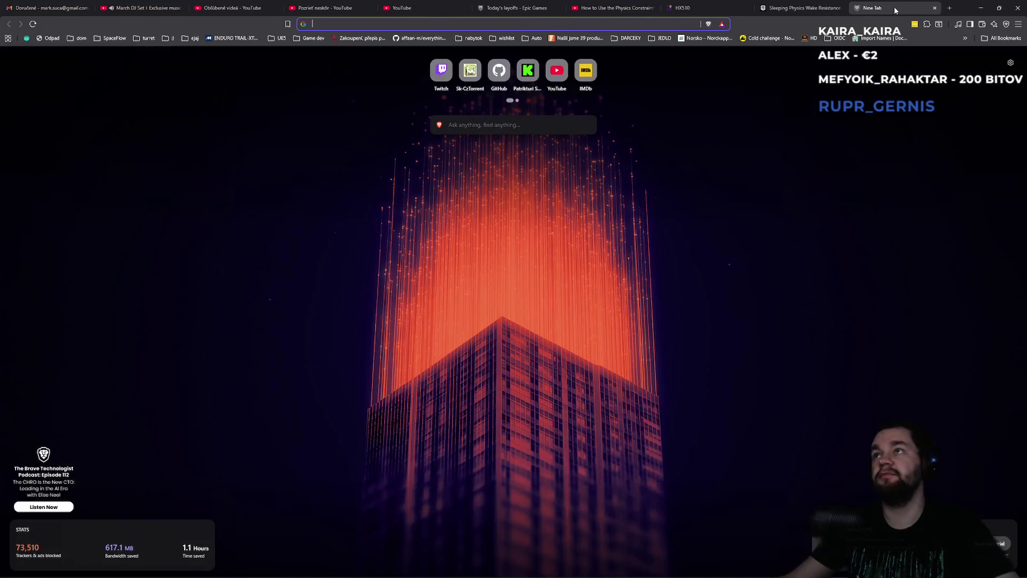
{"action": "type", "text": "cl"}
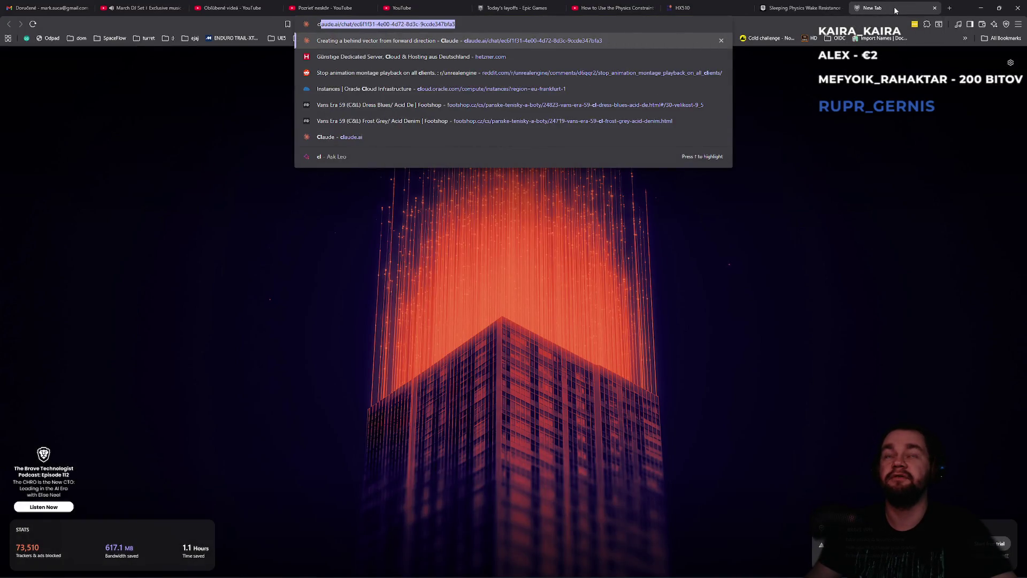
{"action": "key", "text": "BackSpace"}
{"action": "key", "text": "BackSpace"}
{"action": "key", "text": "BackSpace"}
{"action": "type", "text": "cha"}
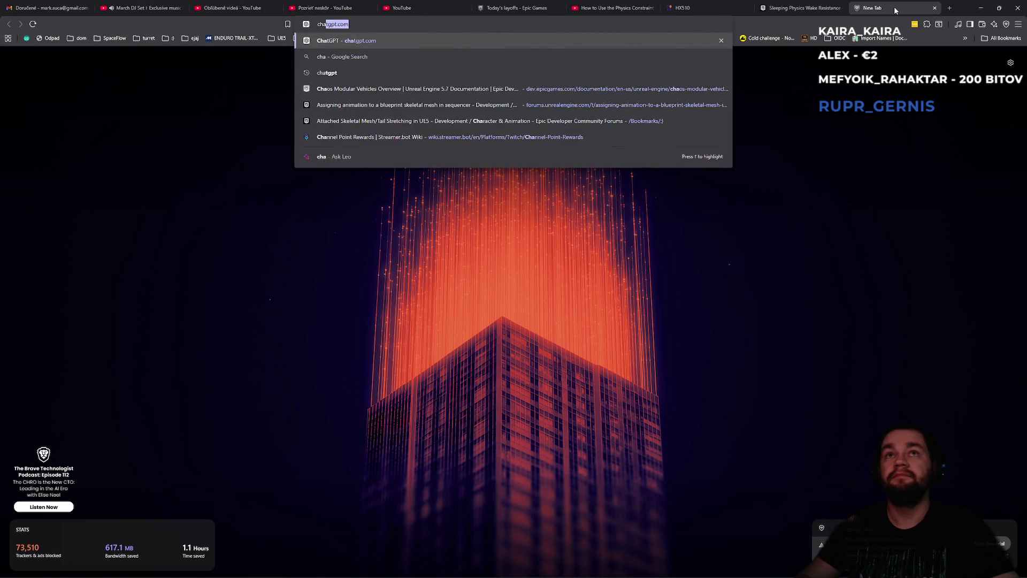
{"action": "key", "text": "Return"}
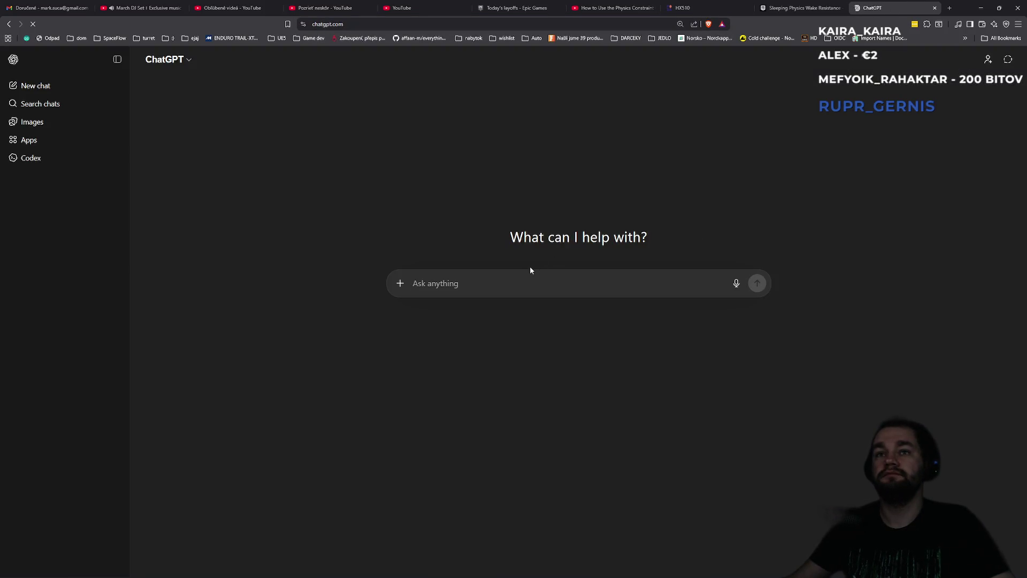
Step: Ask ChatGPT how a UE5 Blueprint can detect when an object stopped moving
{"action": "type", "text": "how in blueprint "}
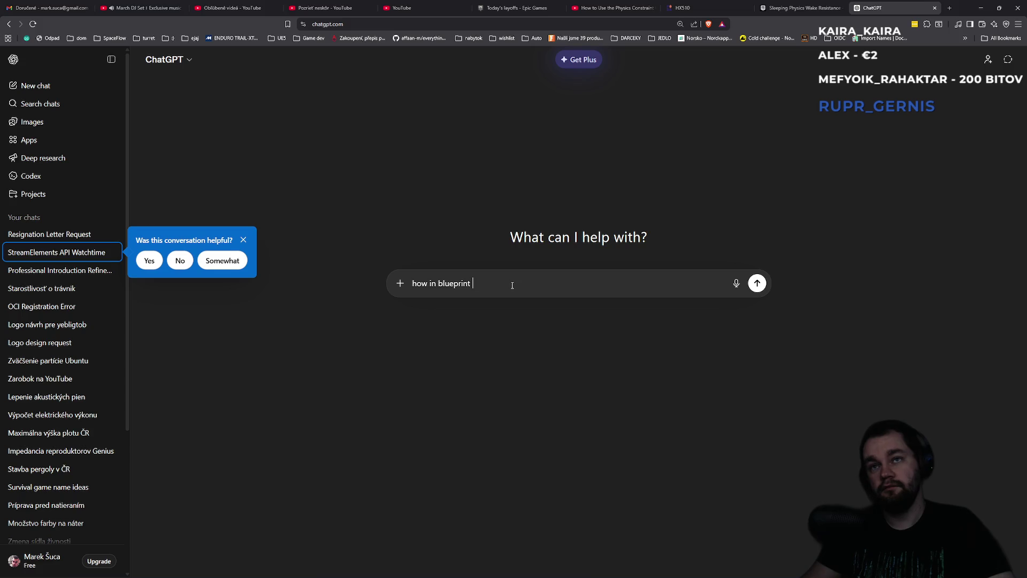
{"action": "type", "text": "for UE5 i can find out when"}
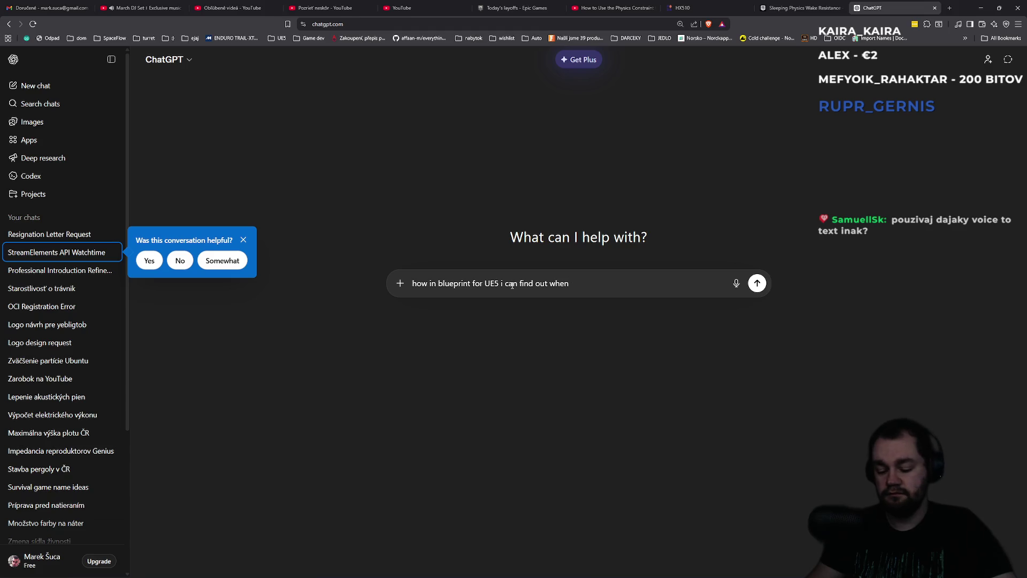
{"action": "type", "text": "ject ôs"}
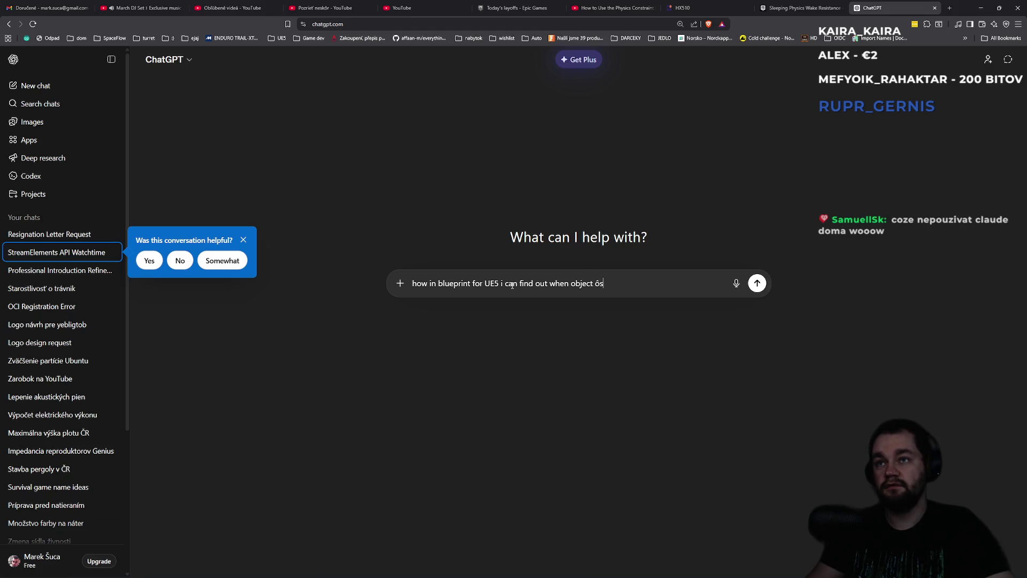
{"action": "key", "text": "BackSpace"}
{"action": "key", "text": "BackSpace"}
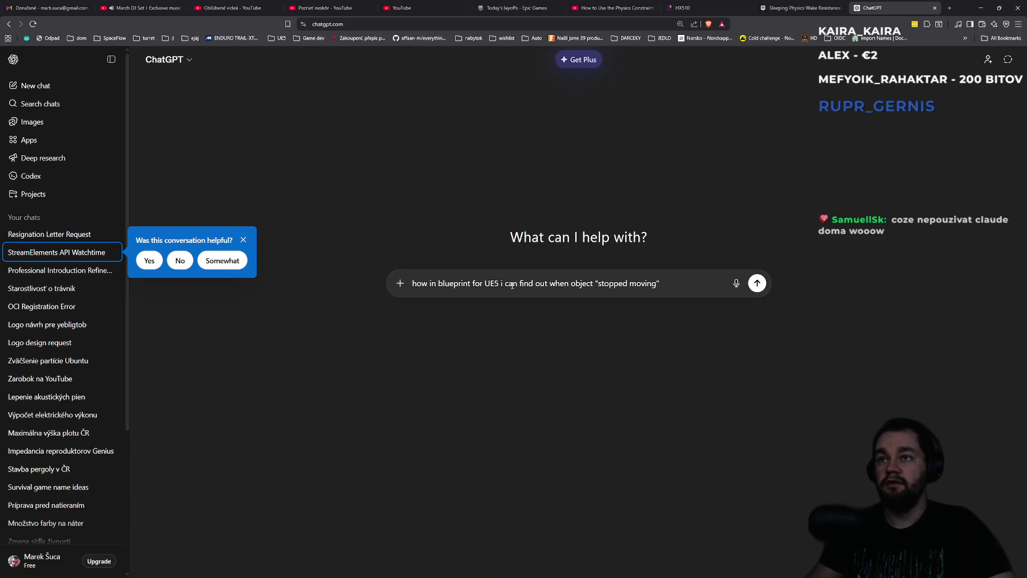
{"action": "key", "text": "Return"}
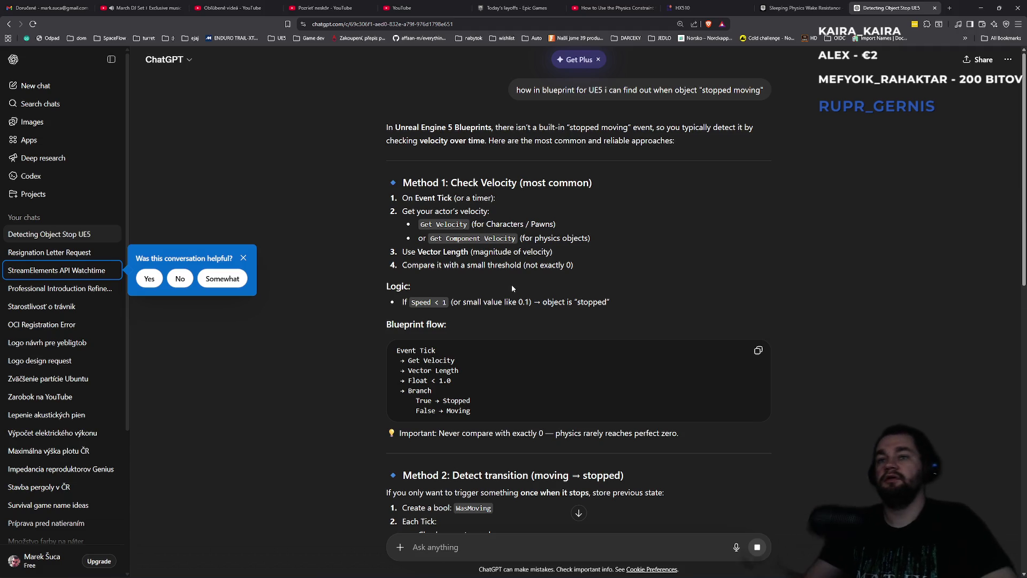
Step: Read the answer's Vector Length and Float < 1.0 velocity check, then return to Unreal
{"action": "scroll", "coordinate": [535, 280], "scroll_direction": "down", "scroll_amount": 1}
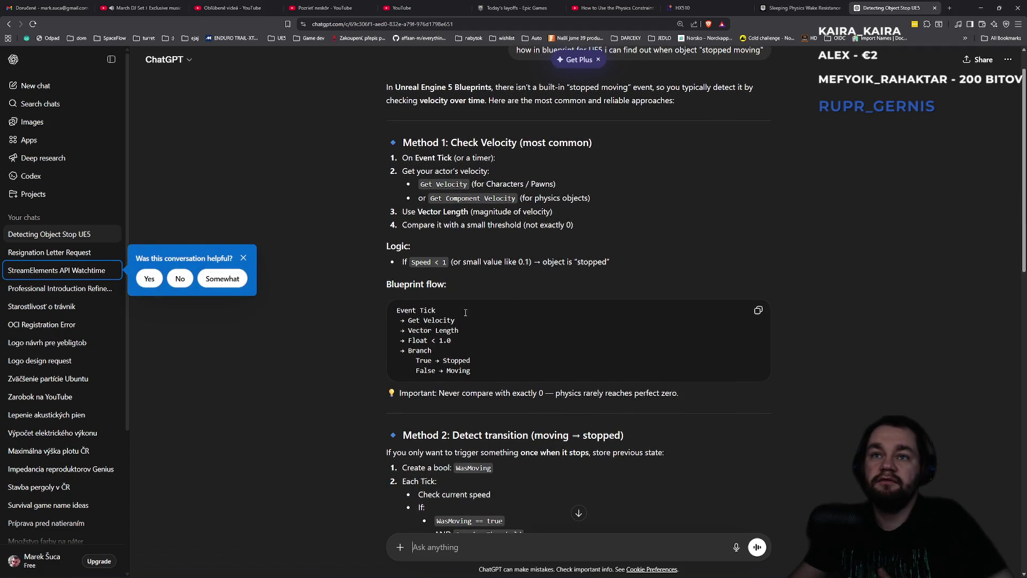
{"action": "left_click_drag", "start_coordinate": [465, 330], "coordinate": [463, 338]}
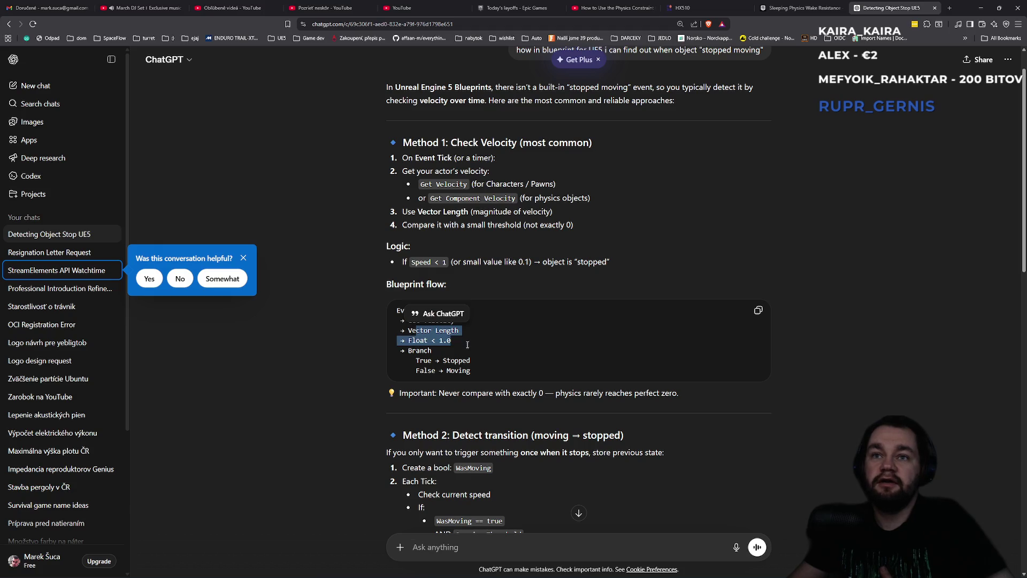
{"action": "left_click", "coordinate": [416, 316]}
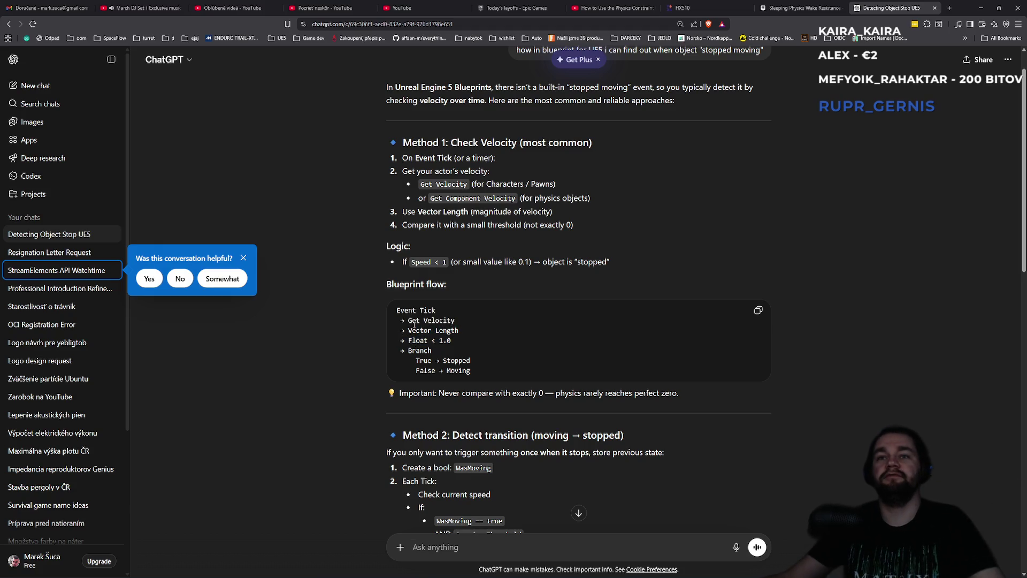
{"action": "key", "text": "alt+Tab"}
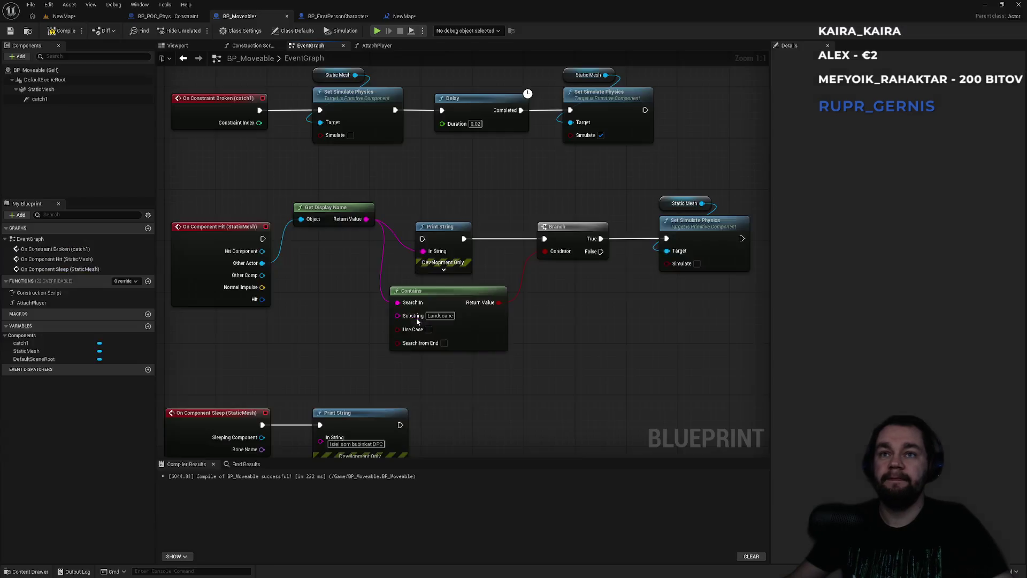
Step: Add an Event Tick node feeding a Delay with Duration 0,1 in BP_Moveable's graph
{"action": "mouse_move", "coordinate": [398, 268]}
{"action": "left_mouse_down"}
{"action": "mouse_move", "coordinate": [546, 285]}
{"action": "mouse_move", "coordinate": [444, 170]}
{"action": "mouse_move", "coordinate": [413, 225]}
{"action": "mouse_move", "coordinate": [407, 219]}
{"action": "left_mouse_up"}
{"action": "right_click", "coordinate": [408, 218]}
{"action": "type", "text": "tick"}
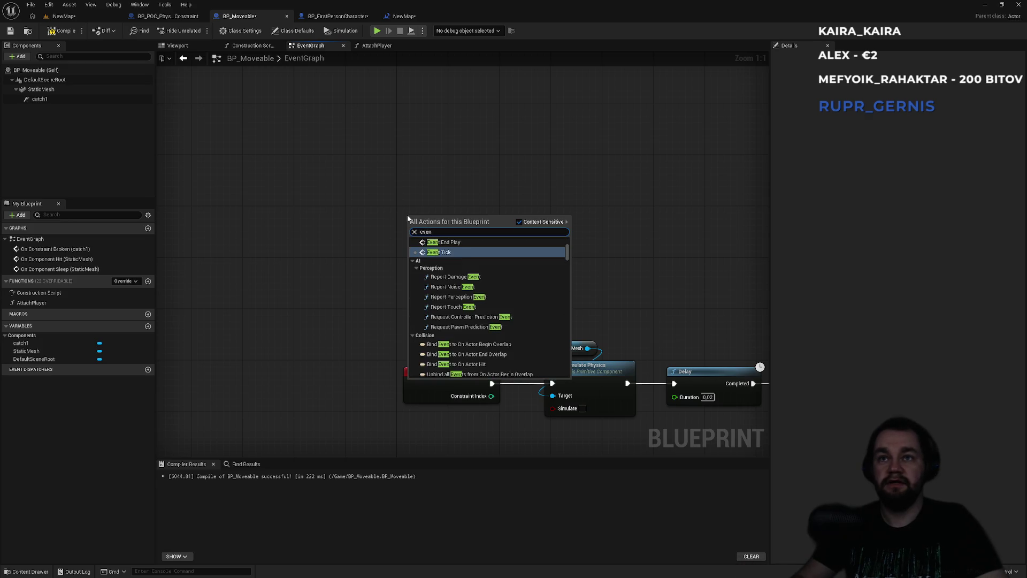
{"action": "key", "text": "Return"}
{"action": "left_click_drag", "start_coordinate": [444, 229], "coordinate": [489, 232]}
{"action": "type", "text": "dela"}
{"action": "key", "text": "Return"}
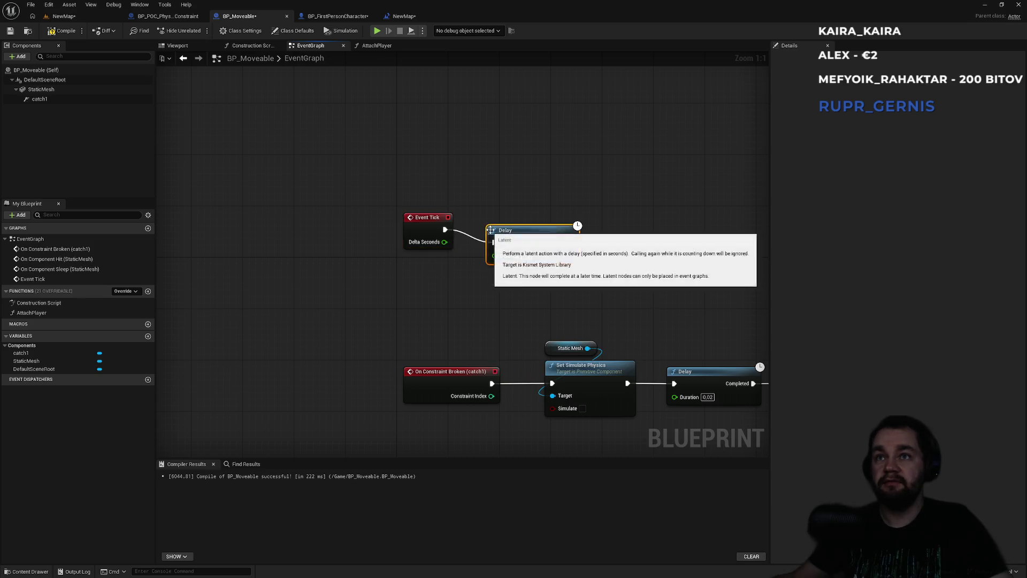
{"action": "left_click", "coordinate": [526, 256]}
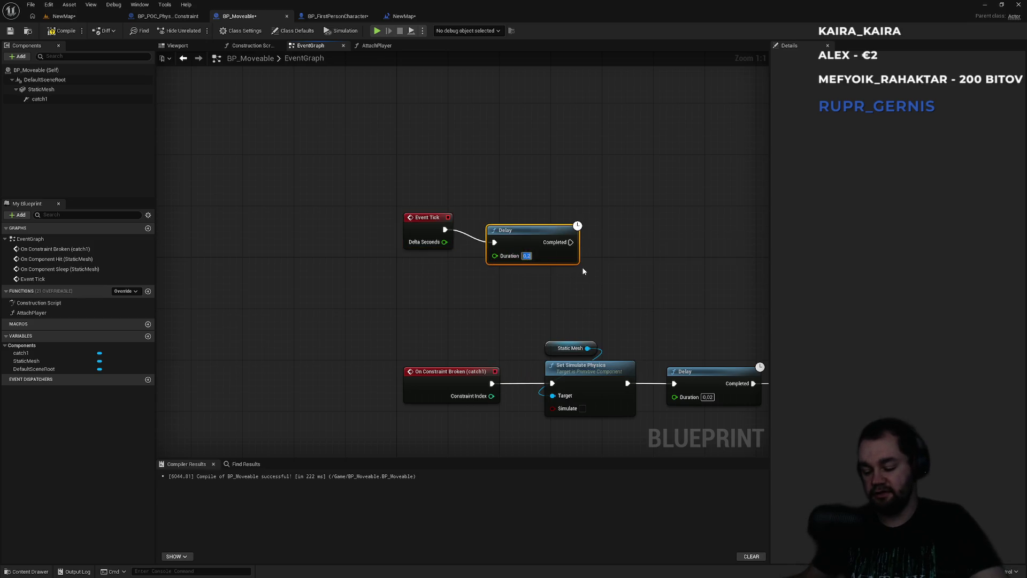
{"action": "type", "text": "10,1"}
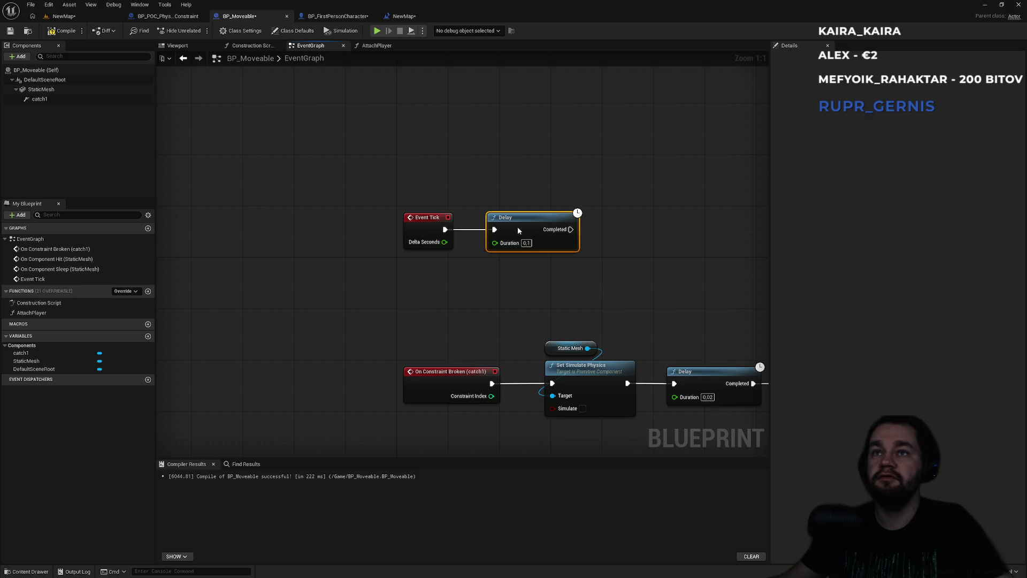
{"action": "key", "text": "alt+Tab"}
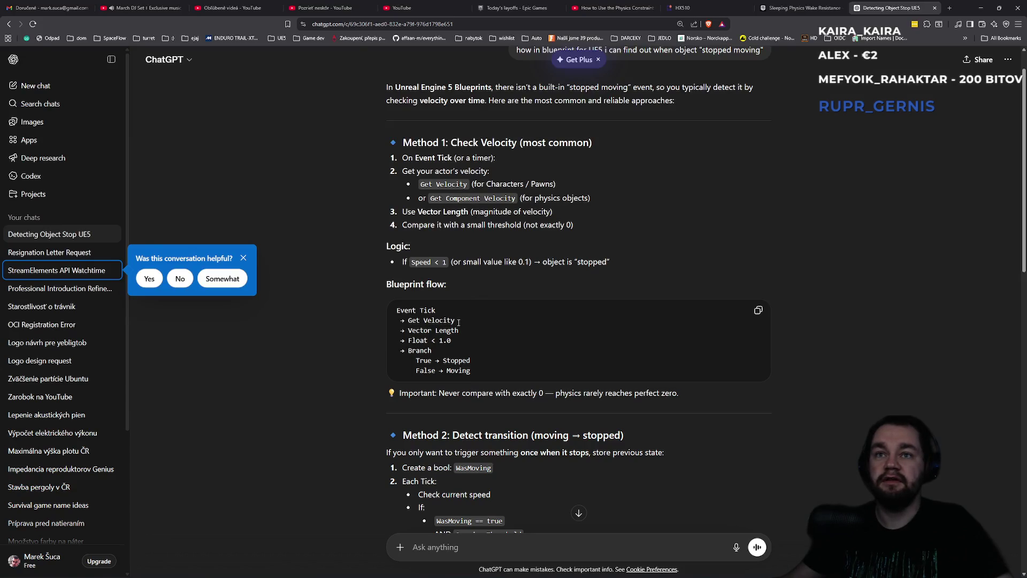
{"action": "key", "text": "alt+Tab"}
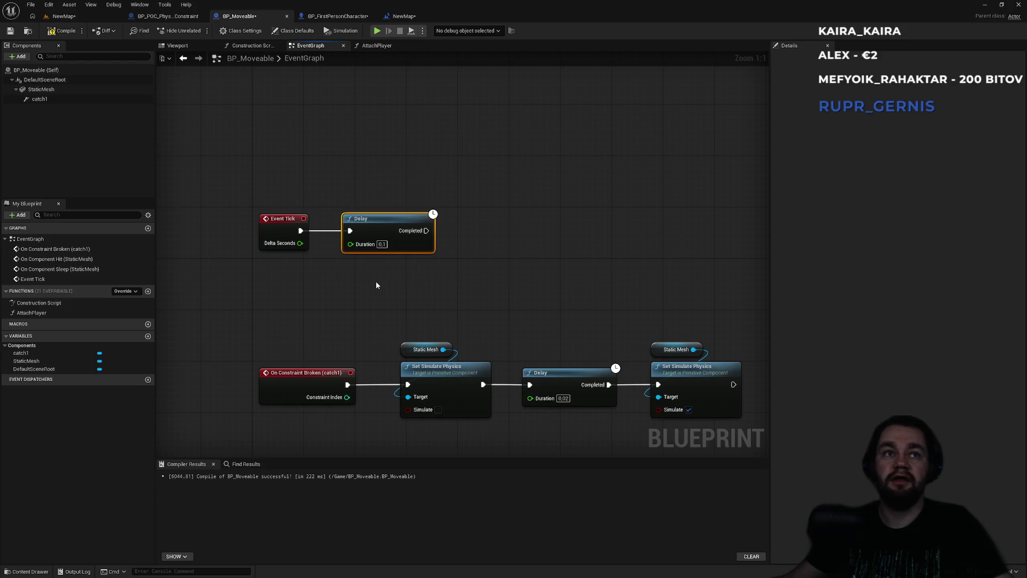
{"action": "key", "text": "alt+Tab"}
{"action": "key", "text": "alt+Tab"}
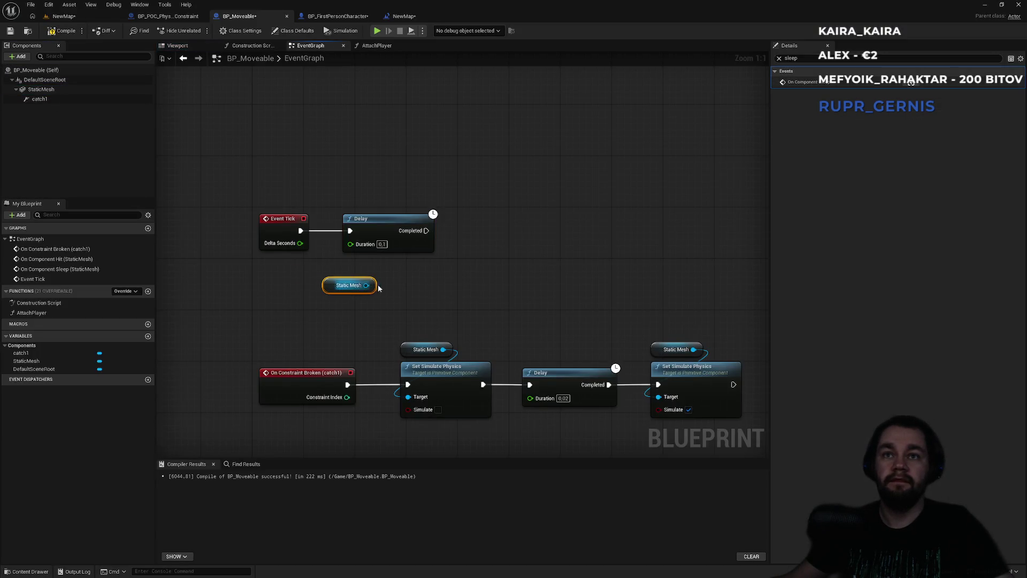
Step: Pull a Get Physics Linear Velocity node off the Static Mesh reference
{"action": "left_click_drag", "start_coordinate": [366, 285], "coordinate": [475, 268]}
{"action": "type", "text": "get velo"}
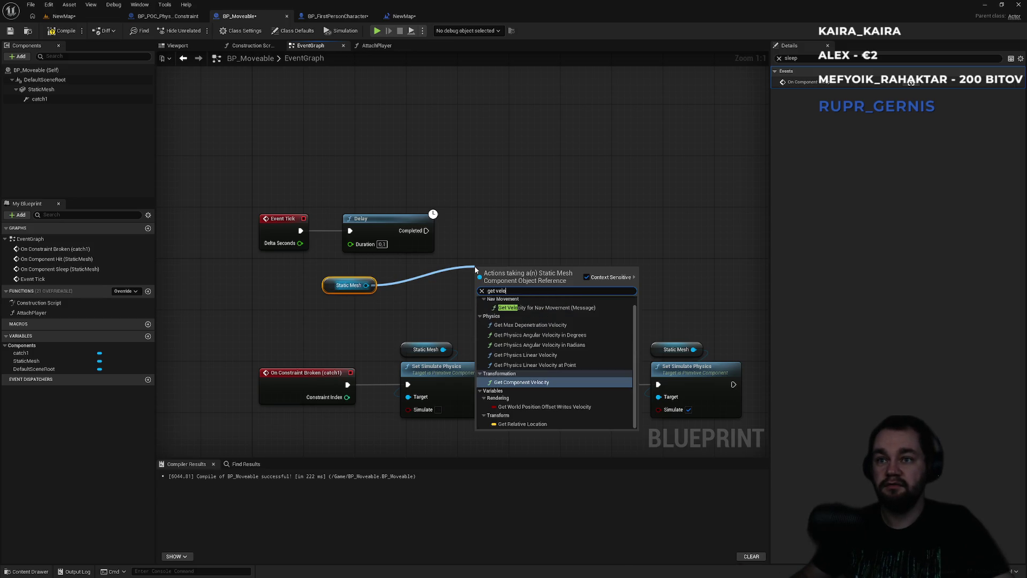
{"action": "type", "text": "city"}
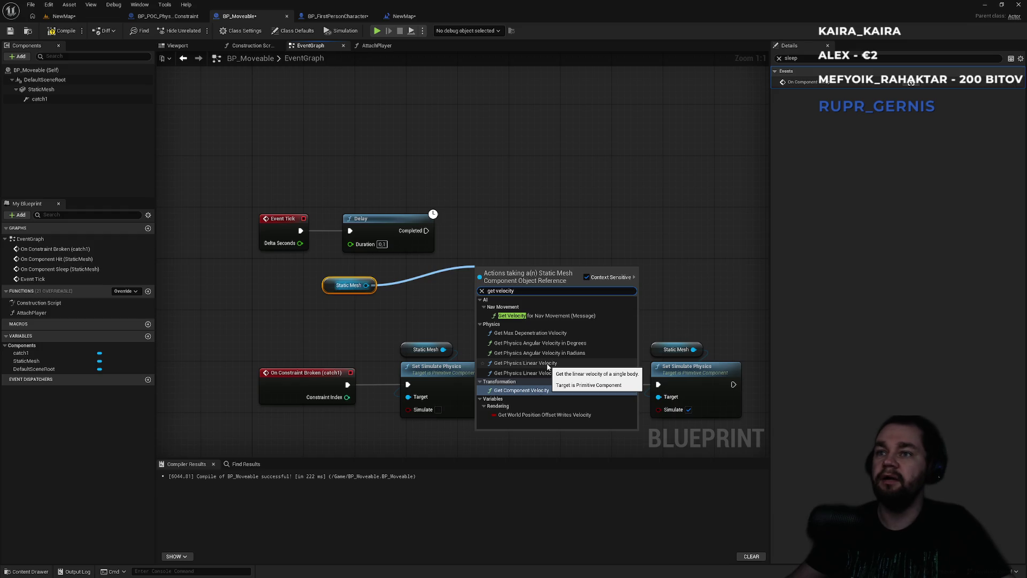
{"action": "left_click", "coordinate": [548, 367]}
{"action": "left_click_drag", "start_coordinate": [526, 276], "coordinate": [506, 264]}
{"action": "left_click_drag", "start_coordinate": [528, 221], "coordinate": [447, 249]}
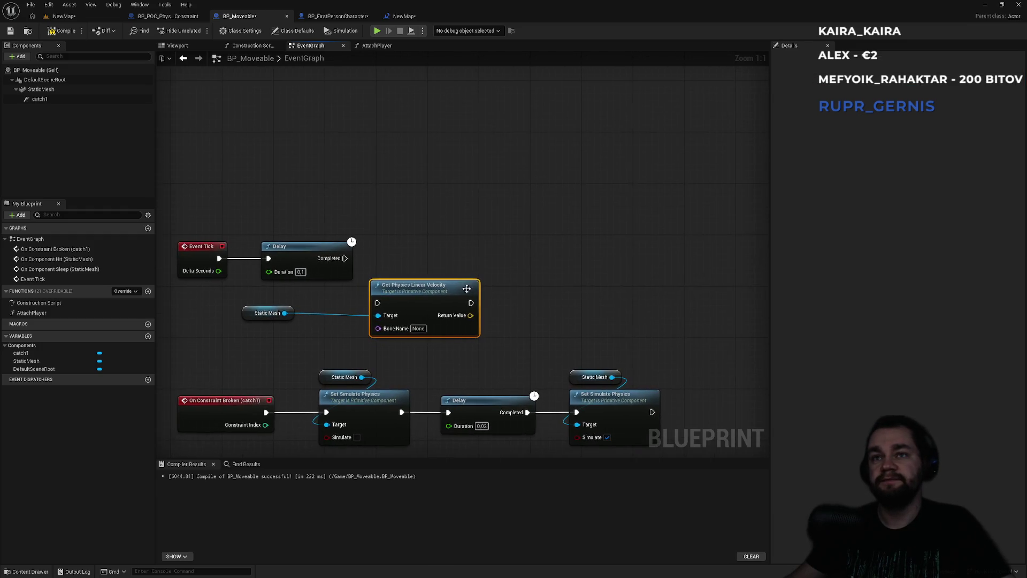
{"action": "mouse_move", "coordinate": [433, 289]}
{"action": "left_mouse_down"}
{"action": "mouse_move", "coordinate": [375, 308]}
{"action": "mouse_move", "coordinate": [484, 307]}
{"action": "left_mouse_up"}
{"action": "type", "text": "<"}
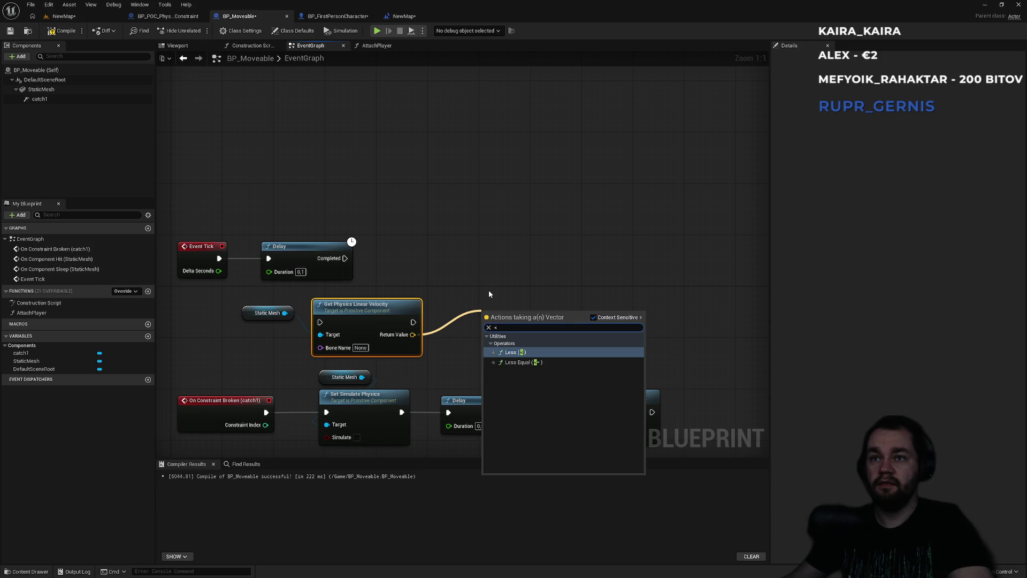
{"action": "key", "text": "Return"}
{"action": "key", "text": "alt+Tab"}
{"action": "key", "text": "Escape"}
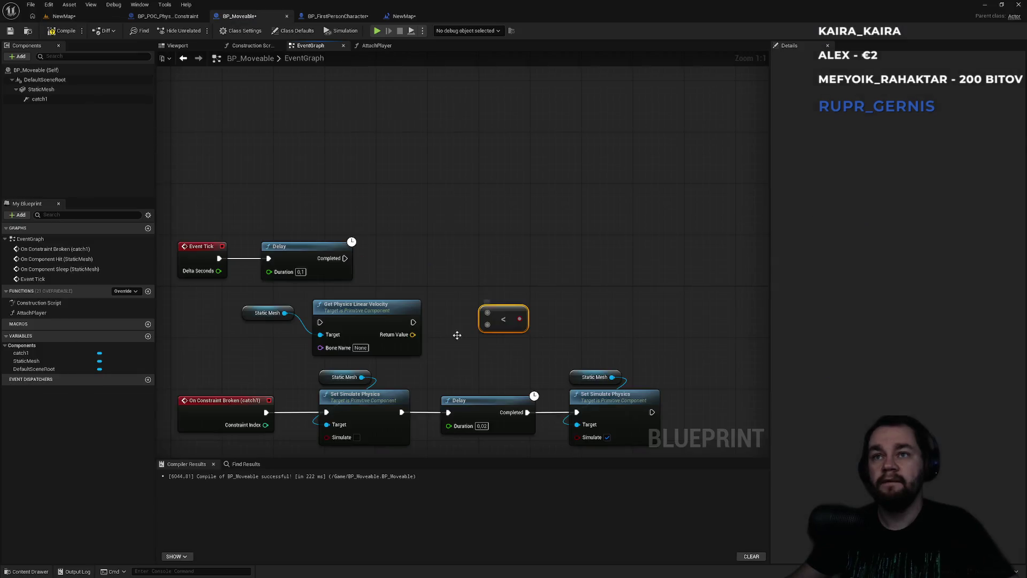
{"action": "key", "text": "Delete"}
Step: Feed the velocity through Vector Length into a less-than-1 comparison
{"action": "left_click_drag", "start_coordinate": [413, 334], "coordinate": [473, 307]}
{"action": "type", "text": "leng"}
{"action": "key", "text": "Return"}
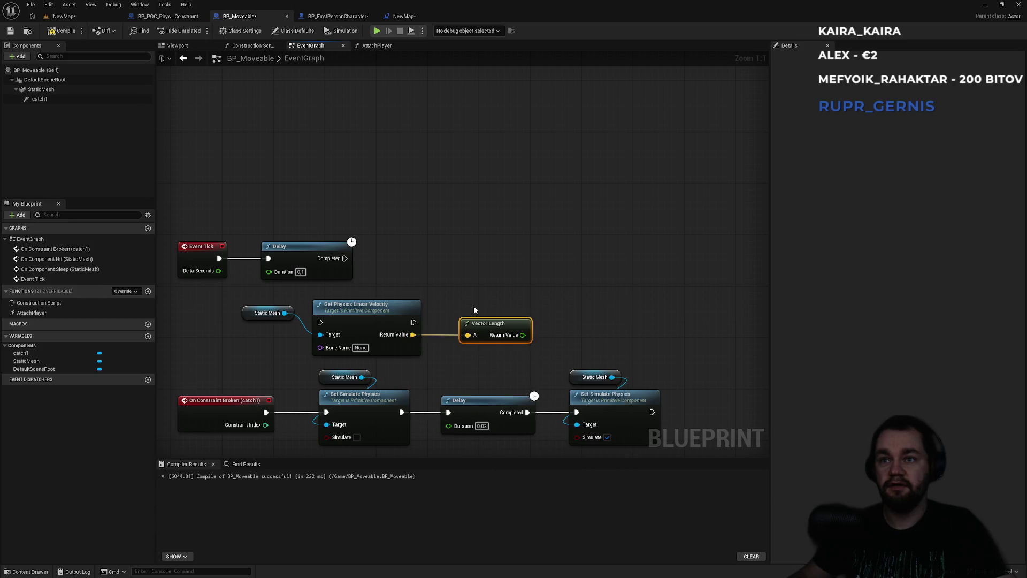
{"action": "left_click_drag", "start_coordinate": [523, 335], "coordinate": [567, 298]}
{"action": "type", "text": "<"}
{"action": "left_click", "coordinate": [605, 337]}
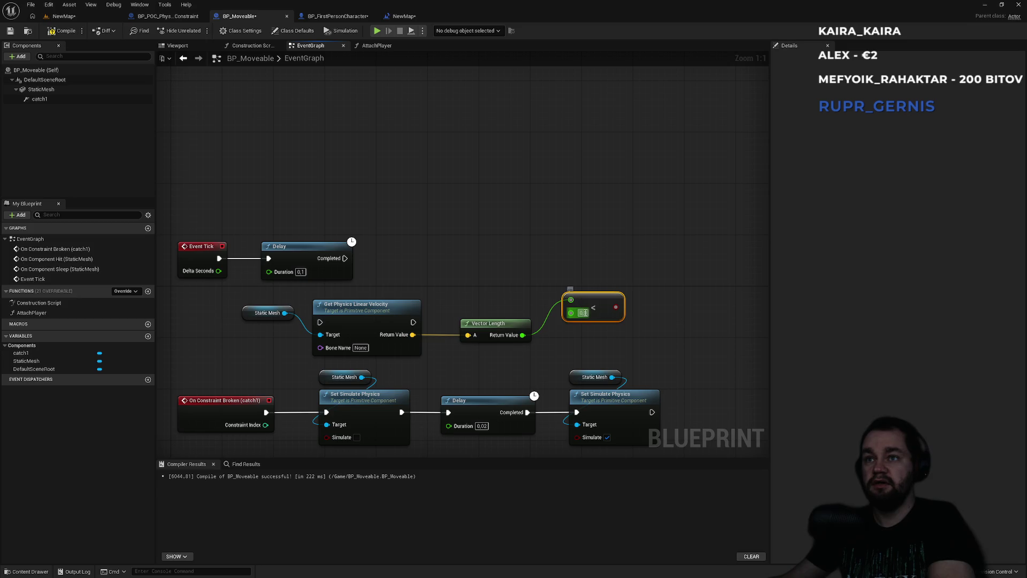
{"action": "type", "text": "1"}
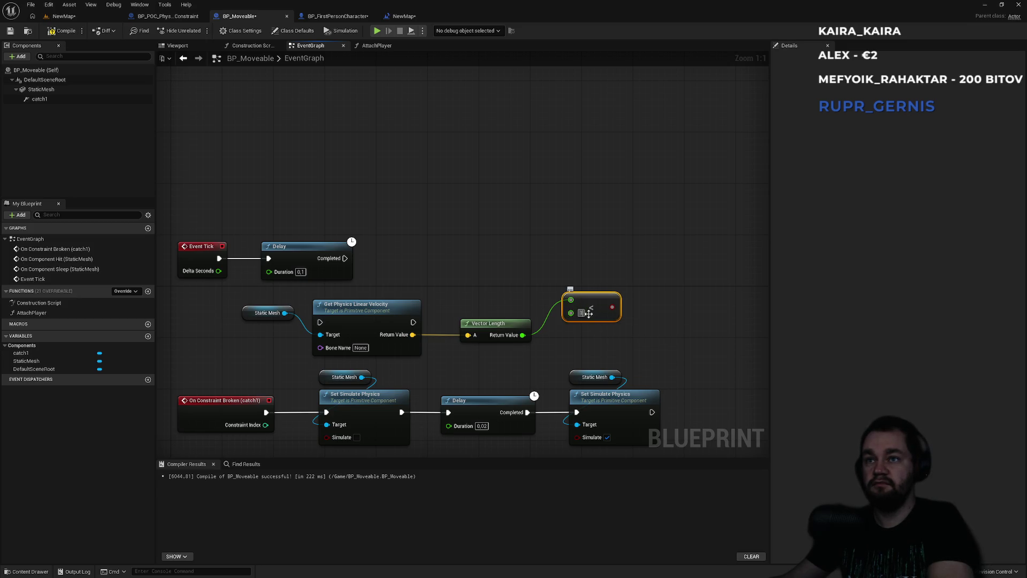
{"action": "key", "text": "alt+Tab"}
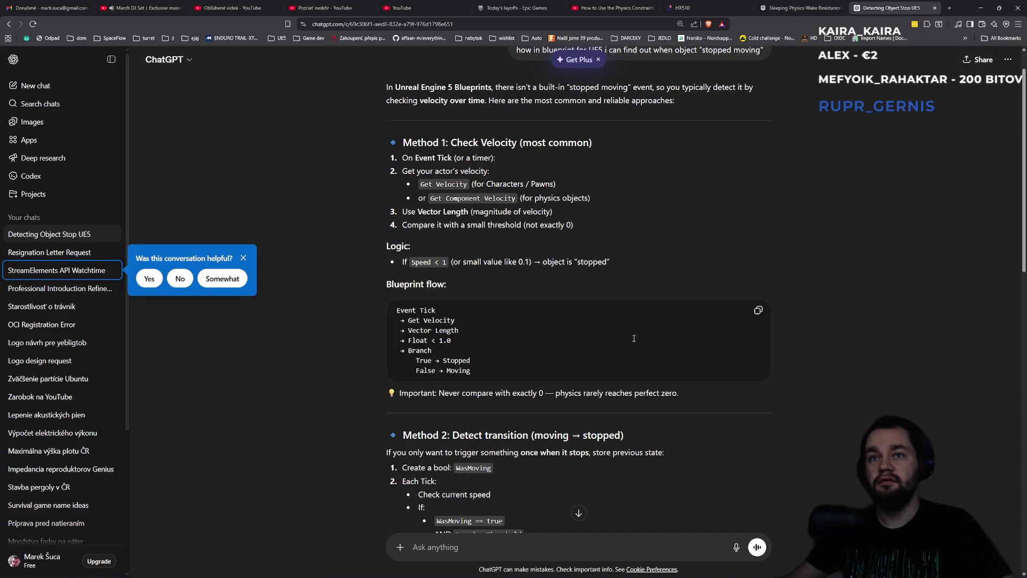
{"action": "key", "text": "alt+Tab"}
Step: Add a Branch after the Delay driven by the less-than result
{"action": "mouse_move", "coordinate": [617, 307]}
{"action": "left_mouse_down"}
{"action": "mouse_move", "coordinate": [657, 262]}
{"action": "mouse_move", "coordinate": [345, 258]}
{"action": "left_mouse_up"}
{"action": "type", "text": "branch"}
{"action": "key", "text": "Return"}
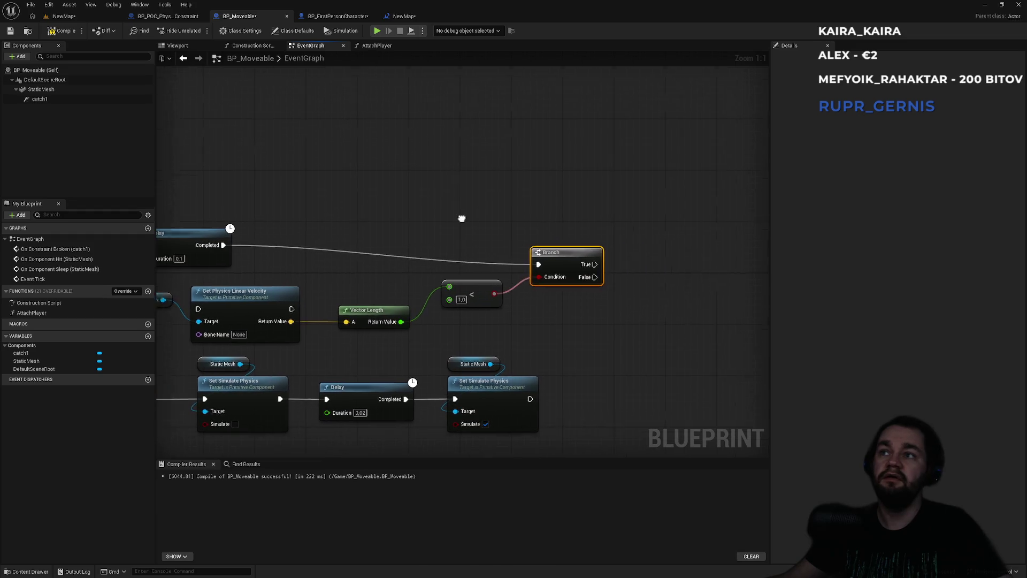
Step: Add a Print String on the Branch True output showing 'Prestal som sa hybat'
{"action": "scroll", "coordinate": [665, 171], "scroll_direction": "down", "scroll_amount": 2}
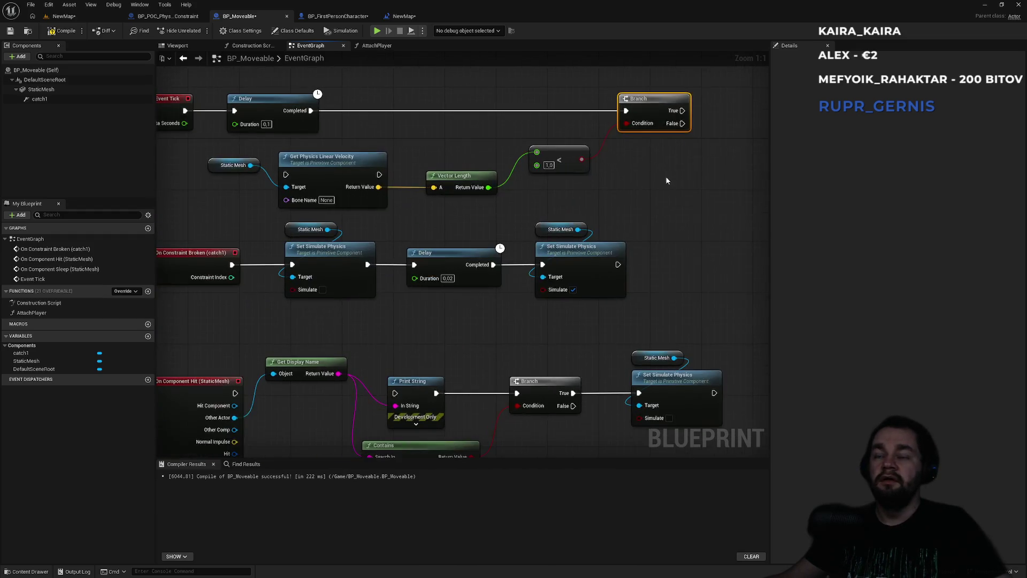
{"action": "scroll", "coordinate": [566, 332], "scroll_direction": "up", "scroll_amount": 2}
{"action": "left_click_drag", "start_coordinate": [586, 230], "coordinate": [651, 228]}
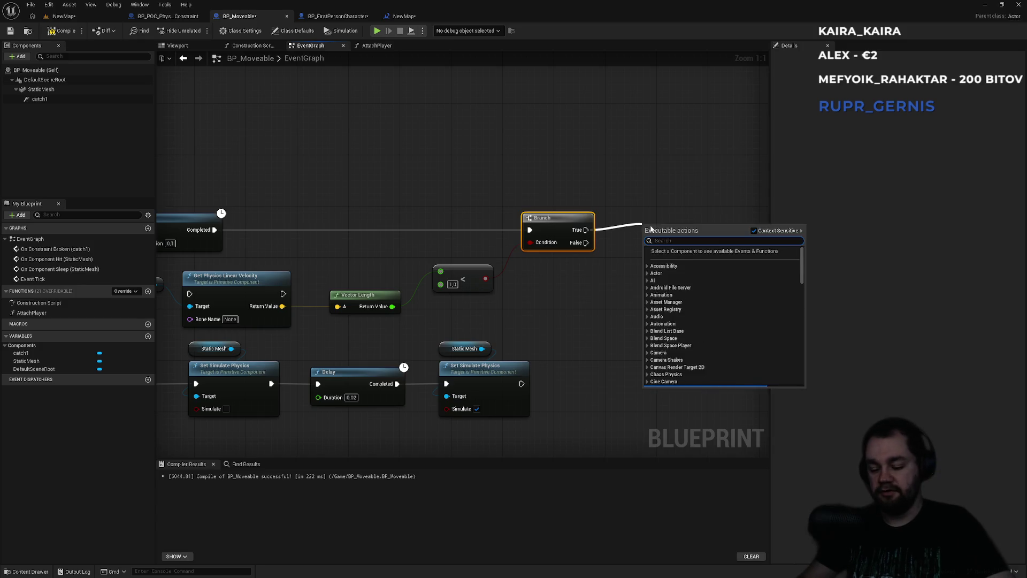
{"action": "type", "text": "print s"}
{"action": "key", "text": "Return"}
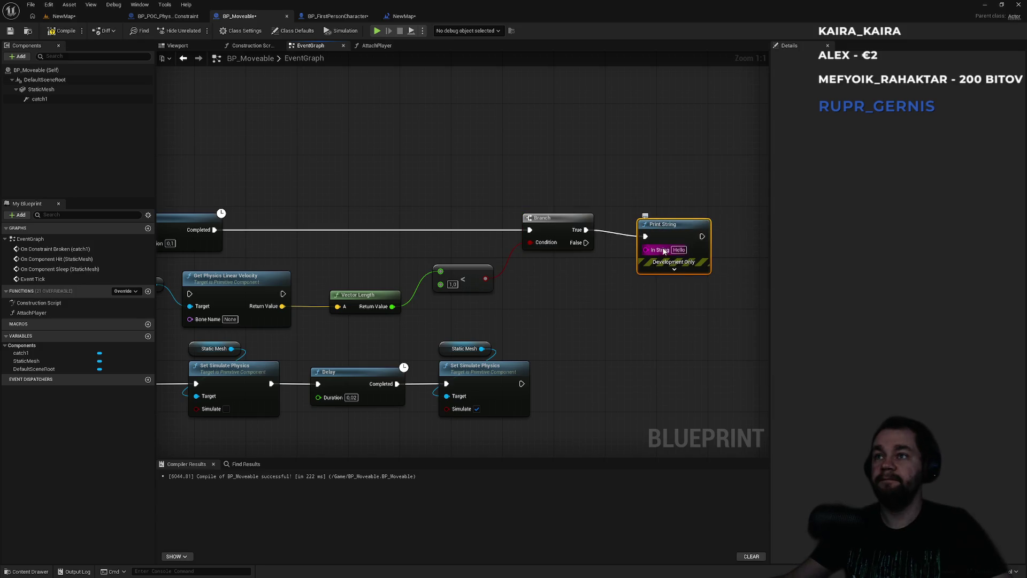
{"action": "left_click", "coordinate": [679, 250]}
{"action": "type", "text": "Phys"}
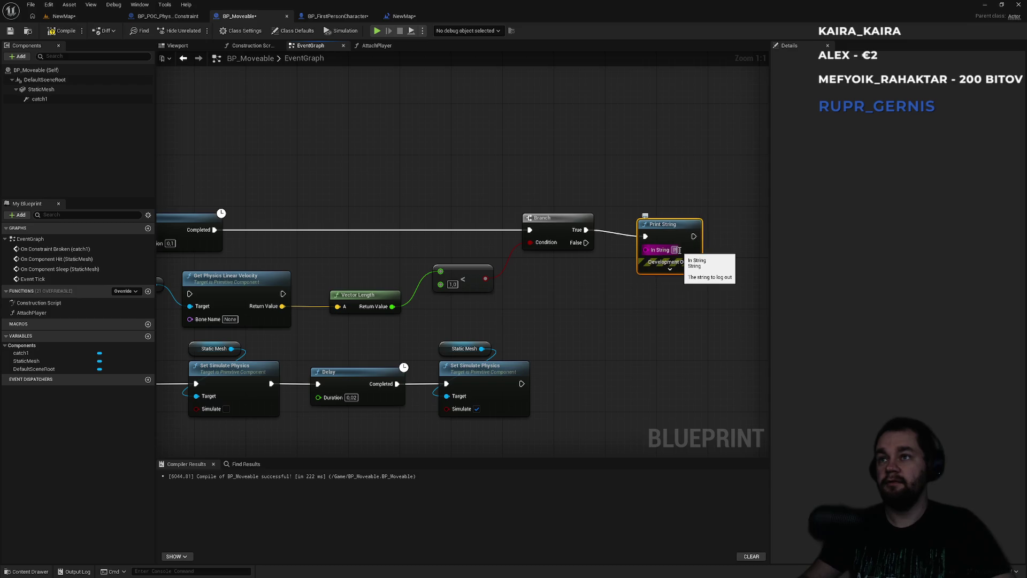
{"action": "type", "text": "tal som"}
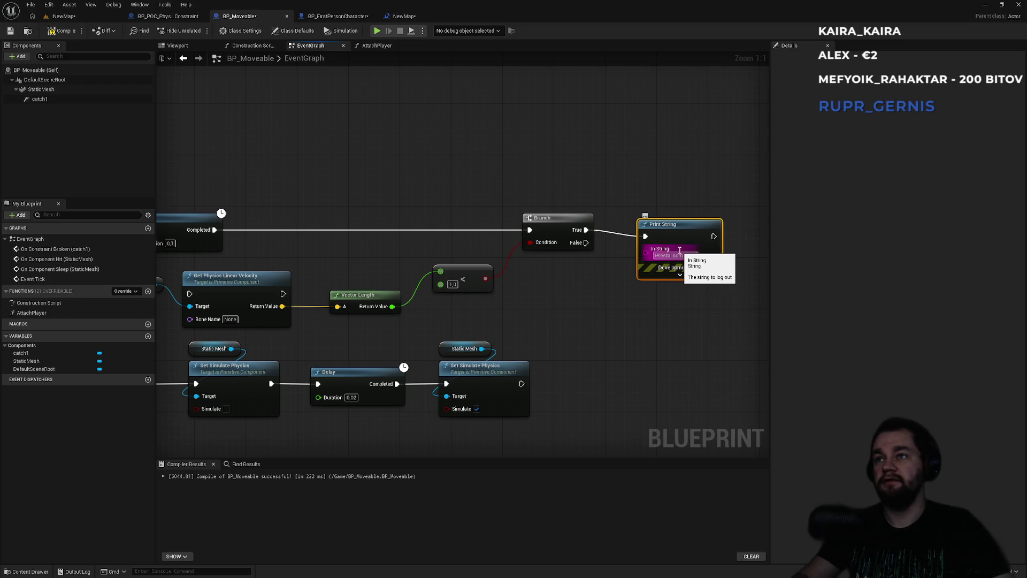
{"action": "key", "text": "Return"}
Step: Paste Static Mesh and Set Simulate Physics after Print String to turn physics off, then return to the level
{"action": "scroll", "coordinate": [595, 274], "scroll_direction": "down", "scroll_amount": 3}
{"action": "left_click_drag", "start_coordinate": [615, 273], "coordinate": [591, 345]}
{"action": "left_click_drag", "start_coordinate": [648, 226], "coordinate": [584, 304]}
{"action": "key", "text": "ctrl+v"}
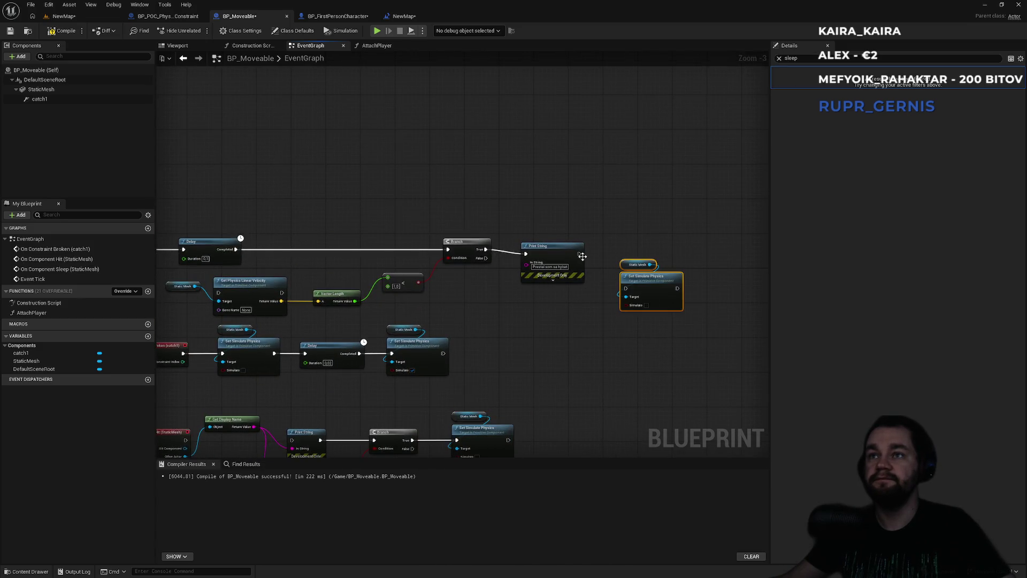
{"action": "left_click_drag", "start_coordinate": [579, 253], "coordinate": [626, 288]}
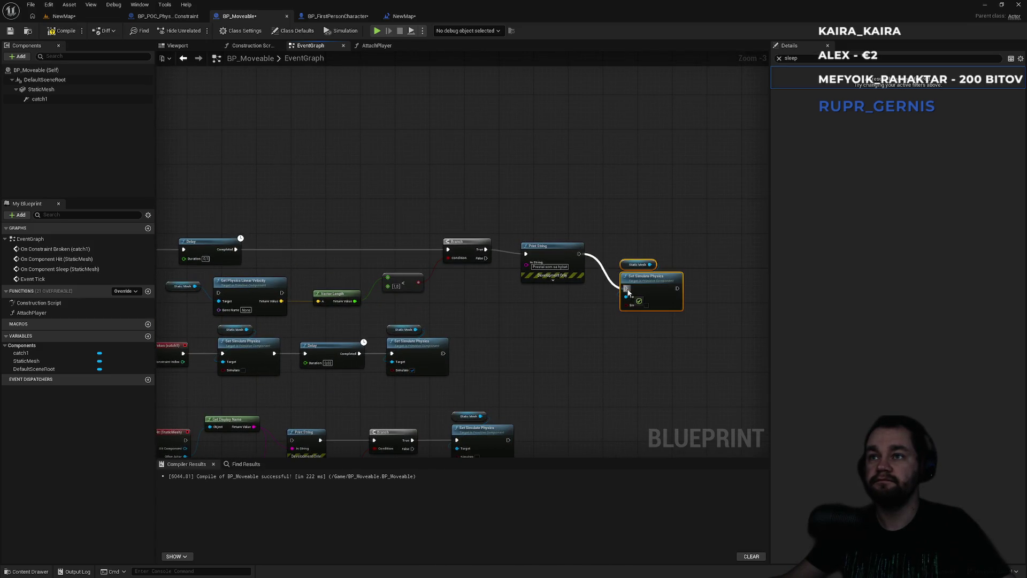
{"action": "left_click", "coordinate": [88, 15]}
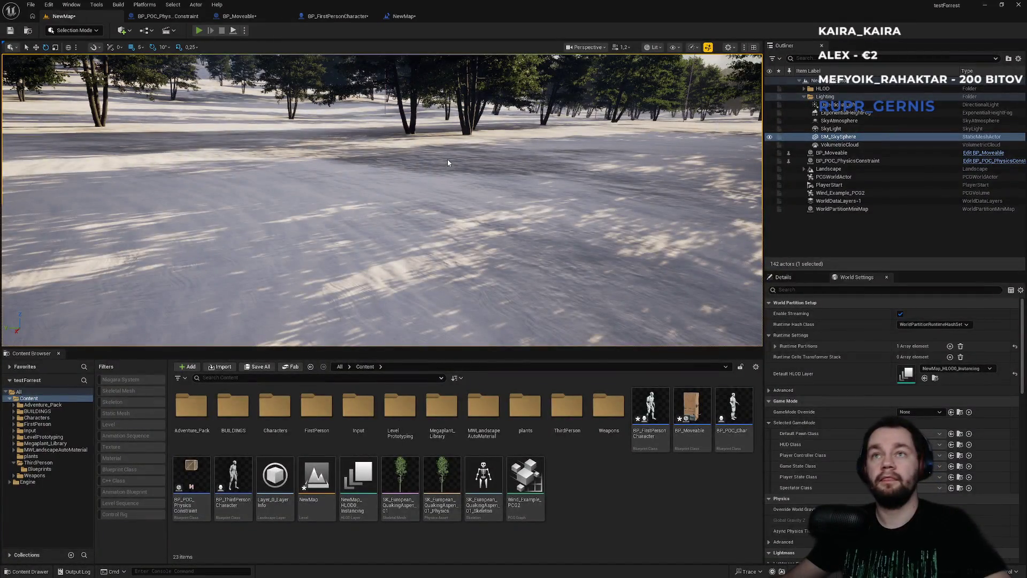
Step: Play-test the snowy forest level, walking around the crate, then leave full screen and stop
{"action": "key", "text": "alt+p"}
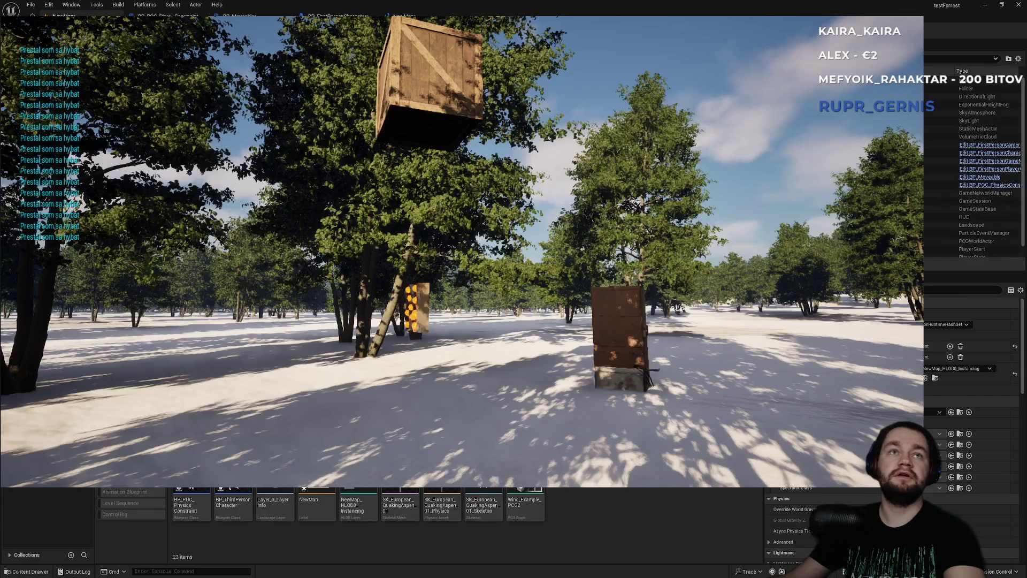
{"action": "key", "text": "w"}
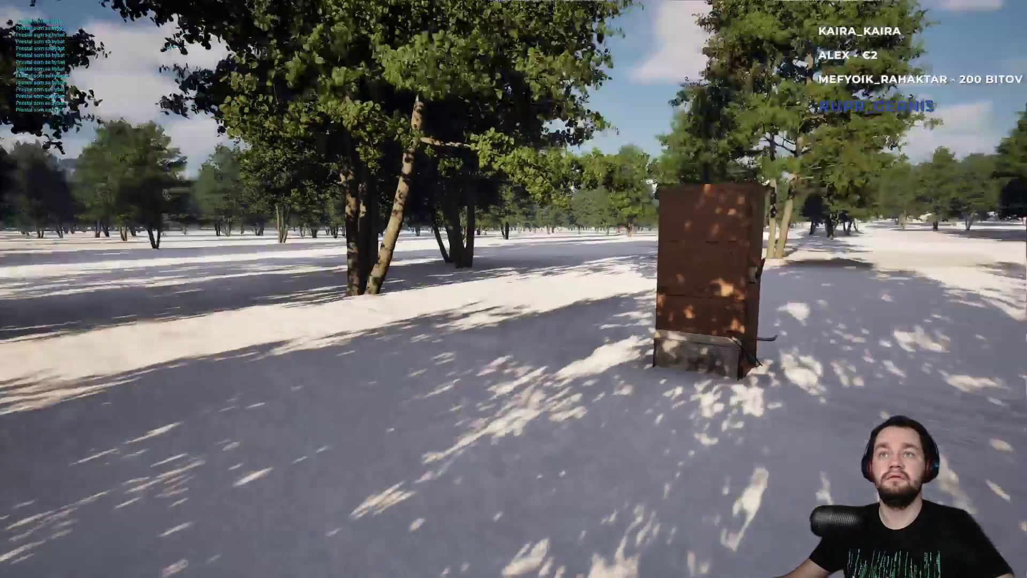
{"action": "key", "text": "s"}
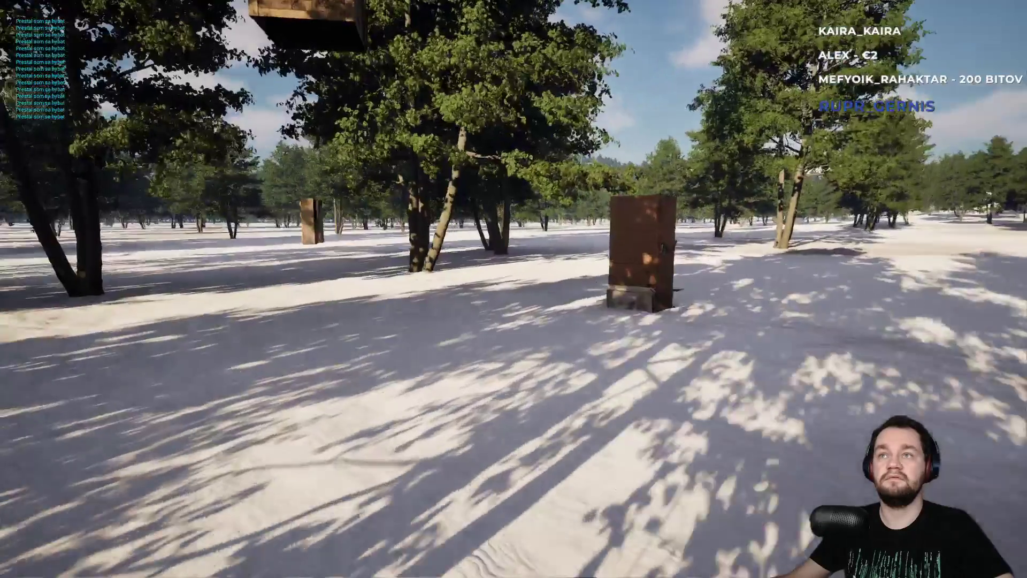
{"action": "key", "text": "w"}
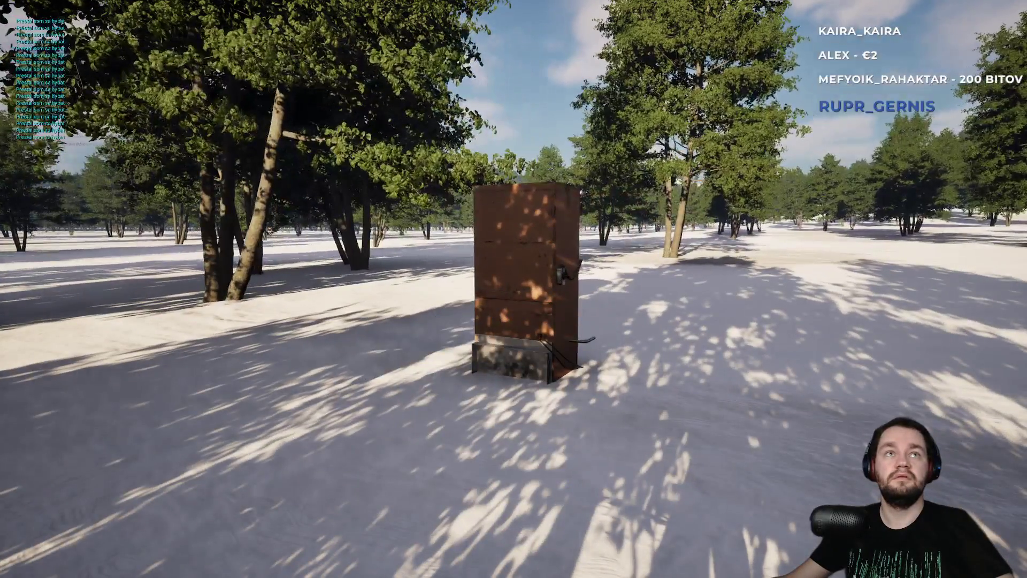
{"action": "key", "text": "w"}
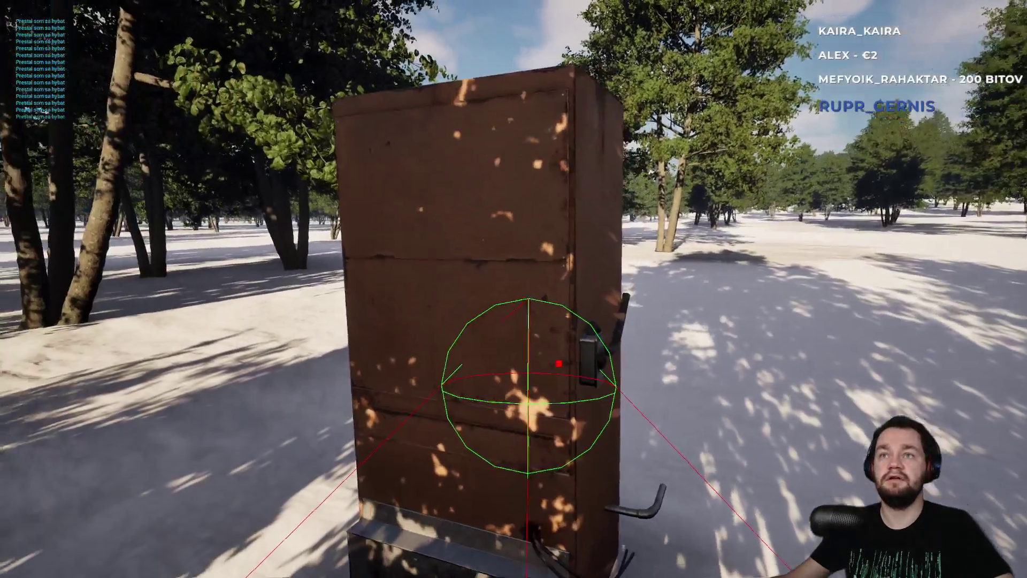
{"action": "key", "text": "s"}
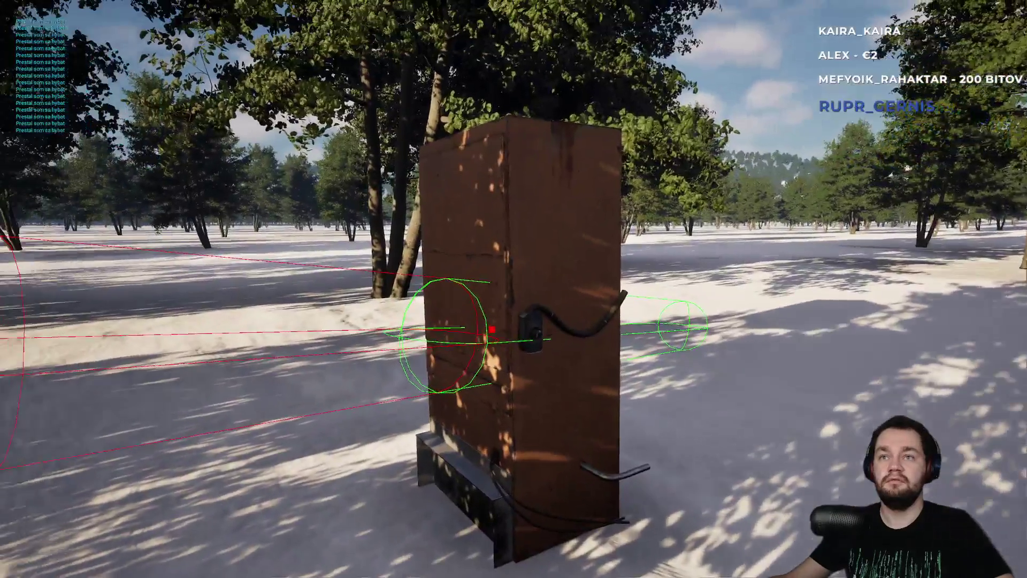
{"action": "key", "text": "w"}
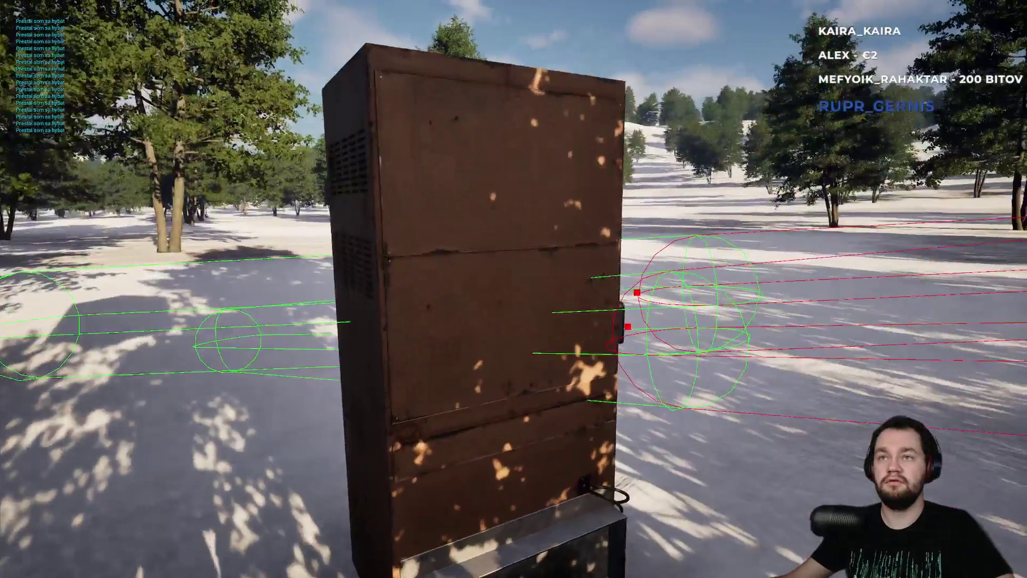
{"action": "key", "text": "s"}
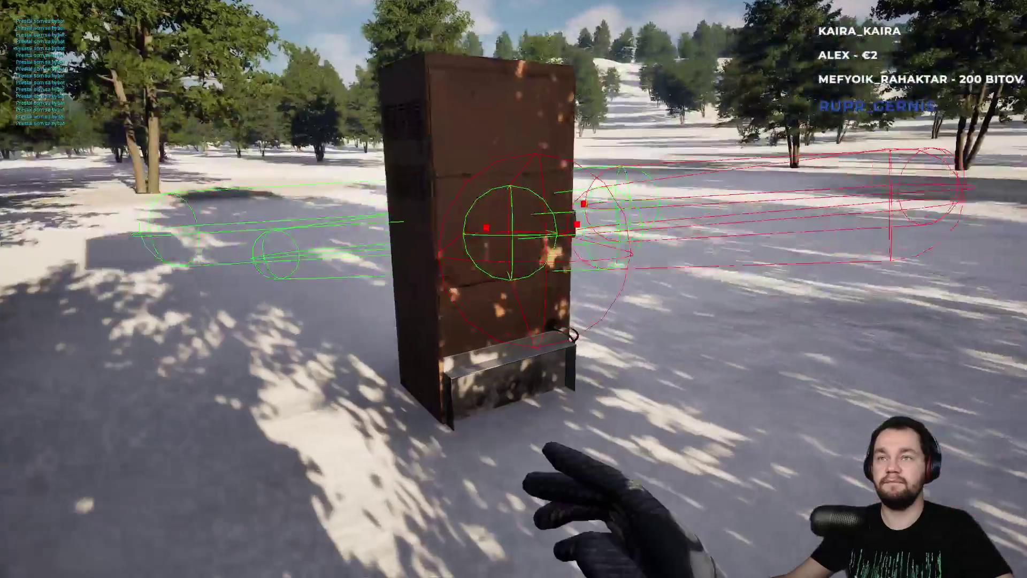
{"action": "key", "text": "s"}
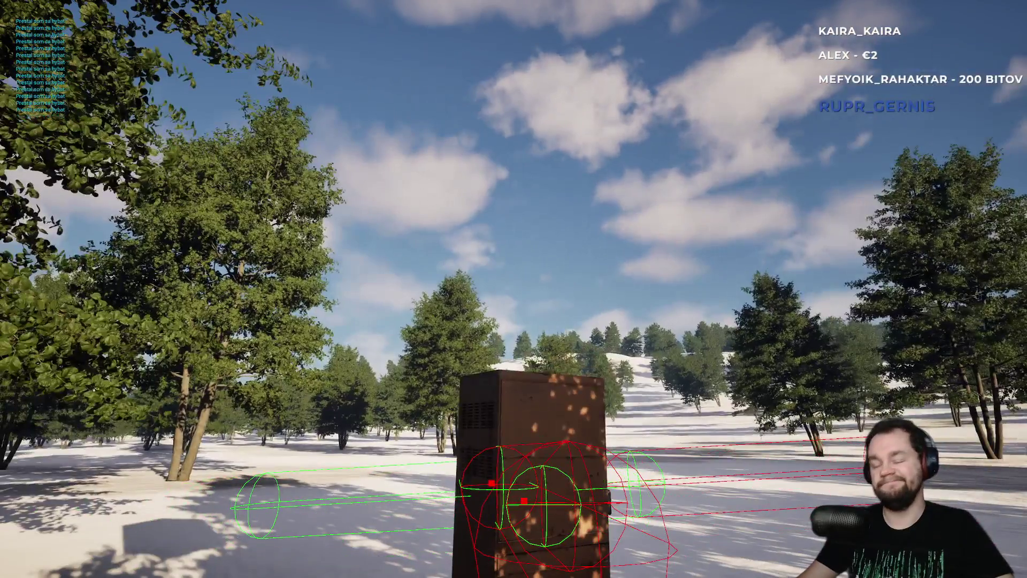
{"action": "key", "text": "F11"}
{"action": "key", "text": "Escape"}
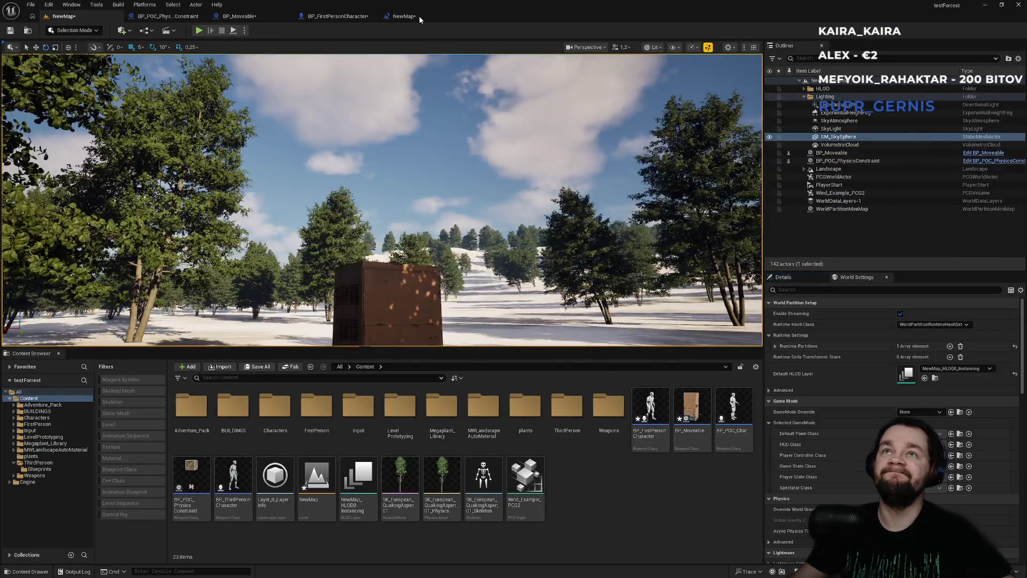
Step: Go through the level and character blueprint tabs to BP_Moveable and pan to its Event Tick nodes
{"action": "left_click", "coordinate": [419, 15]}
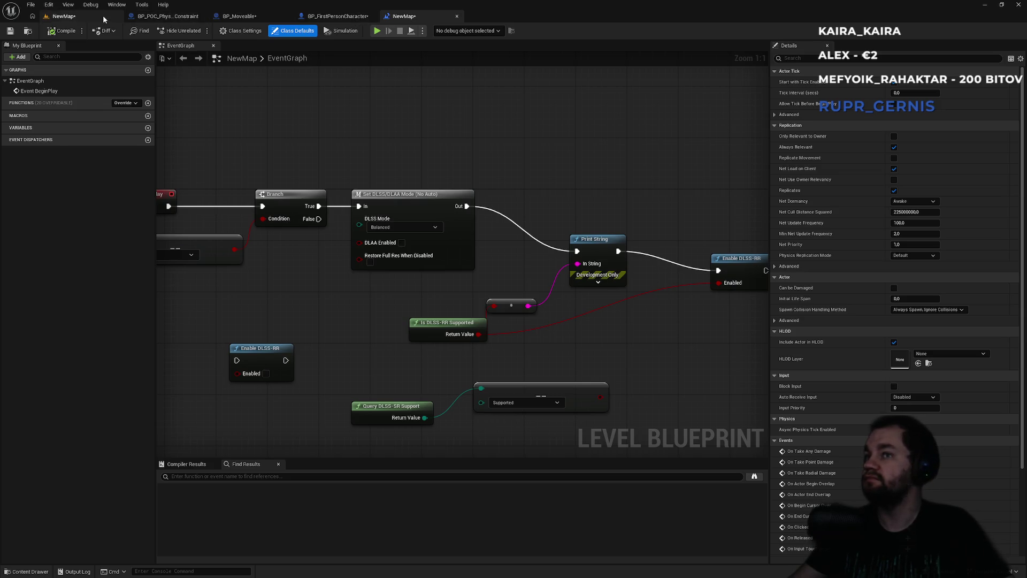
{"action": "left_click", "coordinate": [335, 16]}
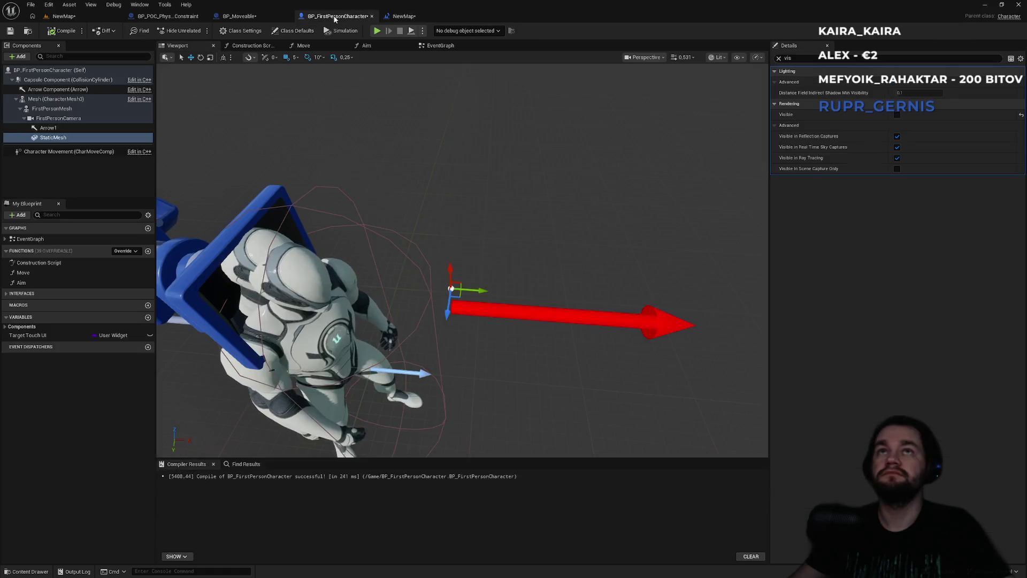
{"action": "left_click", "coordinate": [267, 16]}
{"action": "scroll", "coordinate": [520, 100], "scroll_direction": "up", "scroll_amount": 2}
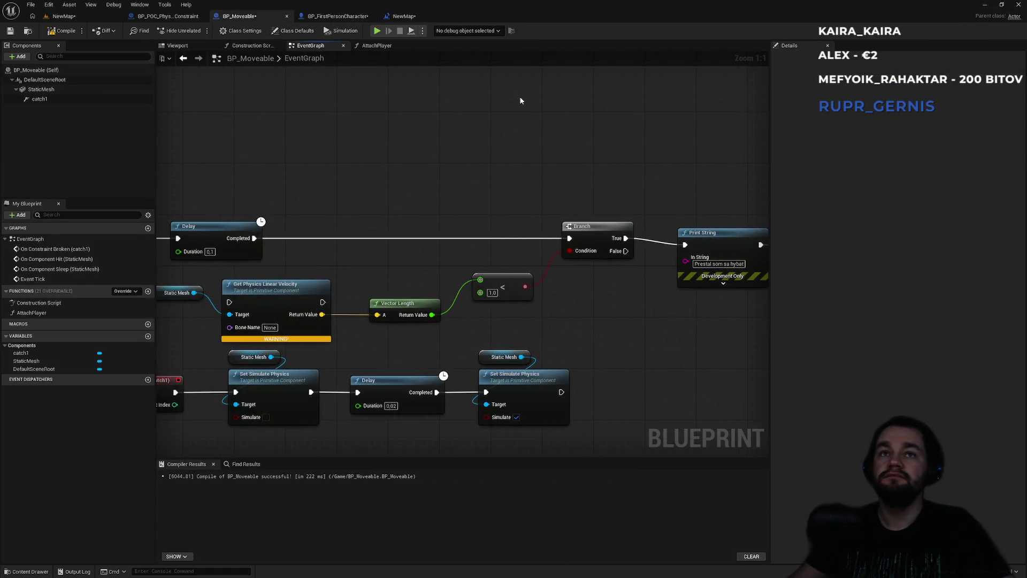
{"action": "scroll", "coordinate": [521, 101], "scroll_direction": "down", "scroll_amount": 2}
{"action": "left_click_drag", "start_coordinate": [400, 155], "coordinate": [524, 128]}
{"action": "scroll", "coordinate": [525, 128], "scroll_direction": "up", "scroll_amount": 2}
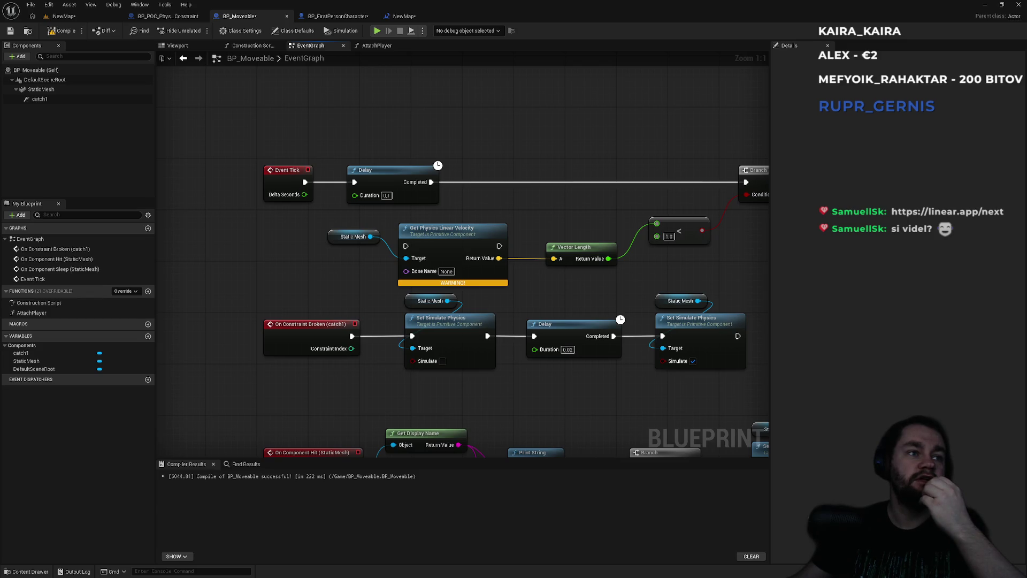
{"action": "key", "text": "alt+Tab"}
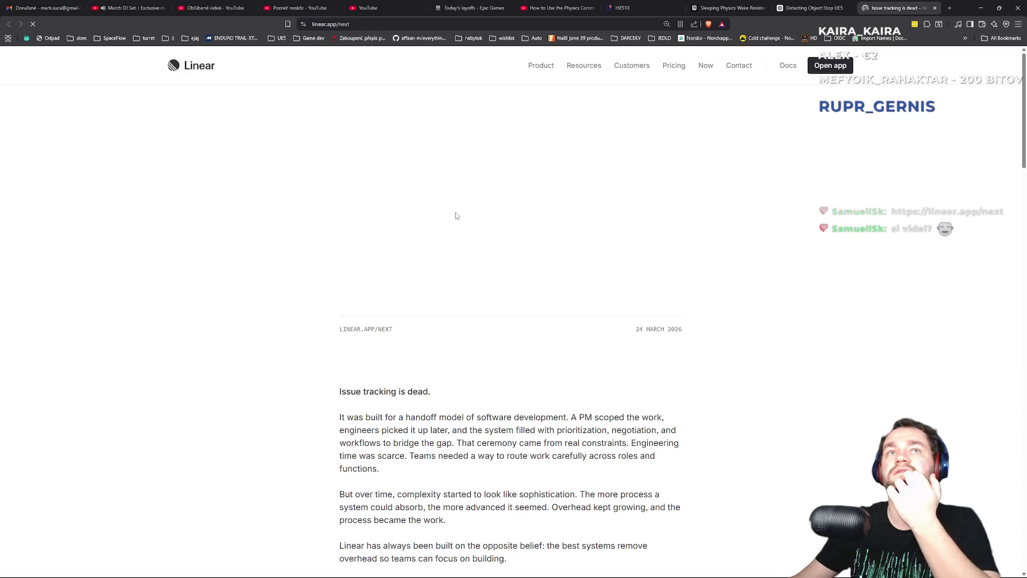
Step: Read through the Linear article 'Issue tracking is dead.' and then close its tab
{"action": "scroll", "coordinate": [458, 299], "scroll_direction": "down", "scroll_amount": 2}
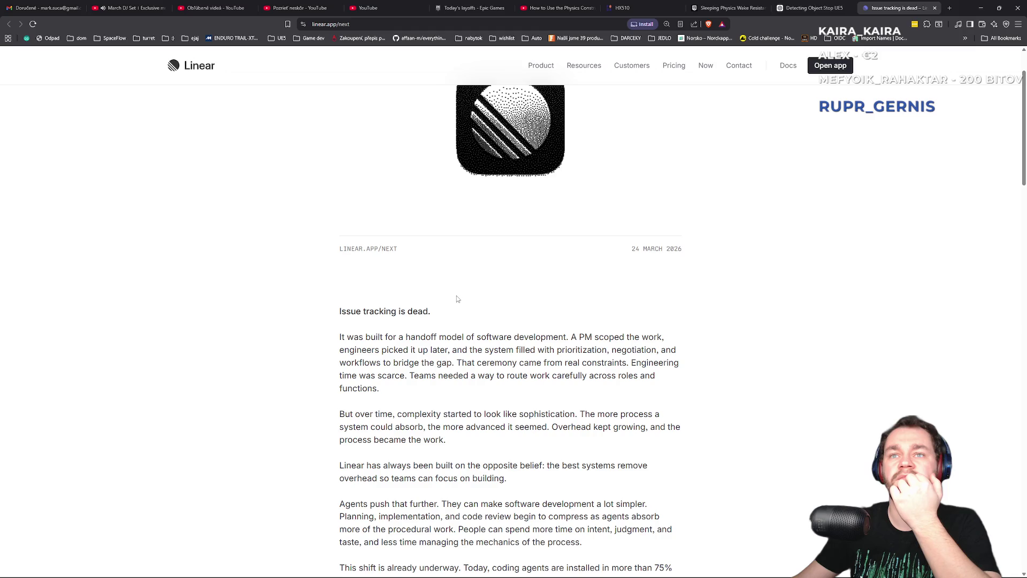
{"action": "scroll", "coordinate": [457, 297], "scroll_direction": "down", "scroll_amount": 3}
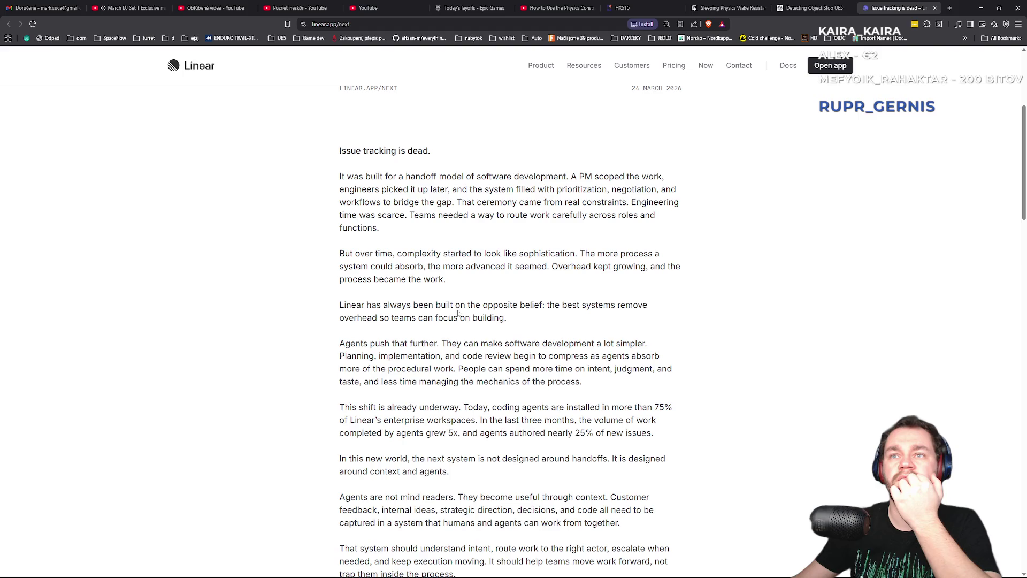
{"action": "scroll", "coordinate": [458, 305], "scroll_direction": "down", "scroll_amount": 3}
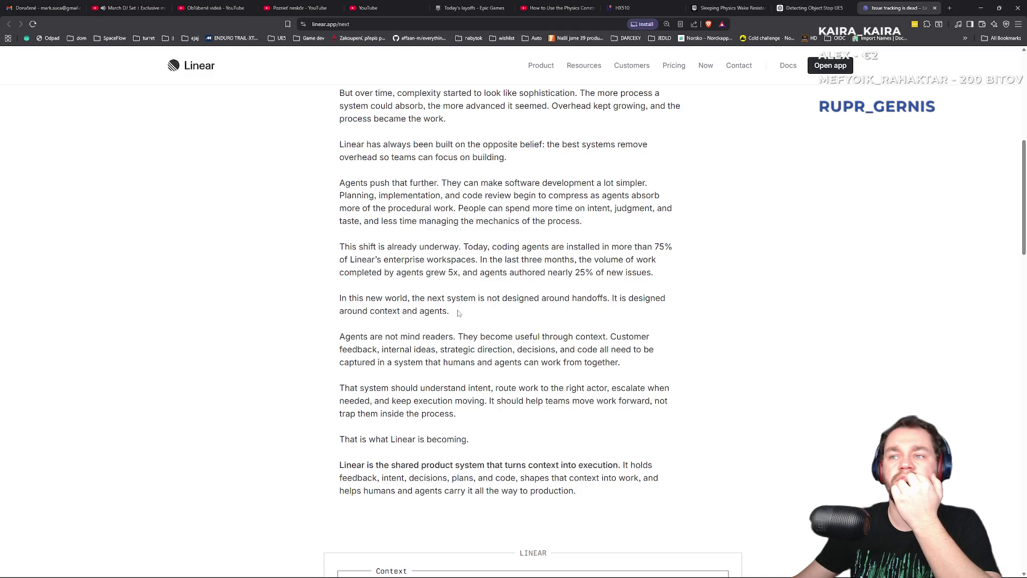
{"action": "scroll", "coordinate": [457, 309], "scroll_direction": "down", "scroll_amount": 3}
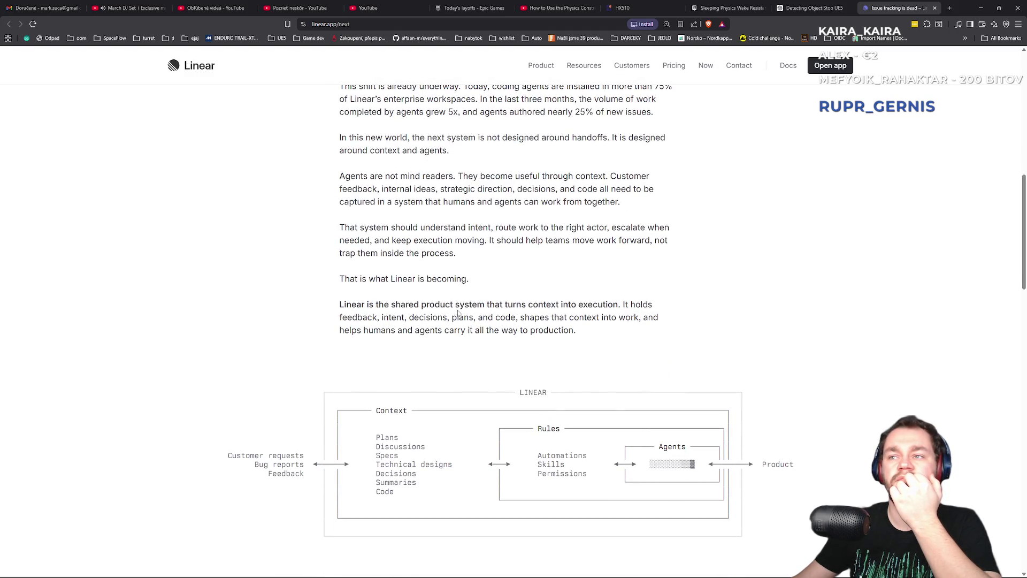
{"action": "scroll", "coordinate": [458, 311], "scroll_direction": "up", "scroll_amount": 4}
{"action": "scroll", "coordinate": [458, 311], "scroll_direction": "up", "scroll_amount": 2}
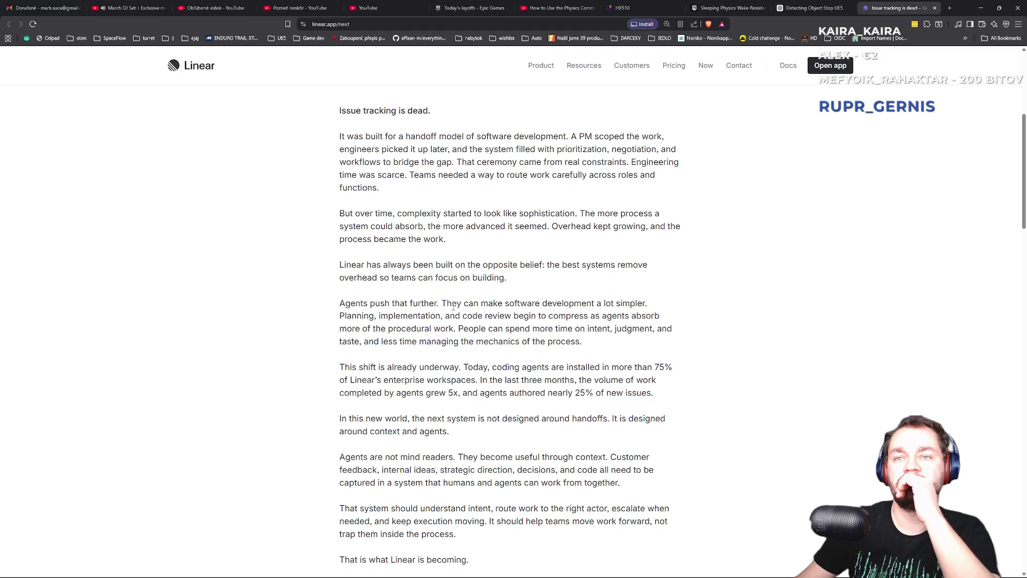
{"action": "scroll", "coordinate": [453, 307], "scroll_direction": "down", "scroll_amount": 1}
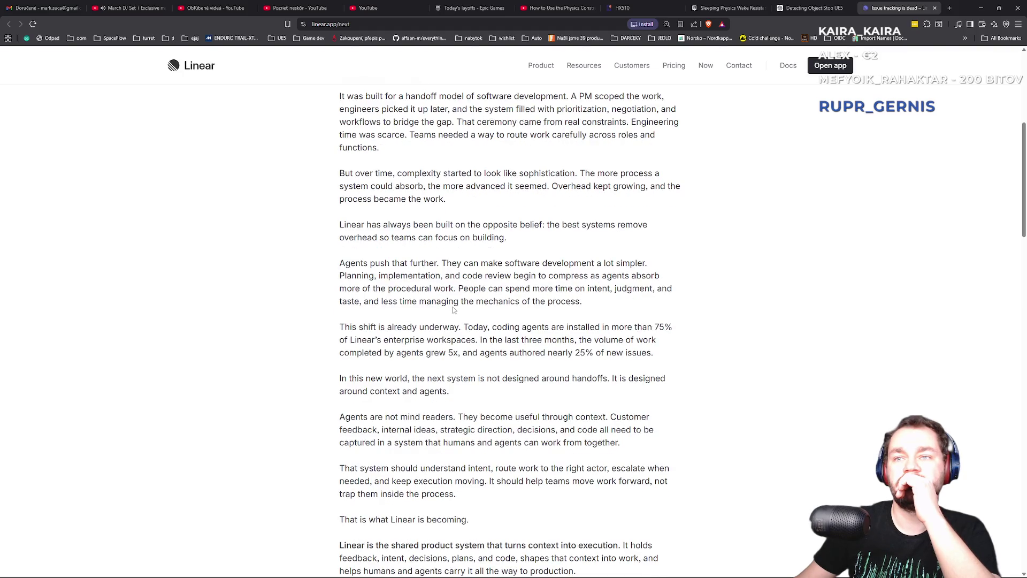
{"action": "scroll", "coordinate": [453, 309], "scroll_direction": "down", "scroll_amount": 2}
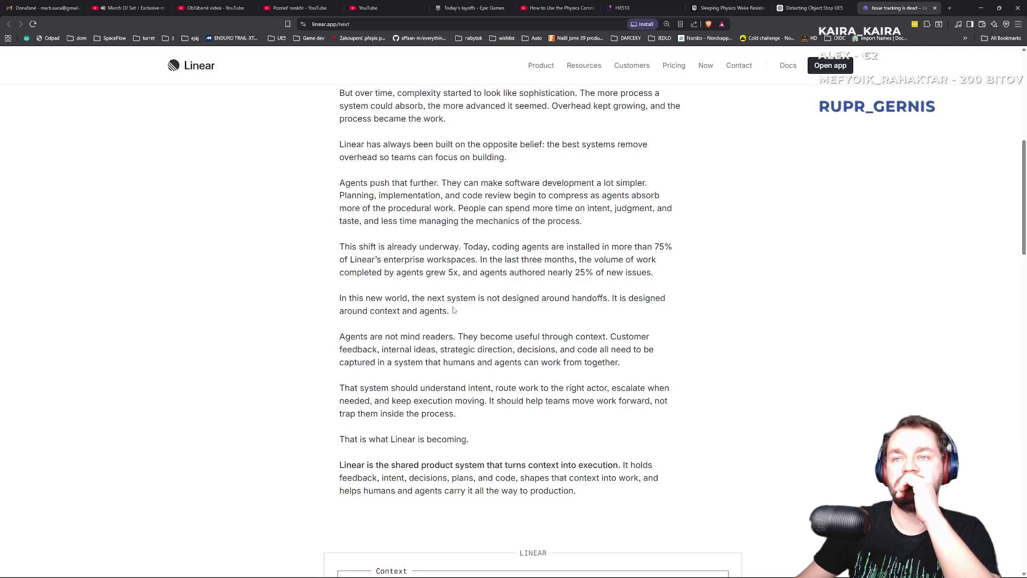
{"action": "scroll", "coordinate": [453, 310], "scroll_direction": "down", "scroll_amount": 2}
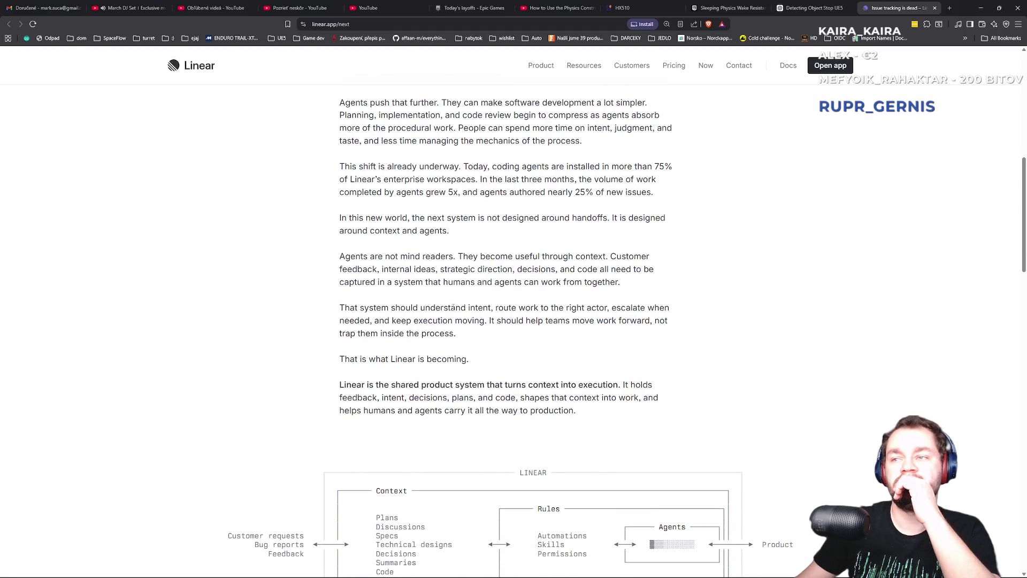
{"action": "scroll", "coordinate": [452, 307], "scroll_direction": "up", "scroll_amount": 8}
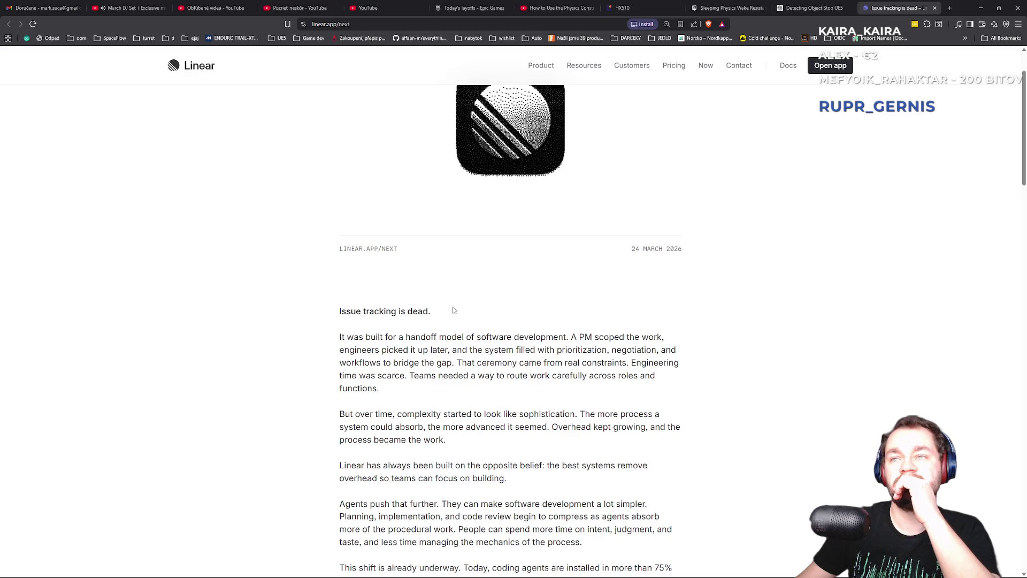
{"action": "scroll", "coordinate": [453, 310], "scroll_direction": "down", "scroll_amount": 3}
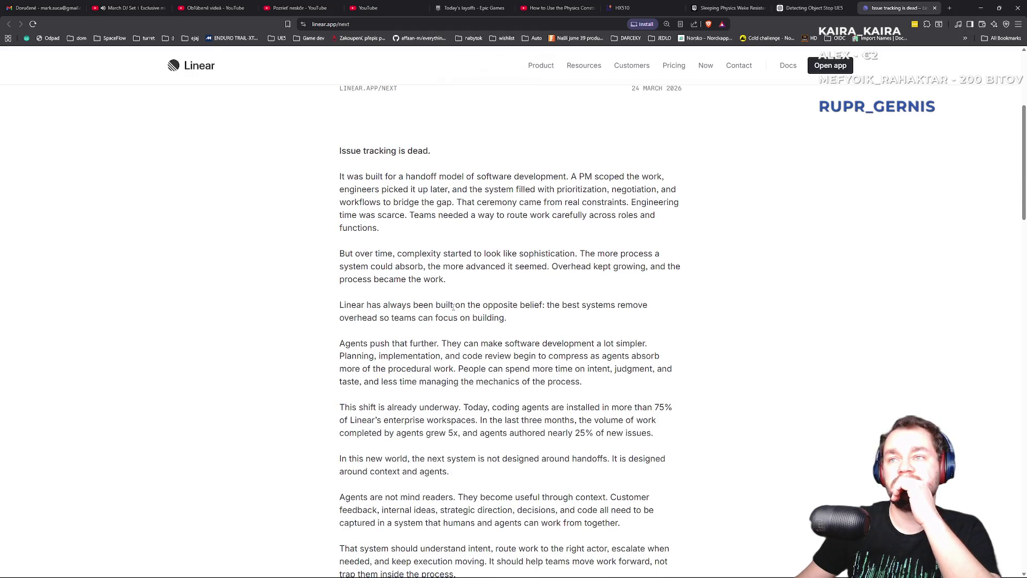
{"action": "scroll", "coordinate": [453, 306], "scroll_direction": "down", "scroll_amount": 1}
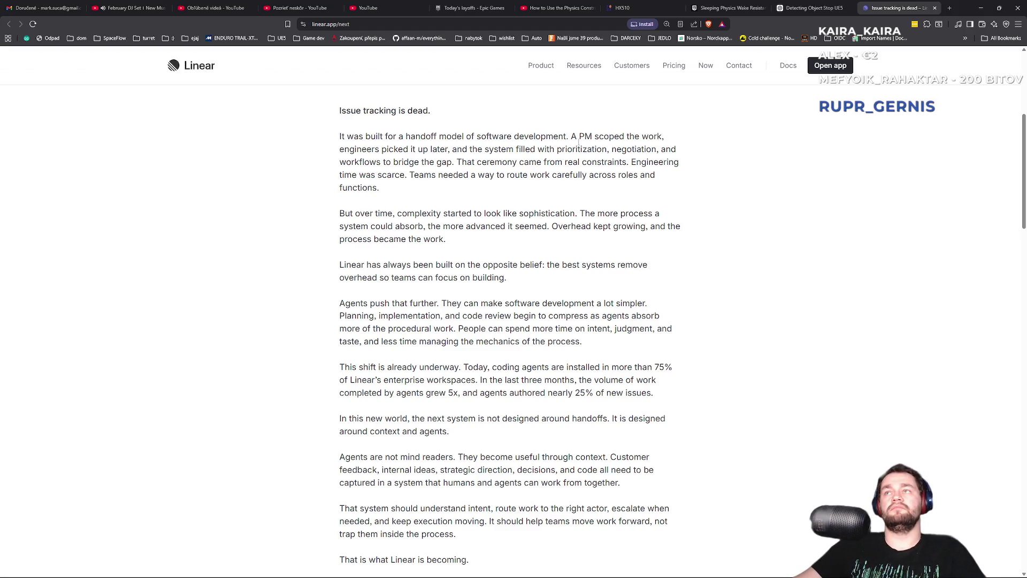
{"action": "scroll", "coordinate": [612, 231], "scroll_direction": "up", "scroll_amount": 5}
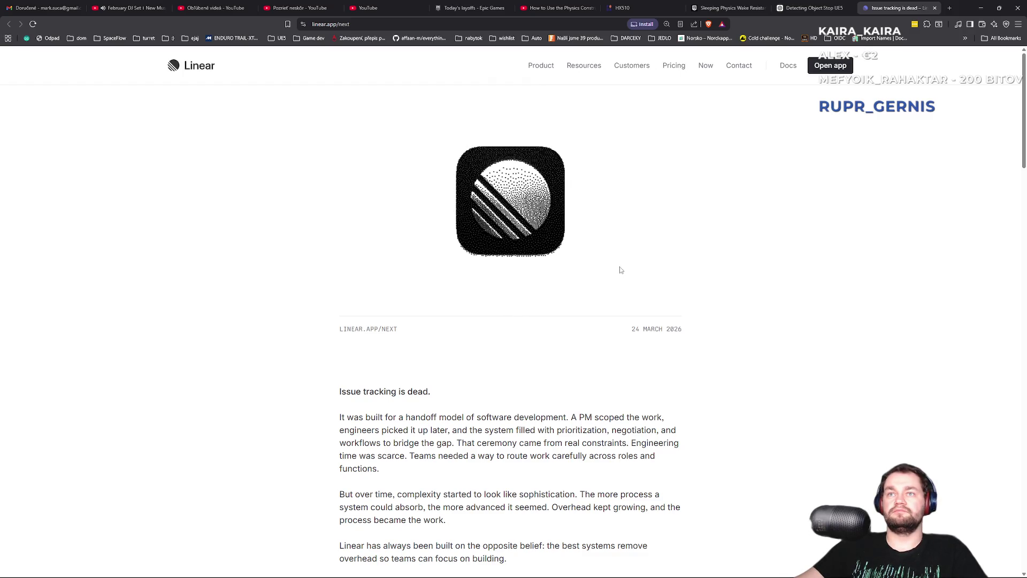
{"action": "key", "text": "ctrl+w"}
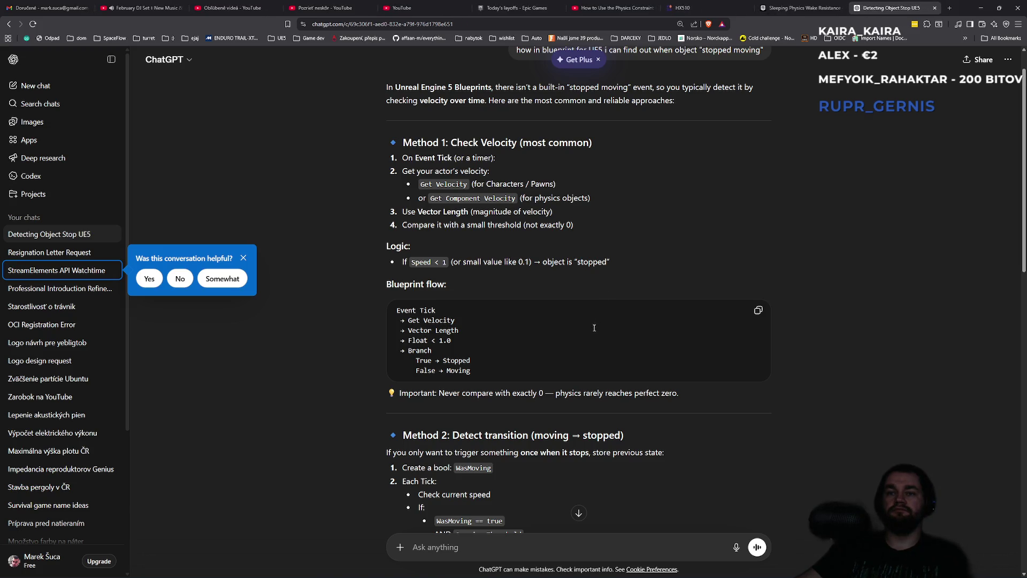
Step: Review ChatGPT's velocity-check methods for detecting a stopped object, then return to Unreal Engine
{"action": "scroll", "coordinate": [592, 328], "scroll_direction": "down", "scroll_amount": 6}
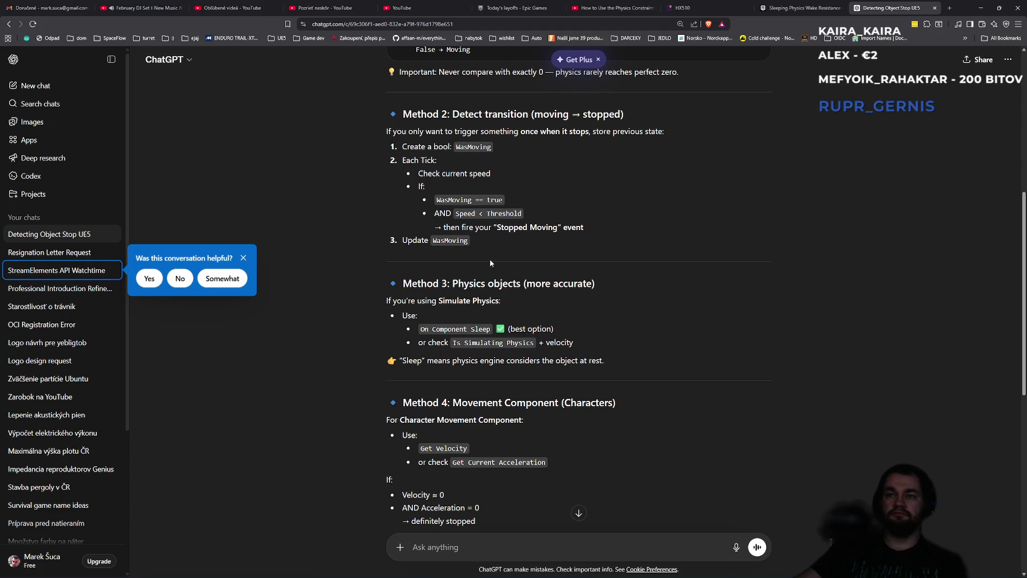
{"action": "scroll", "coordinate": [489, 262], "scroll_direction": "down", "scroll_amount": 3}
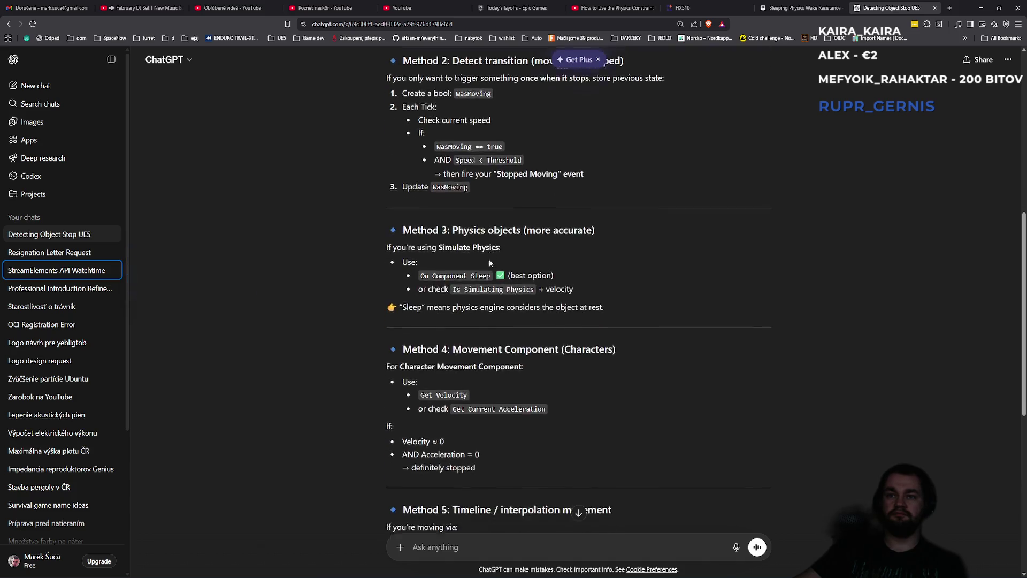
{"action": "scroll", "coordinate": [488, 260], "scroll_direction": "down", "scroll_amount": 3}
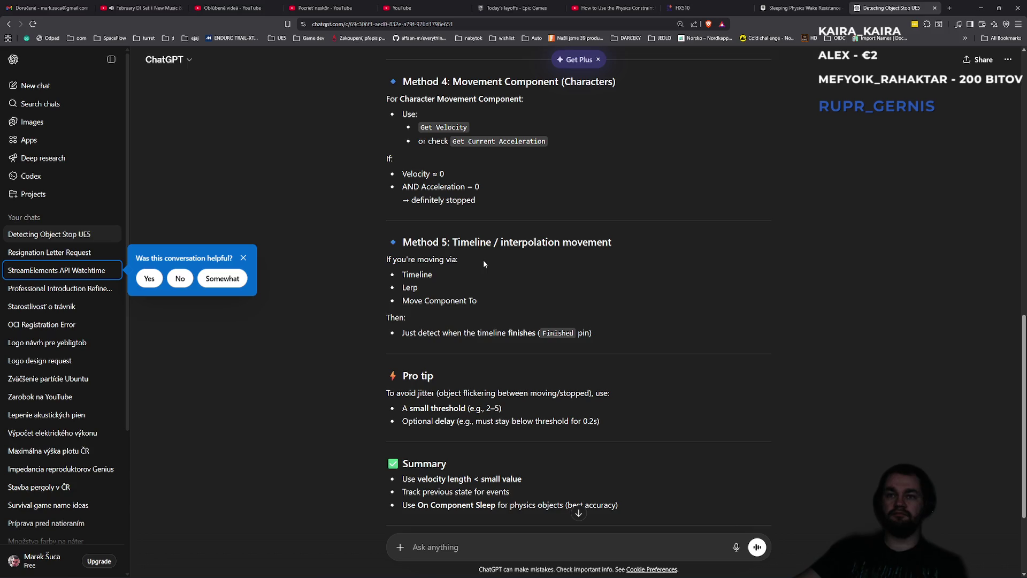
{"action": "scroll", "coordinate": [482, 260], "scroll_direction": "down", "scroll_amount": 1}
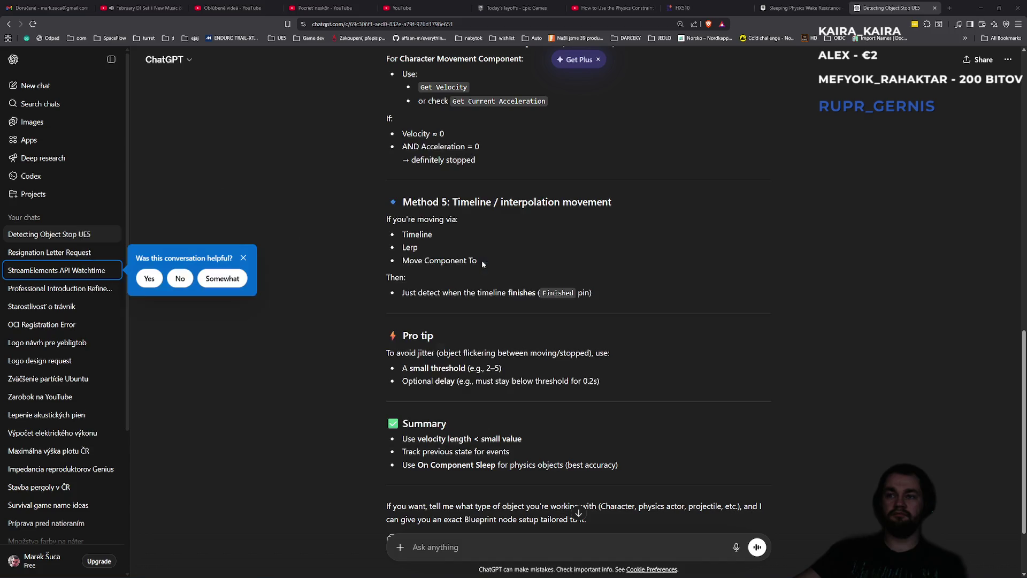
{"action": "key", "text": "alt+Tab"}
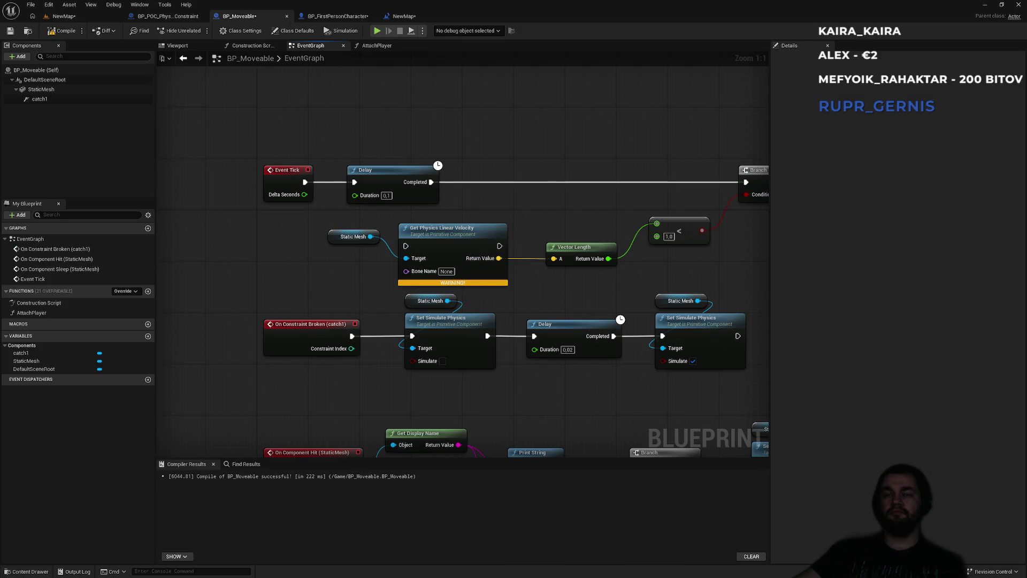
Step: Set the BP_Moveable Delay node's duration to 2
{"action": "left_click_drag", "start_coordinate": [536, 218], "coordinate": [478, 219]}
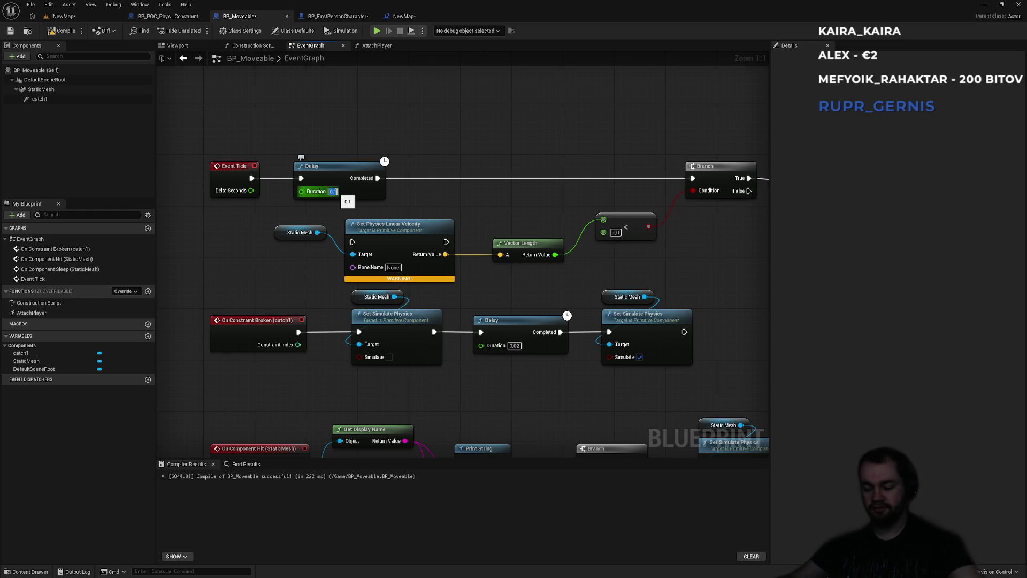
{"action": "type", "text": "2"}
{"action": "key", "text": "Return"}
Step: Play-test NewMap fullscreen, walking up to the crate, then stop the session
{"action": "left_click", "coordinate": [65, 16]}
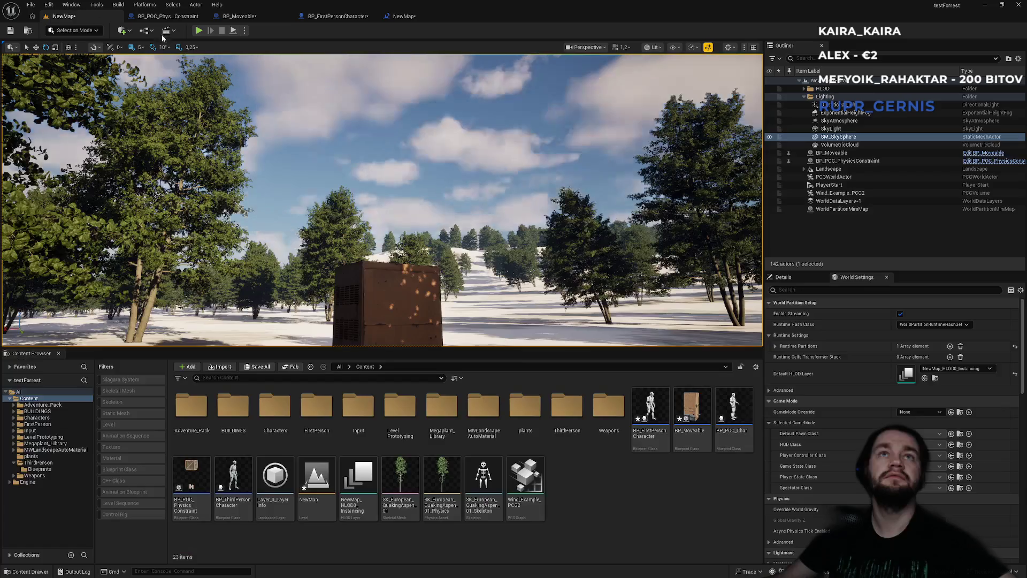
{"action": "key", "text": "alt+p"}
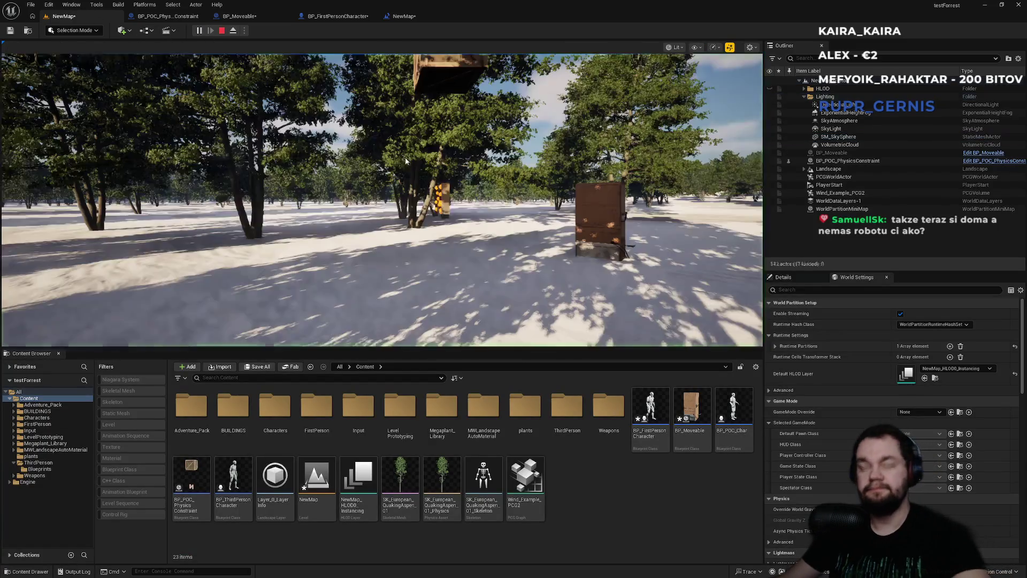
{"action": "key", "text": "F11"}
{"action": "key", "text": "w"}
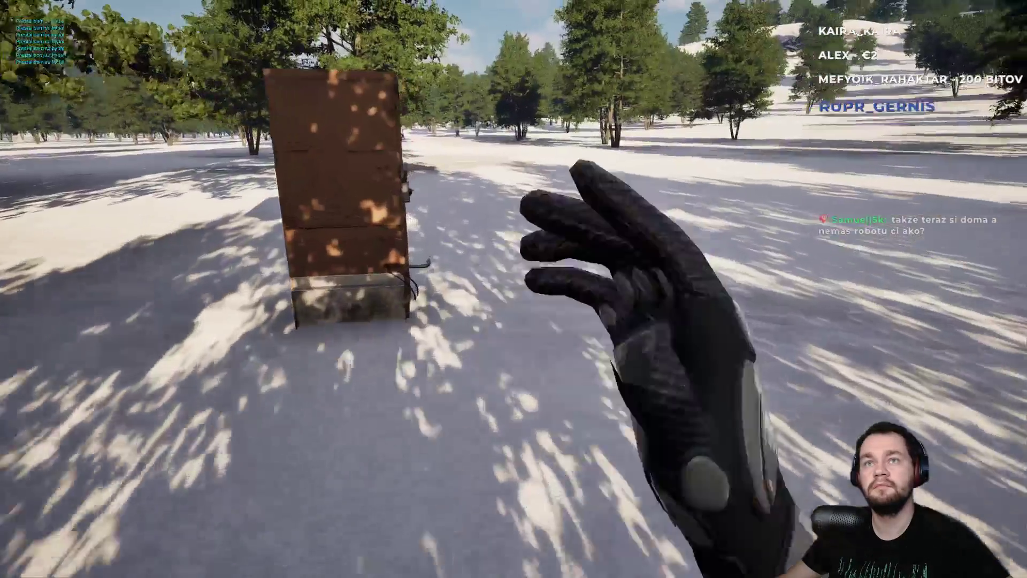
{"action": "key", "text": "e"}
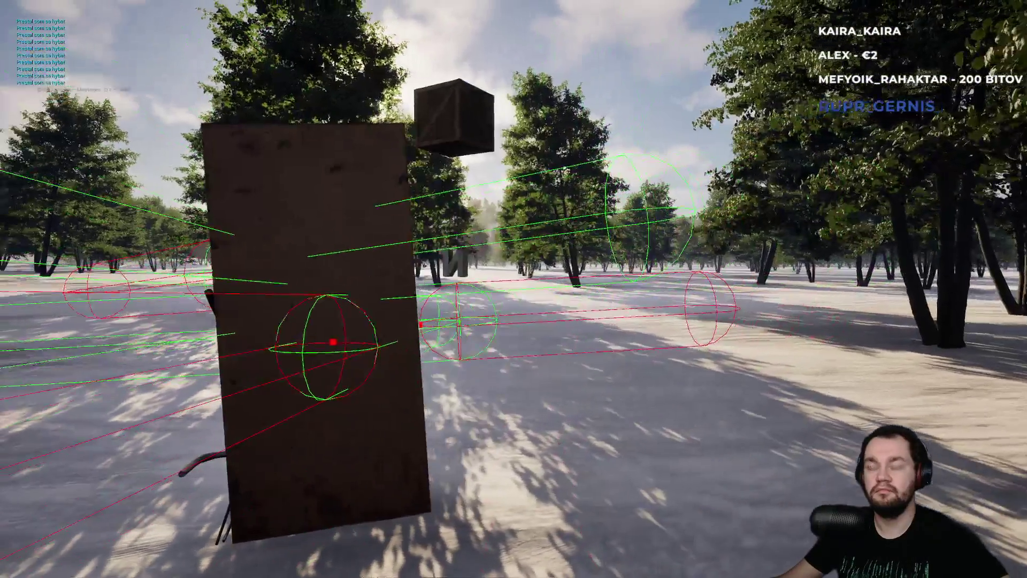
{"action": "key", "text": "Escape"}
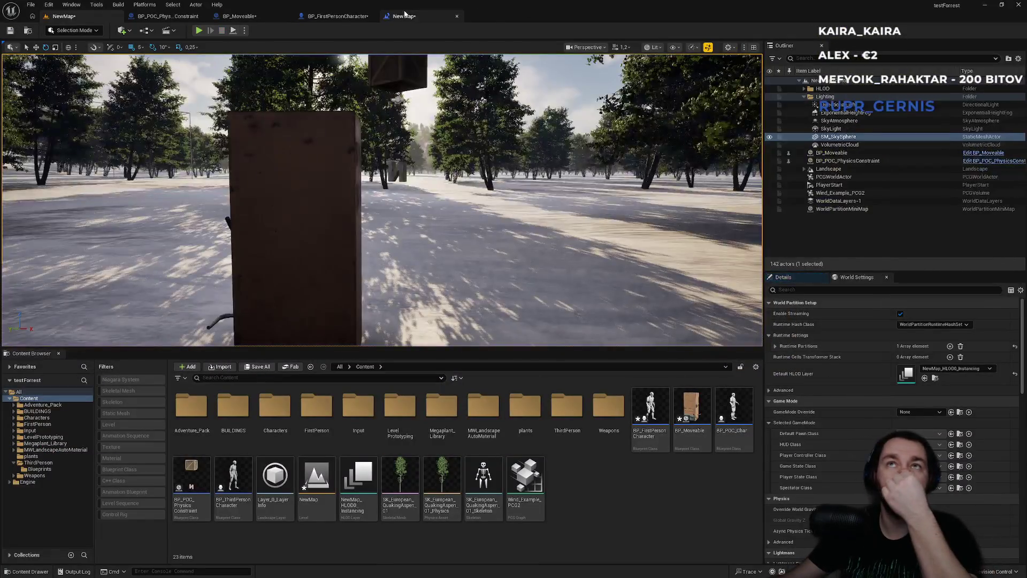
Step: Play-test NewMap again, grabbing the crate before stopping the session
{"action": "left_click", "coordinate": [409, 17]}
{"action": "left_click", "coordinate": [251, 16]}
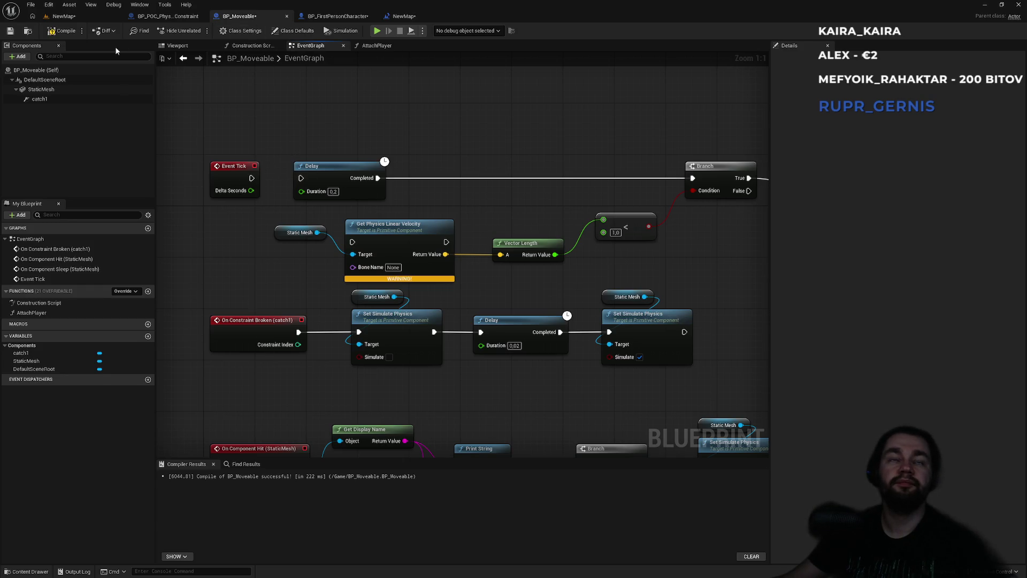
{"action": "left_click", "coordinate": [97, 17]}
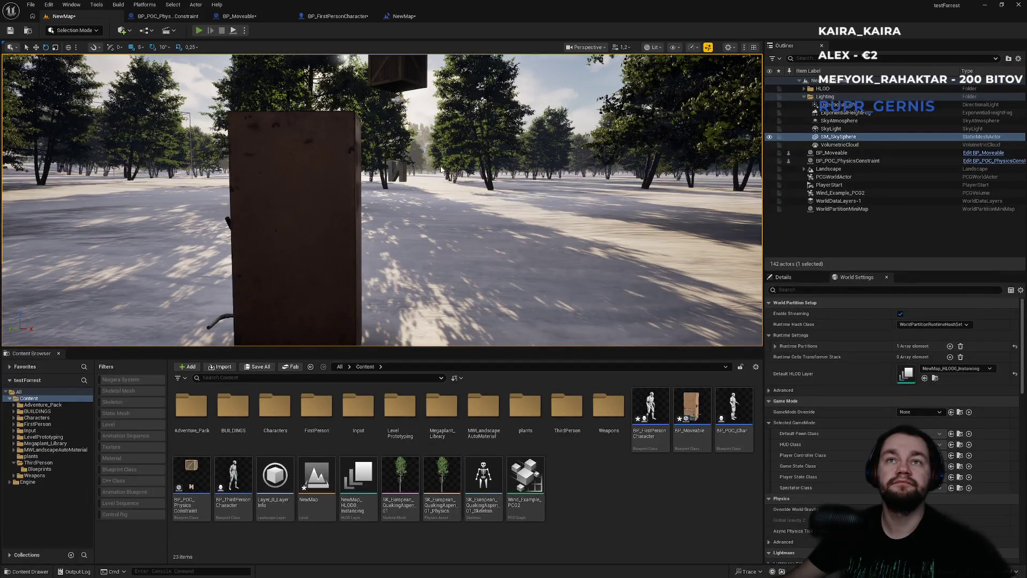
{"action": "key", "text": "alt+p"}
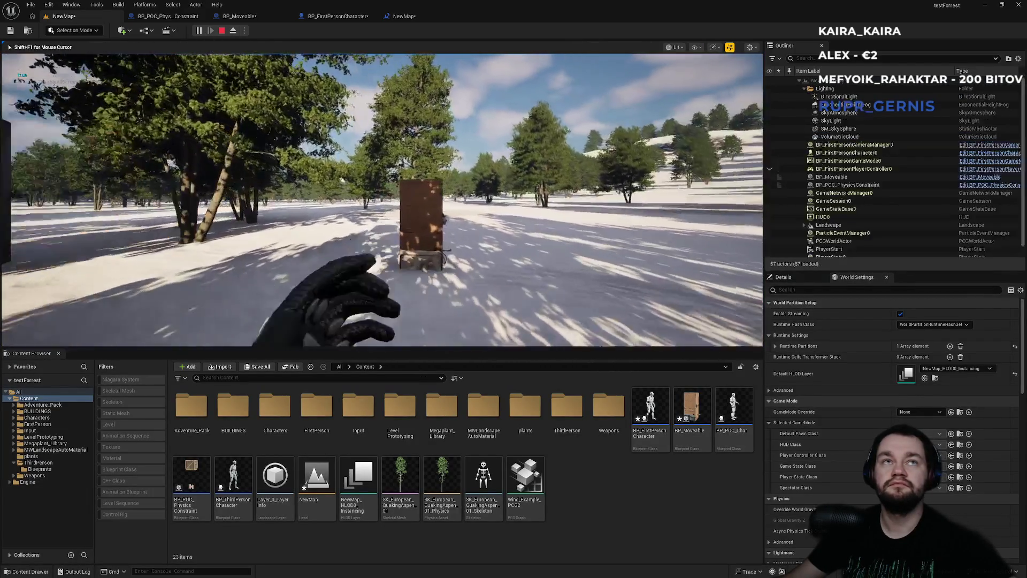
{"action": "left_click", "coordinate": [382, 199]}
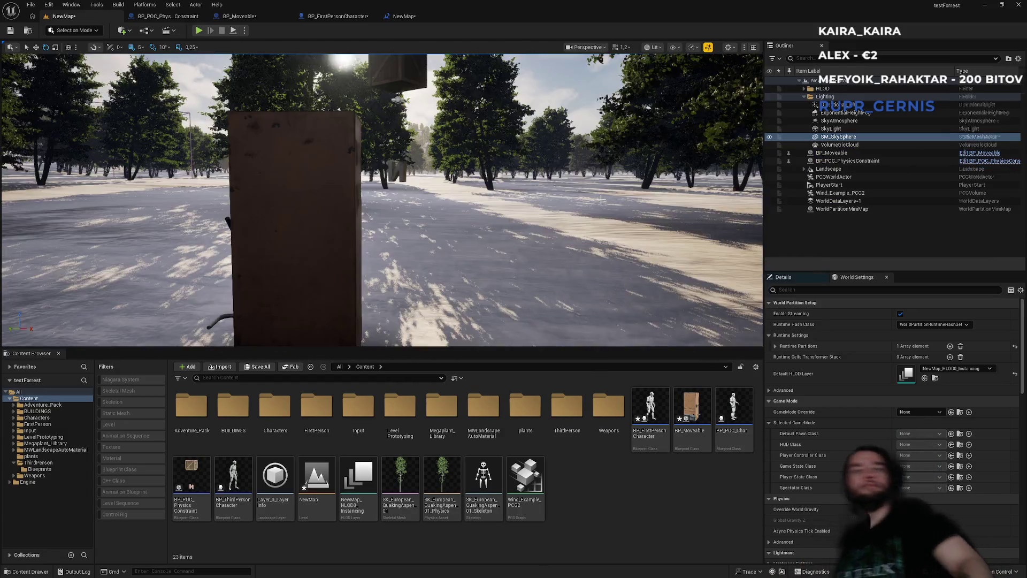
{"action": "key", "text": "Escape"}
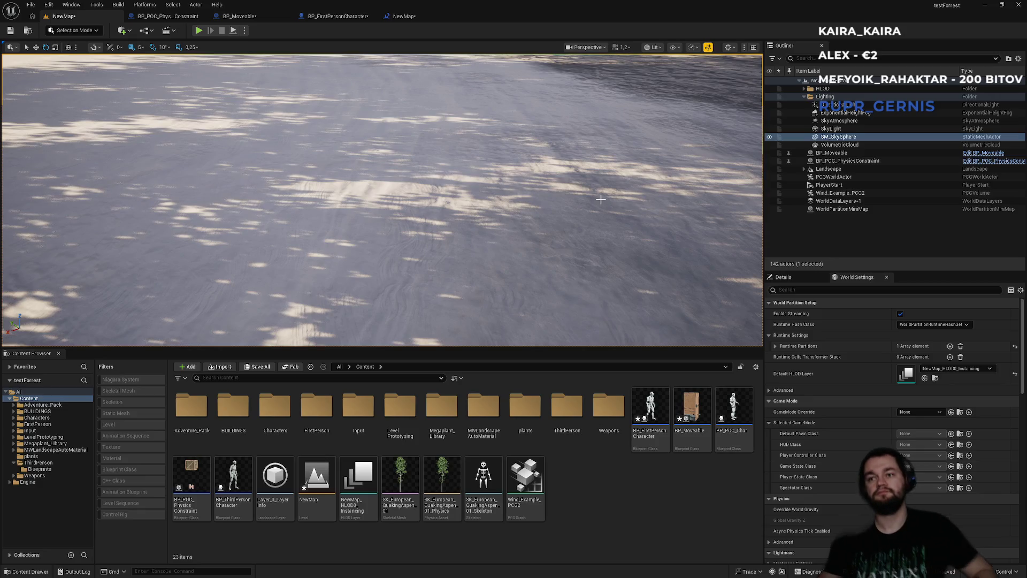
Step: In BP_Moveable's event graph, set the stopped-speed threshold to 3.0
{"action": "left_click", "coordinate": [405, 16]}
{"action": "left_click", "coordinate": [353, 16]}
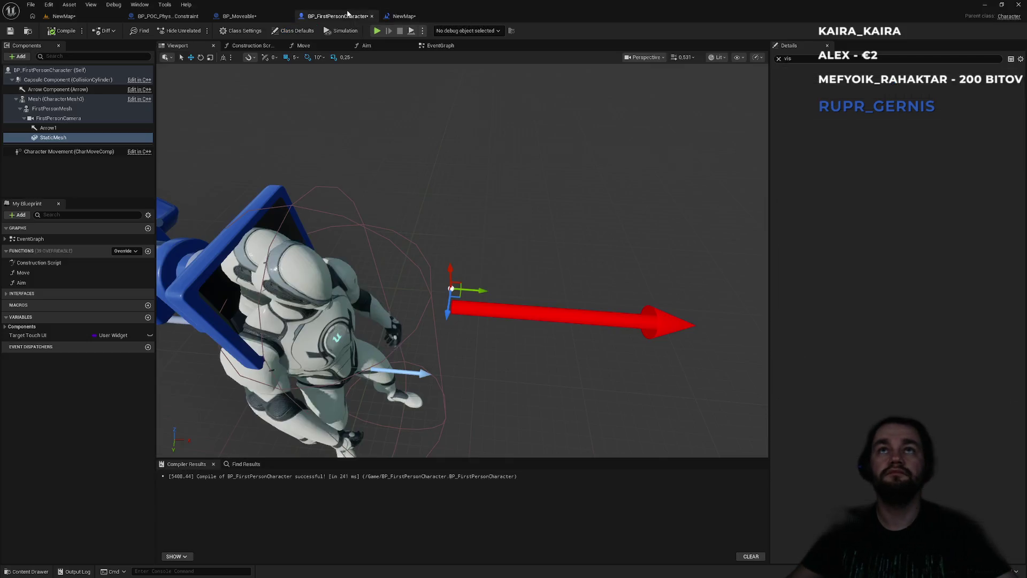
{"action": "left_click", "coordinate": [246, 16]}
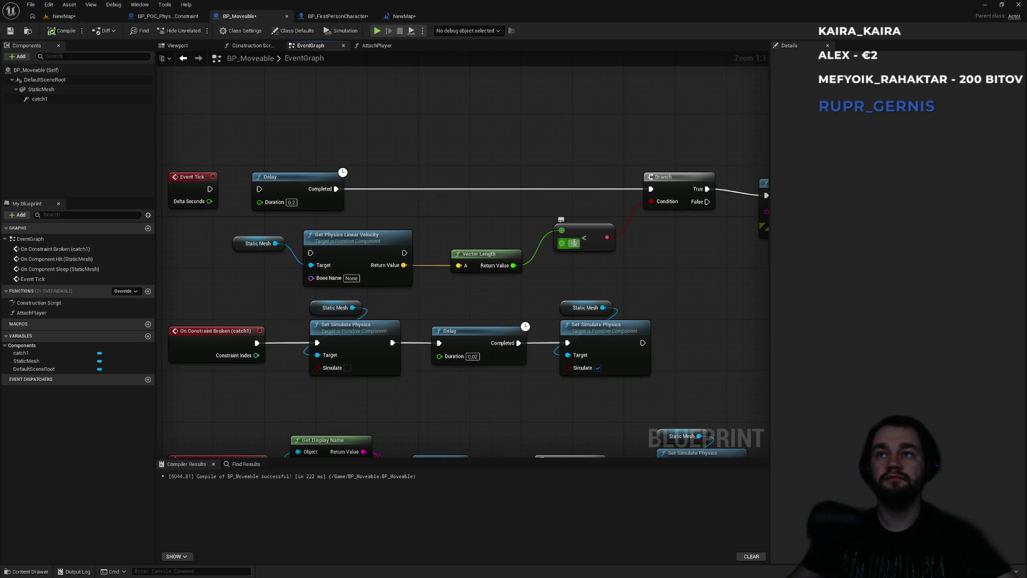
{"action": "type", "text": "3"}
{"action": "key", "text": "Return"}
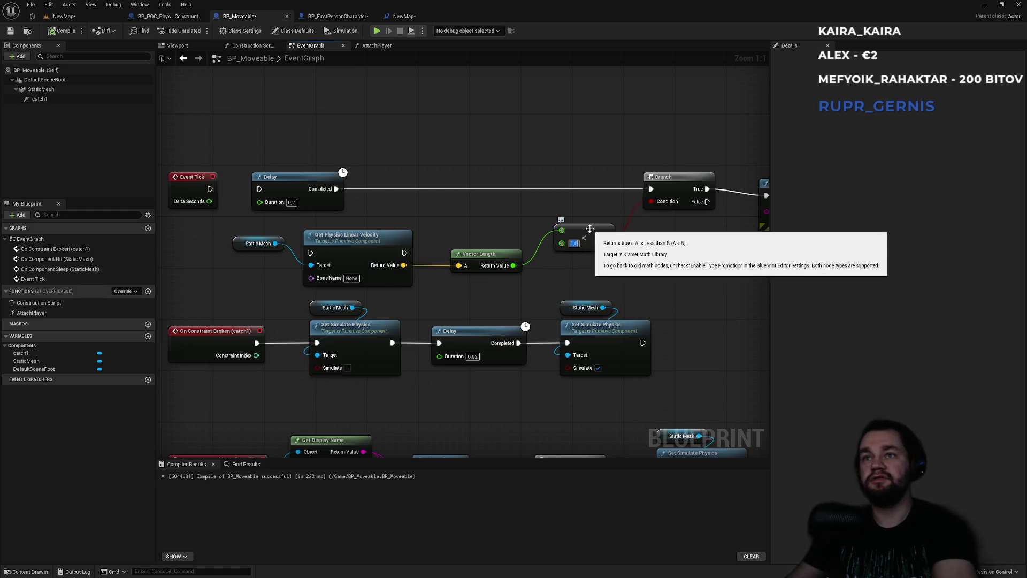
Step: Run a quick play test of NewMap with the 3.0 threshold
{"action": "left_click", "coordinate": [63, 16]}
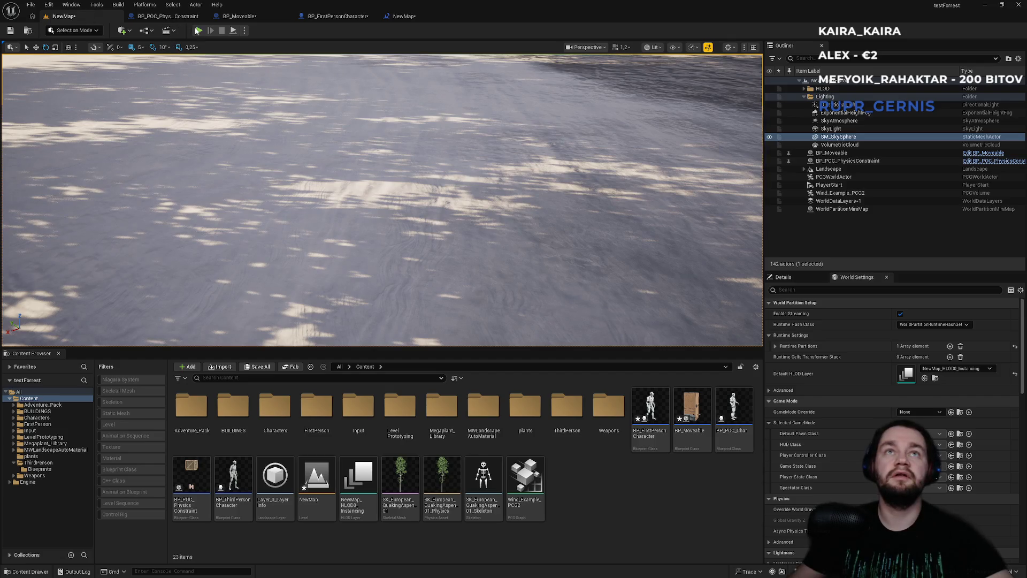
{"action": "key", "text": "alt+p"}
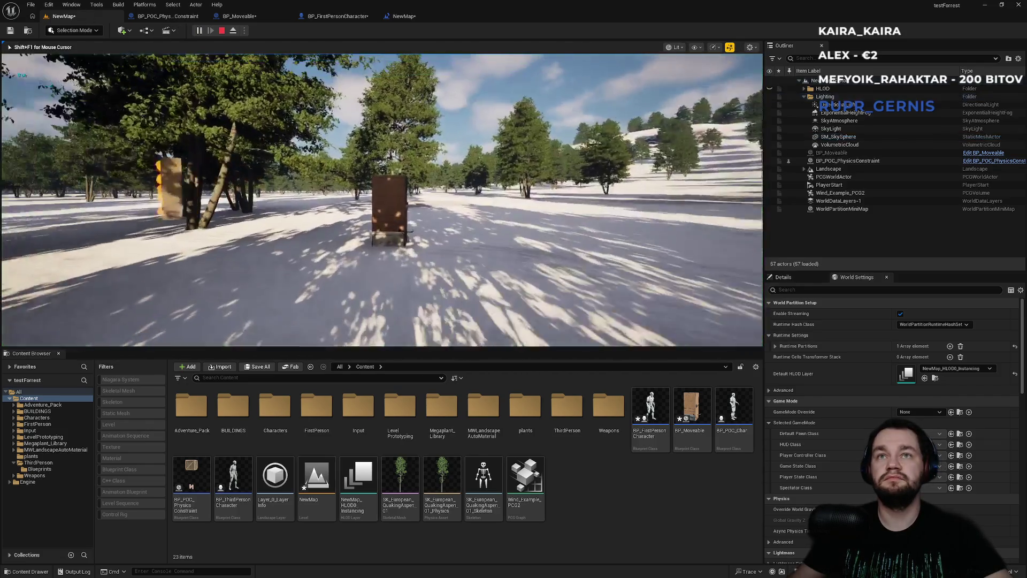
{"action": "key", "text": "Escape"}
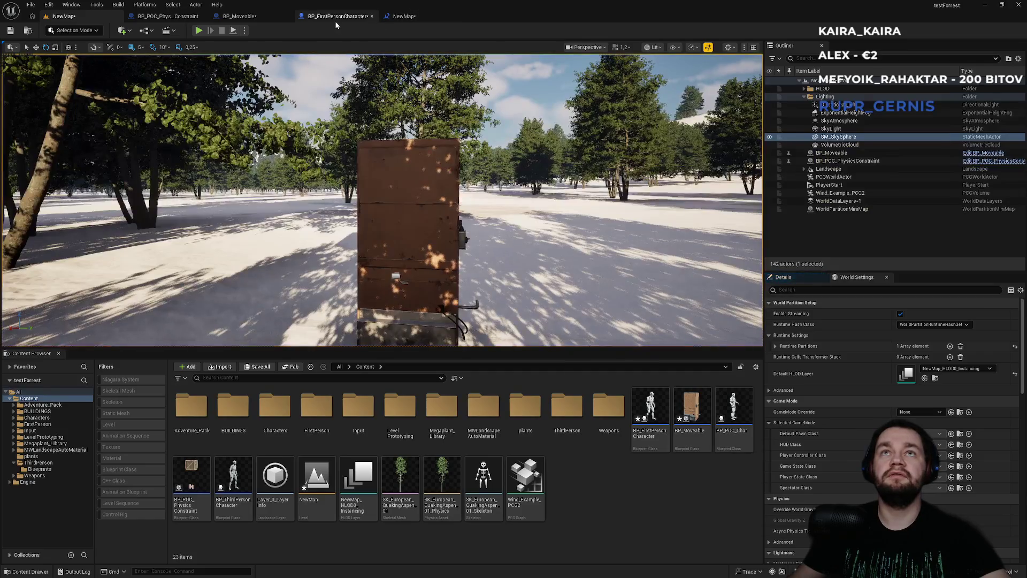
Step: In BP_Moveable's event graph, disconnect Event Tick from the Delay node
{"action": "left_click", "coordinate": [336, 17]}
{"action": "left_click", "coordinate": [167, 17]}
{"action": "left_click", "coordinate": [239, 16]}
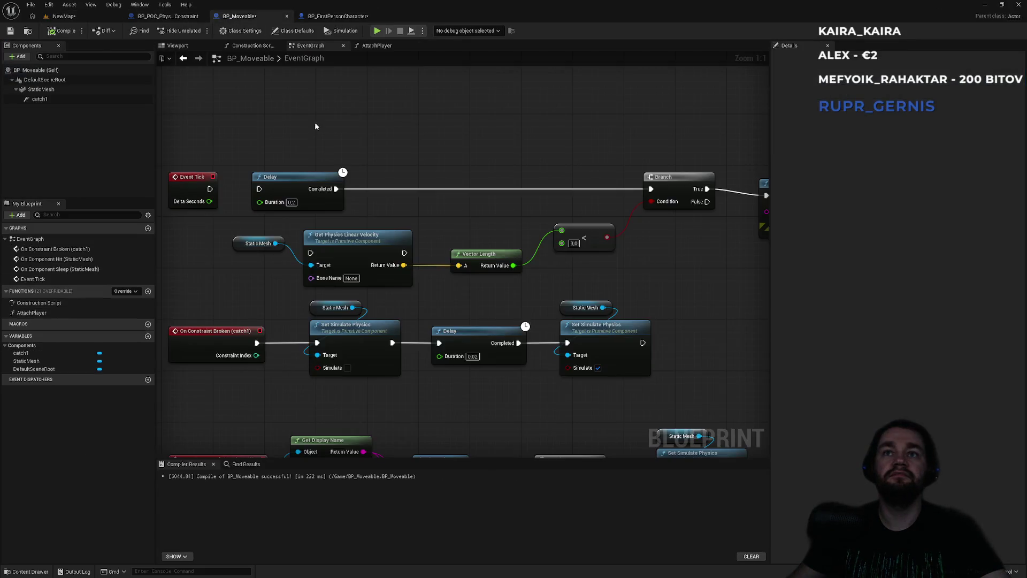
{"action": "left_click_drag", "start_coordinate": [257, 192], "coordinate": [244, 194]}
{"action": "left_click", "coordinate": [262, 157]}
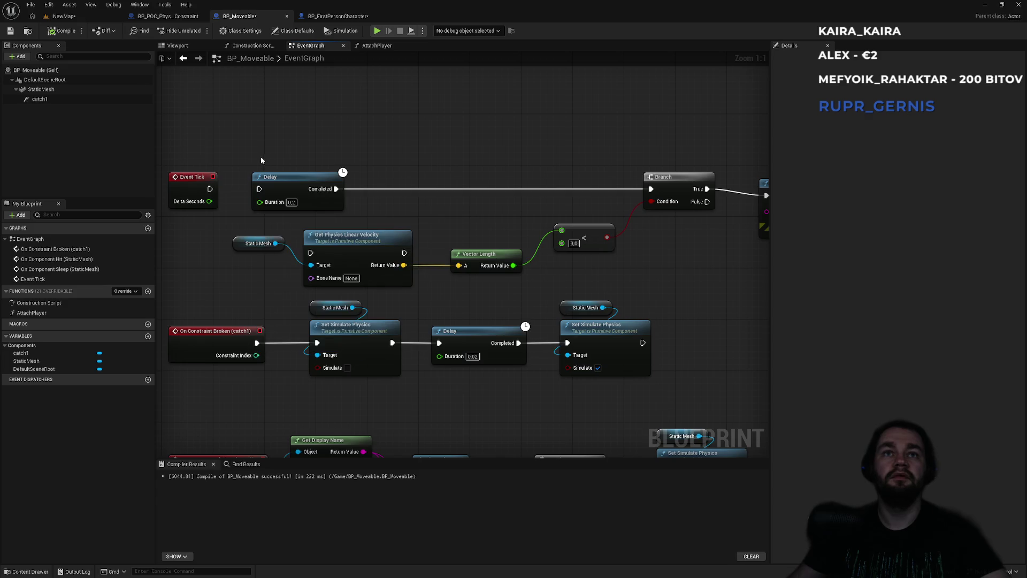
Step: Play-test NewMap again, walking toward the crate, then stop the session
{"action": "left_click", "coordinate": [65, 16]}
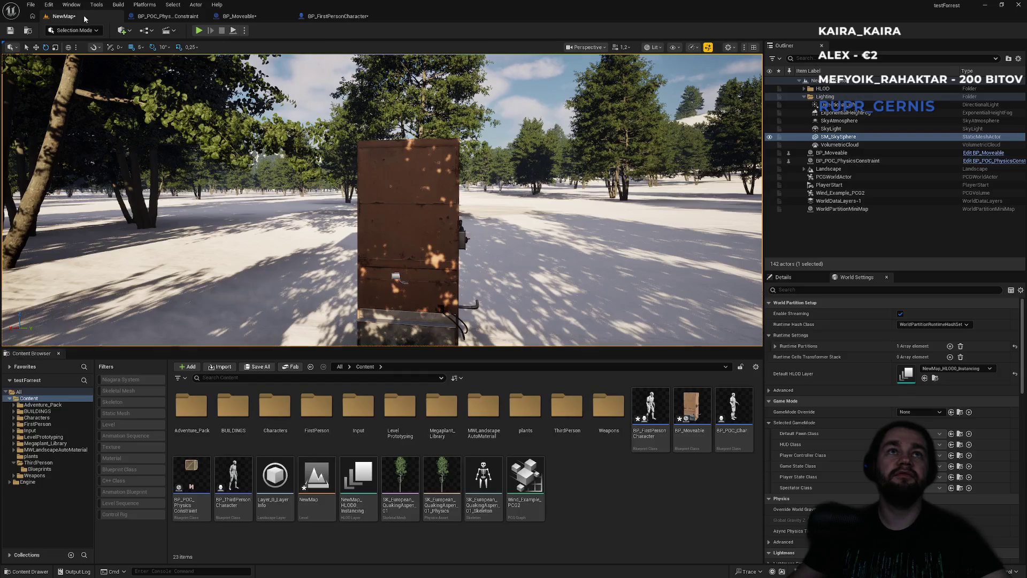
{"action": "key", "text": "alt+p"}
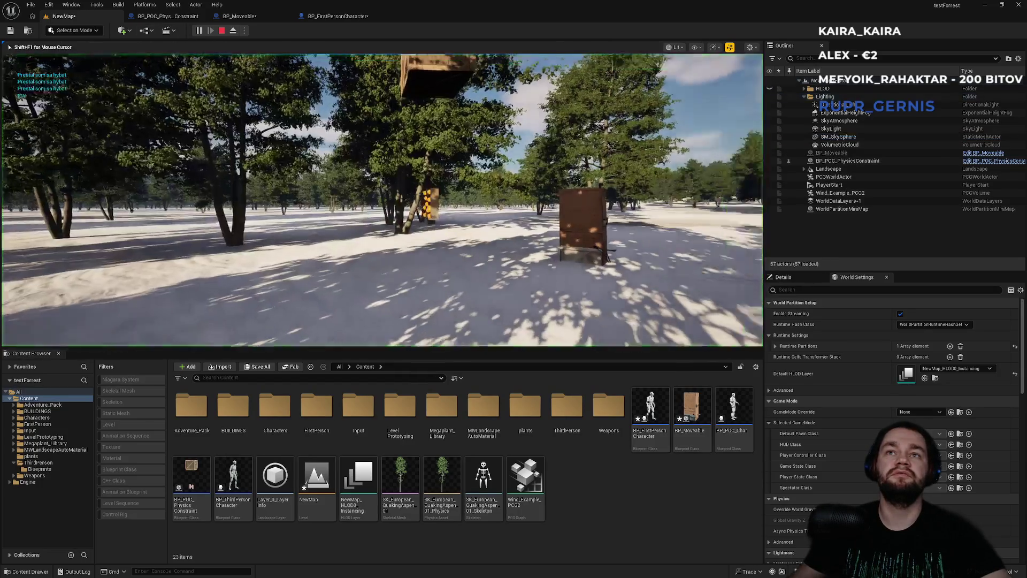
{"action": "key", "text": "w"}
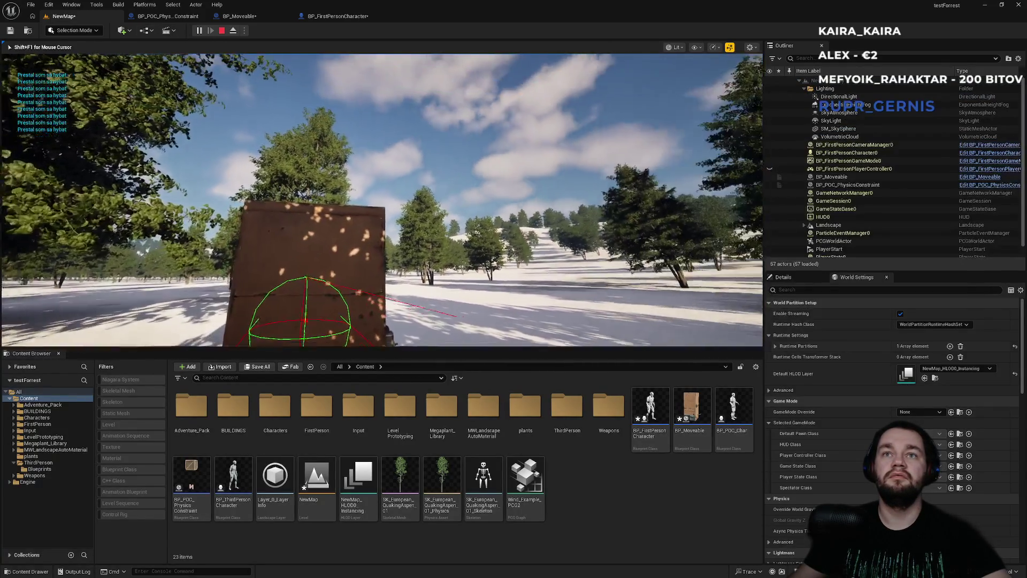
{"action": "key", "text": "w"}
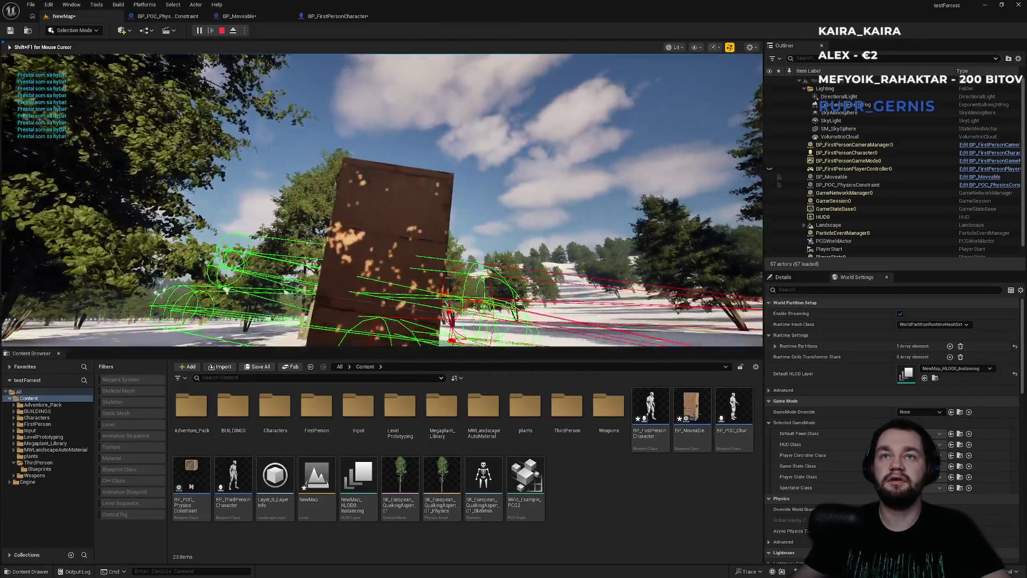
{"action": "key", "text": "Escape"}
{"action": "left_click", "coordinate": [342, 17]}
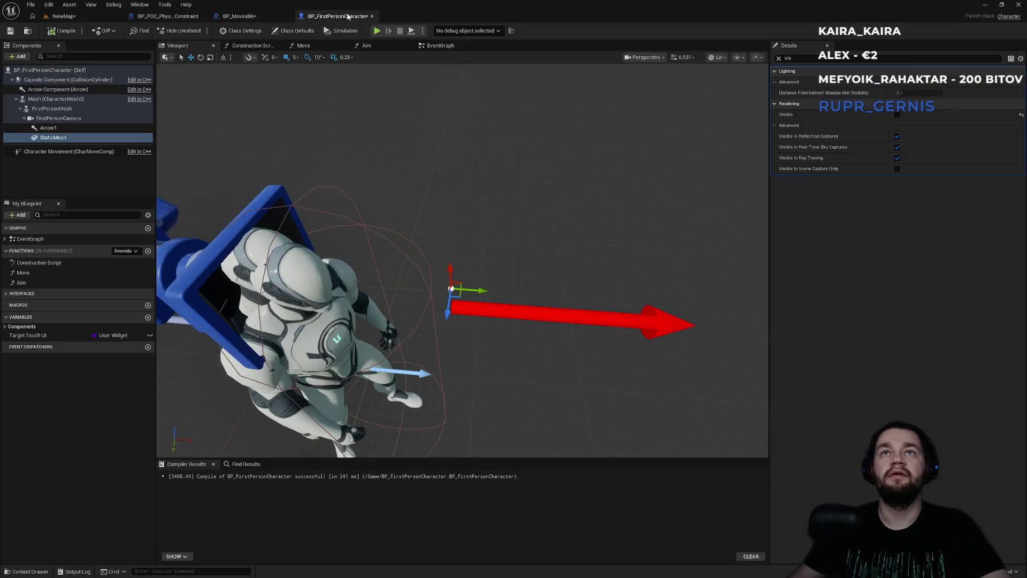
Step: Check the Print String node in BP_Moveable's event graph, then play NewMap
{"action": "left_click", "coordinate": [262, 18]}
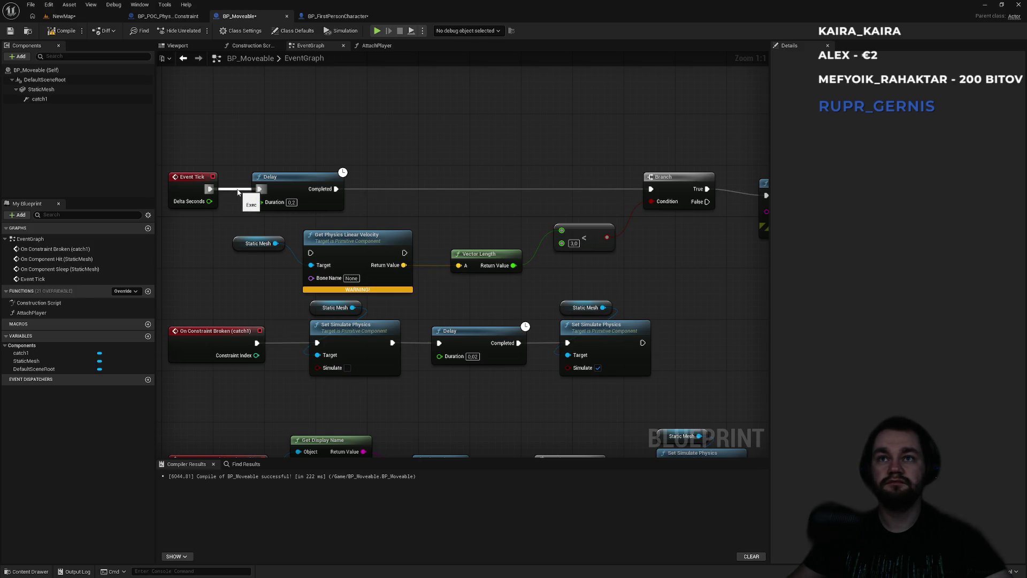
{"action": "left_click_drag", "start_coordinate": [238, 192], "coordinate": [508, 156]}
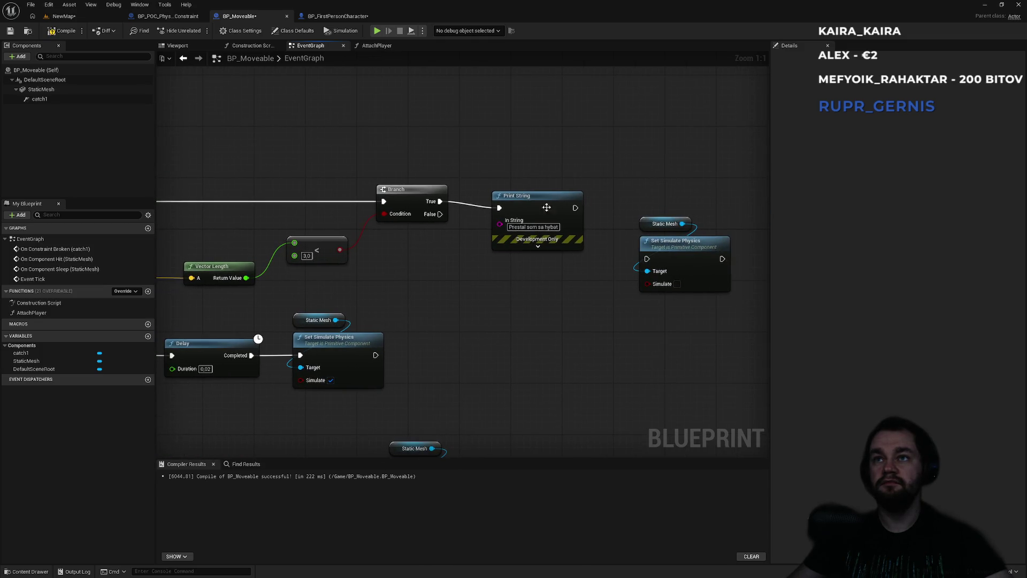
{"action": "left_click", "coordinate": [59, 16]}
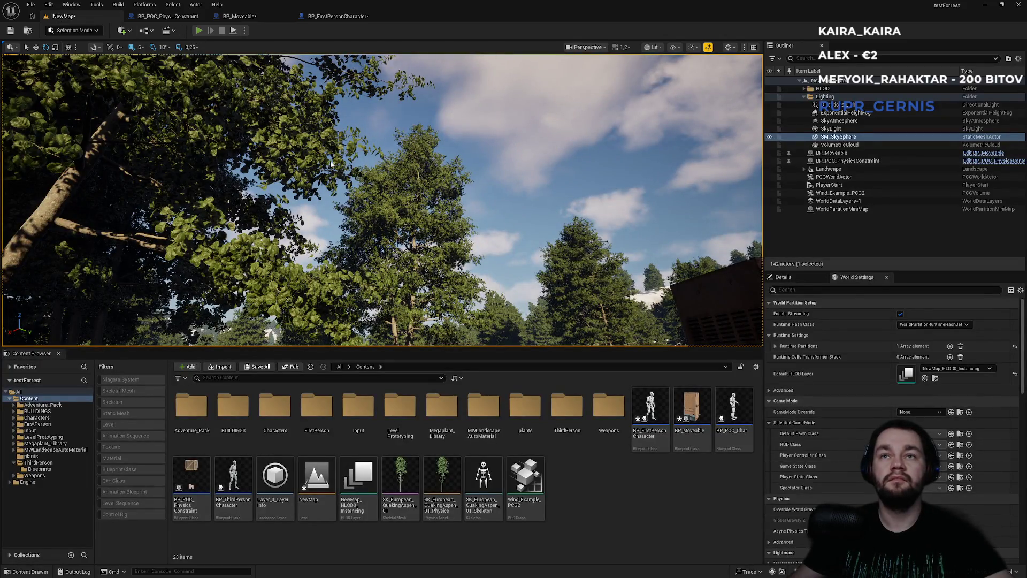
{"action": "key", "text": "alt+p"}
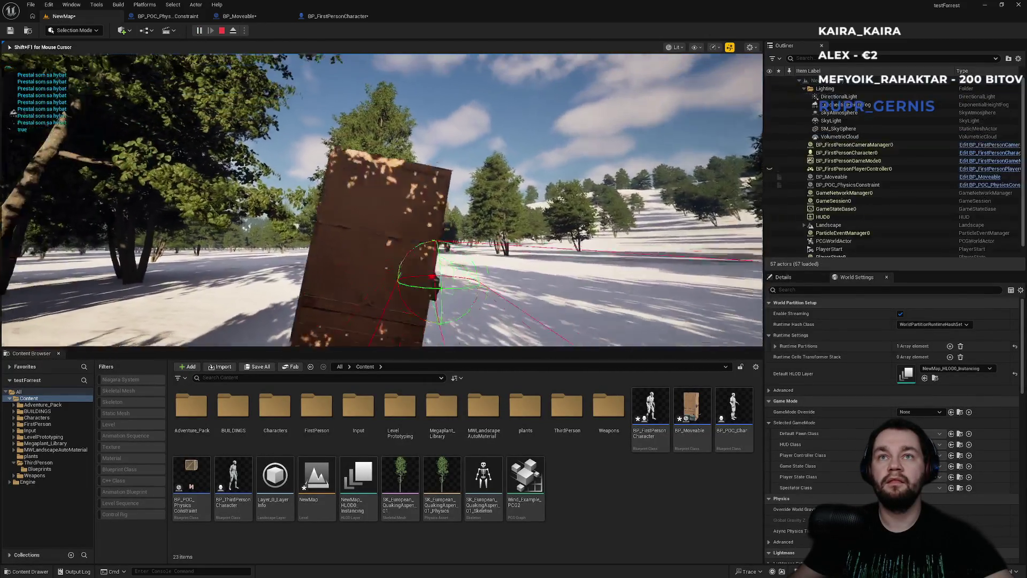